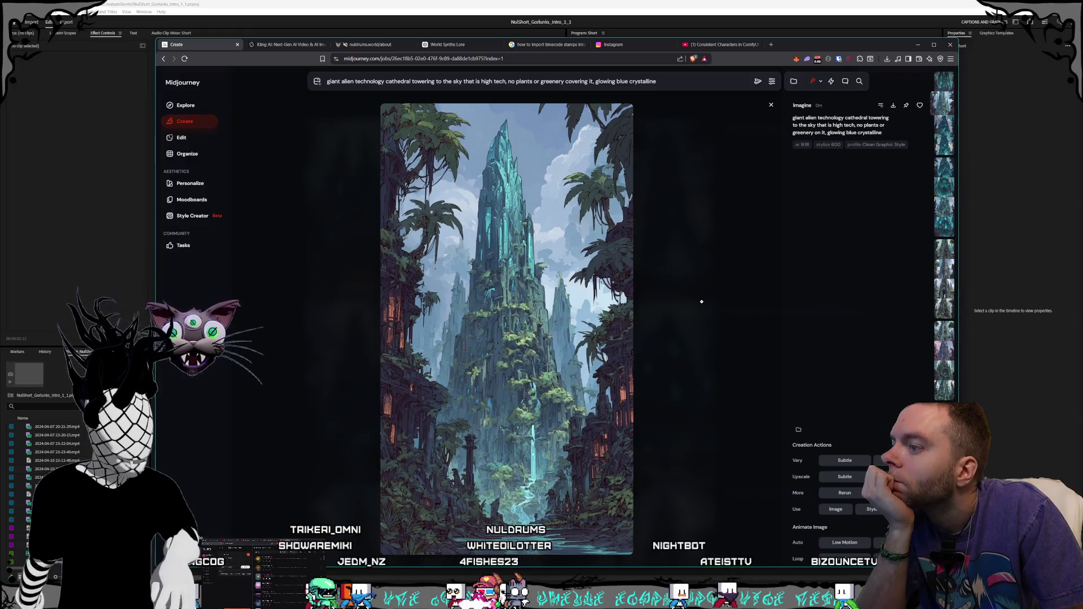
Step: Browse the next two cathedral images, then return to the results grid
key("Right")
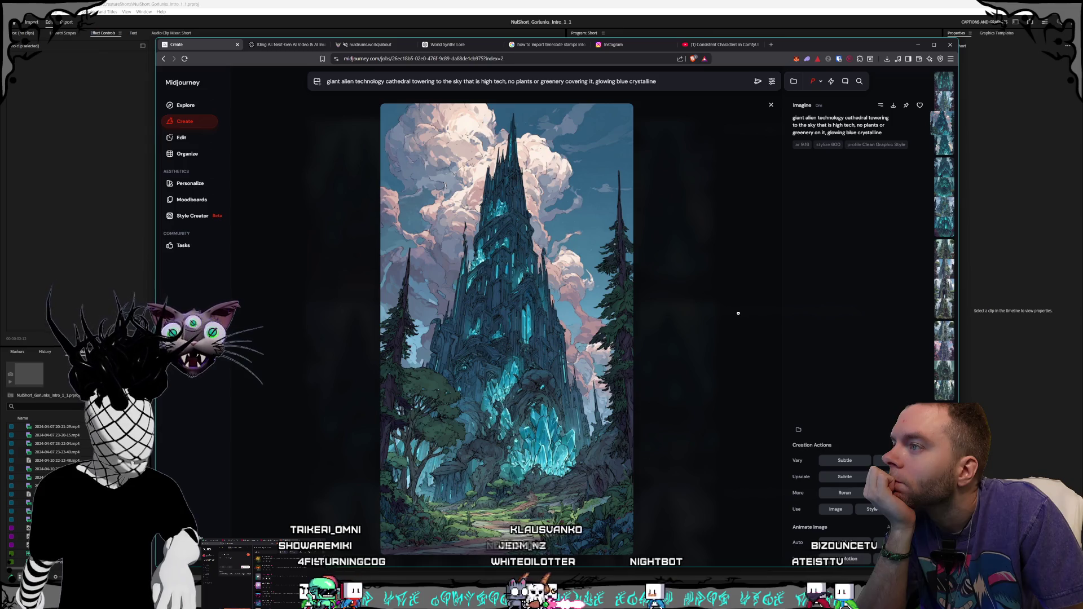
key("Right")
key("Escape")
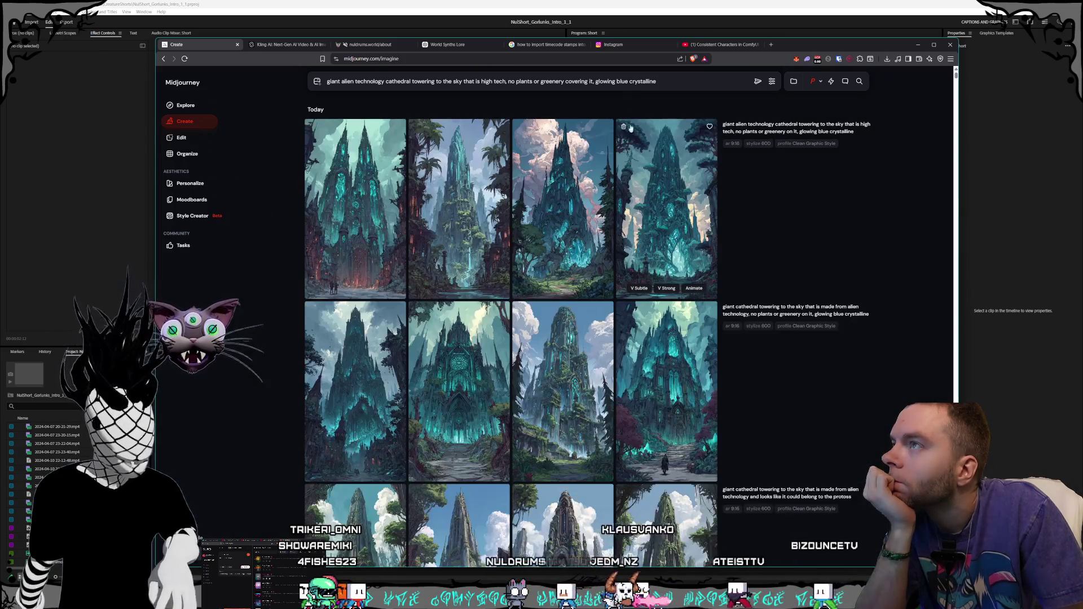
Step: Change the prompt ending from 'glowing blue crystalline' to 'glowing blue circuitry and windows'
double_click(641, 82)
key("BackSpace")
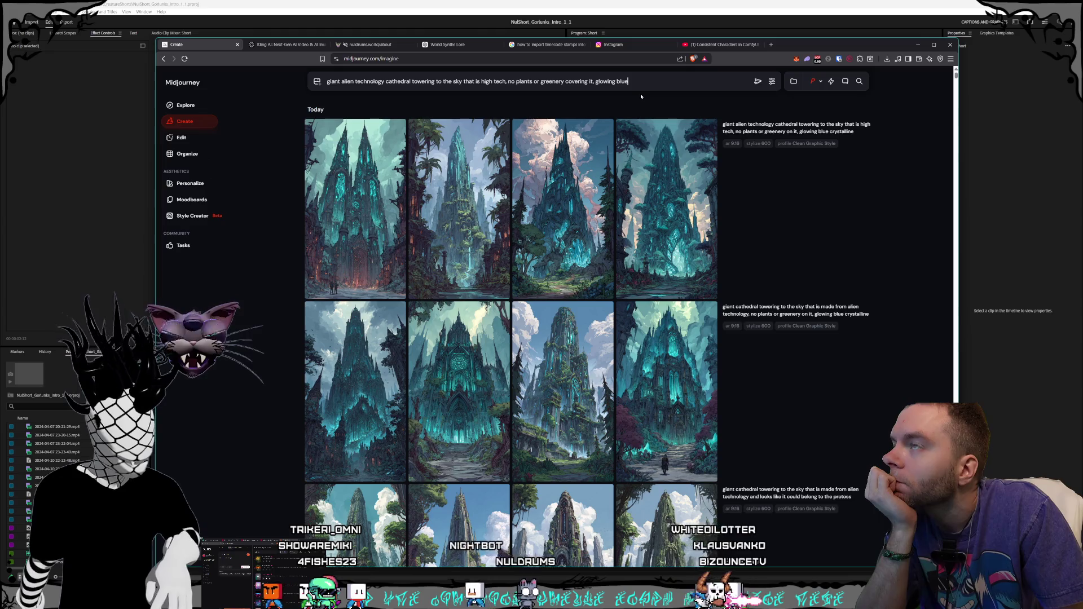
double_click(620, 85)
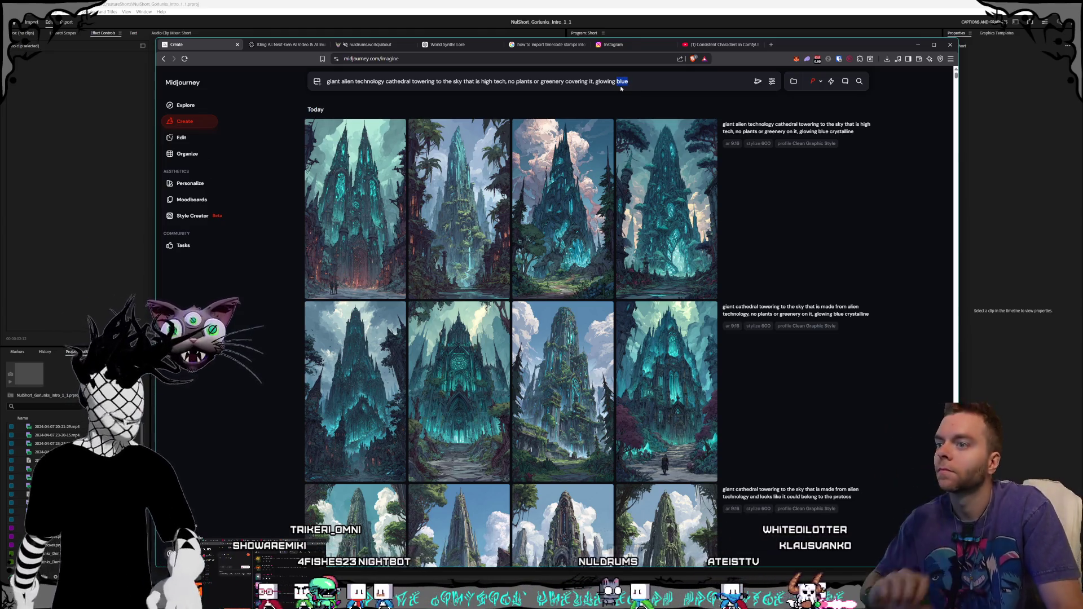
key("BackSpace")
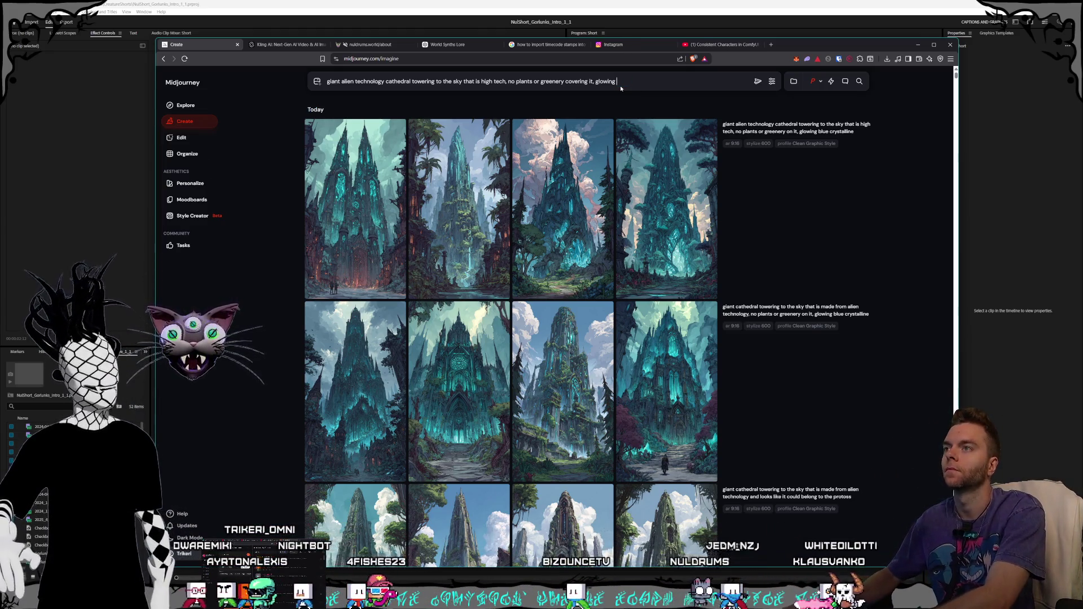
type("blue")
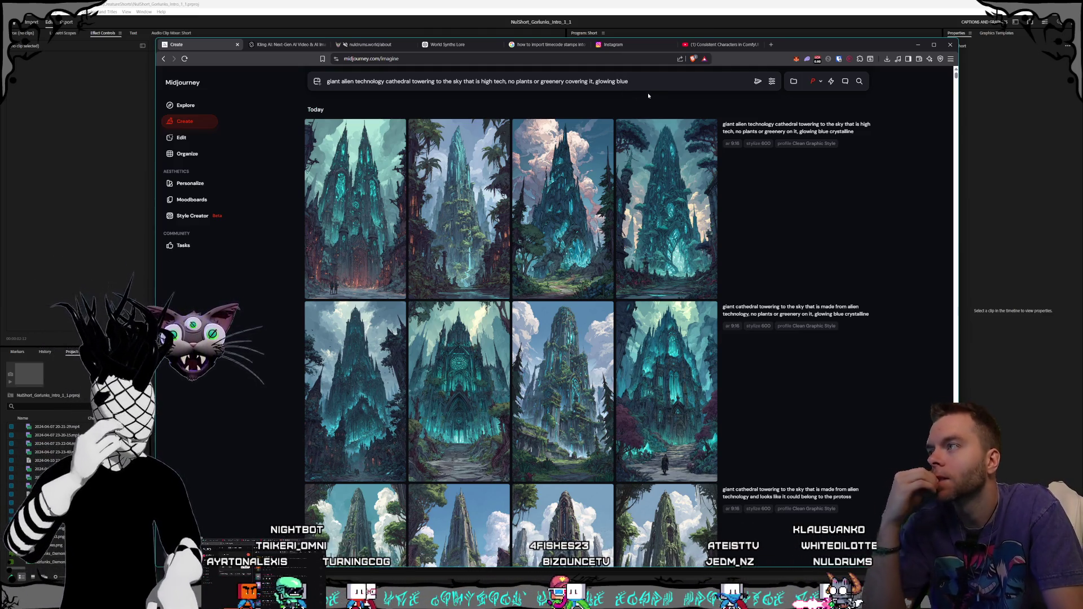
left_click(355, 225)
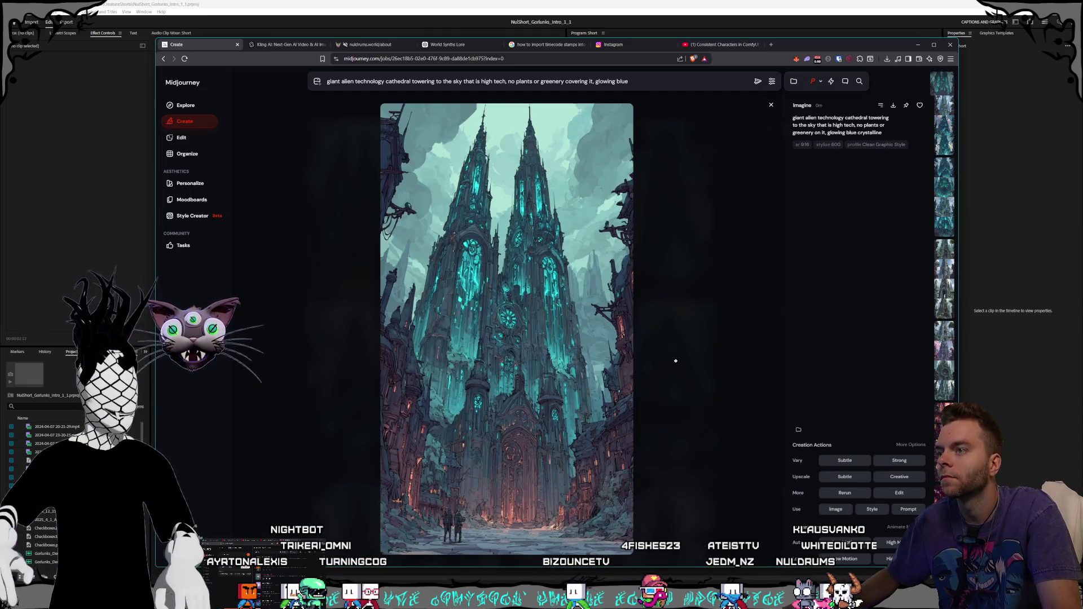
key("Escape")
type("circ")
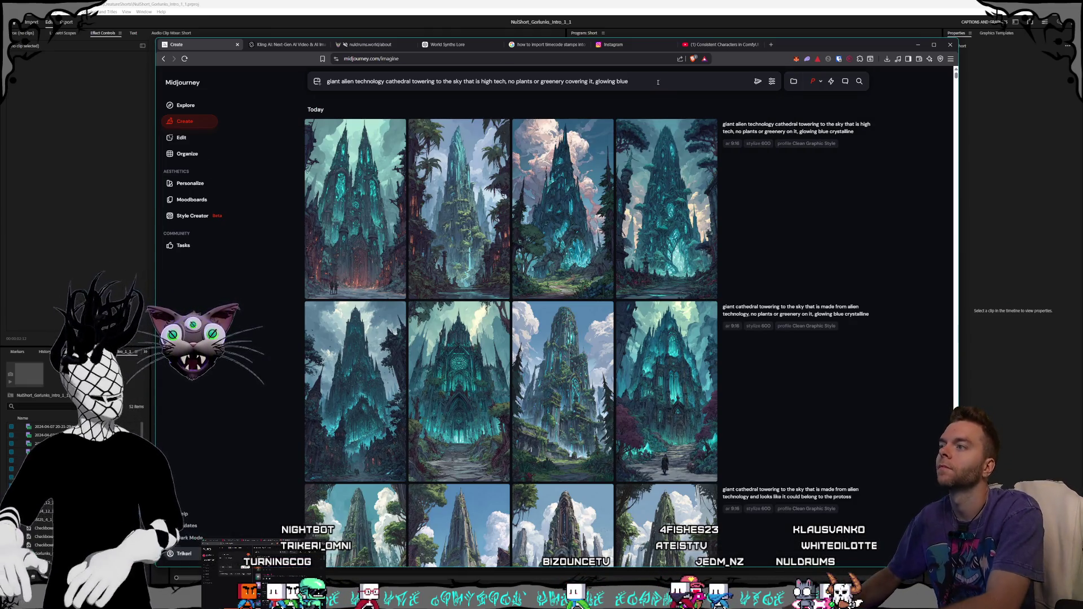
type("u")
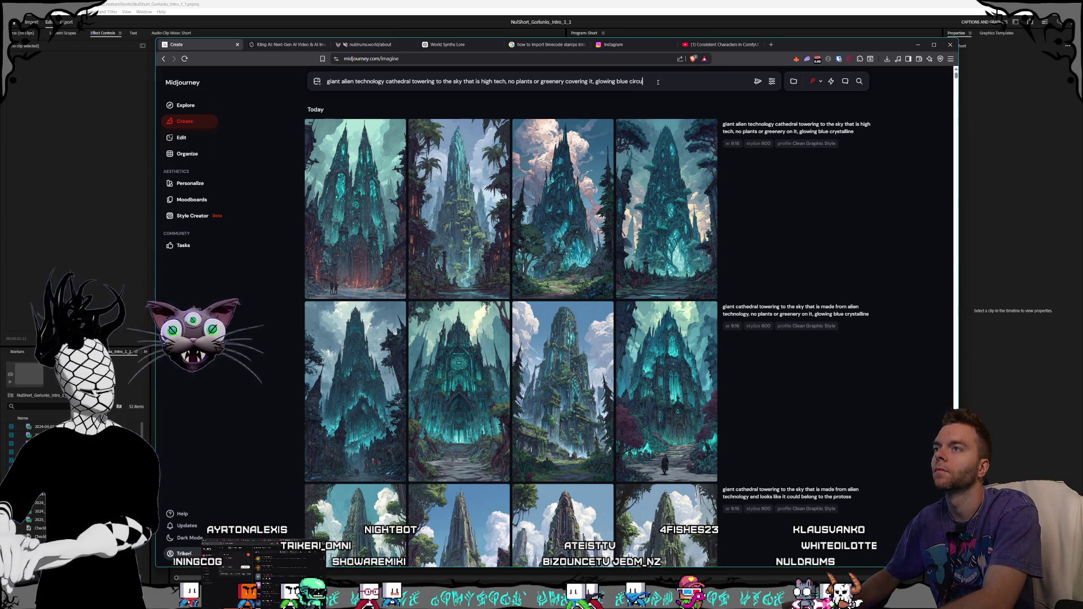
type("itry and windows")
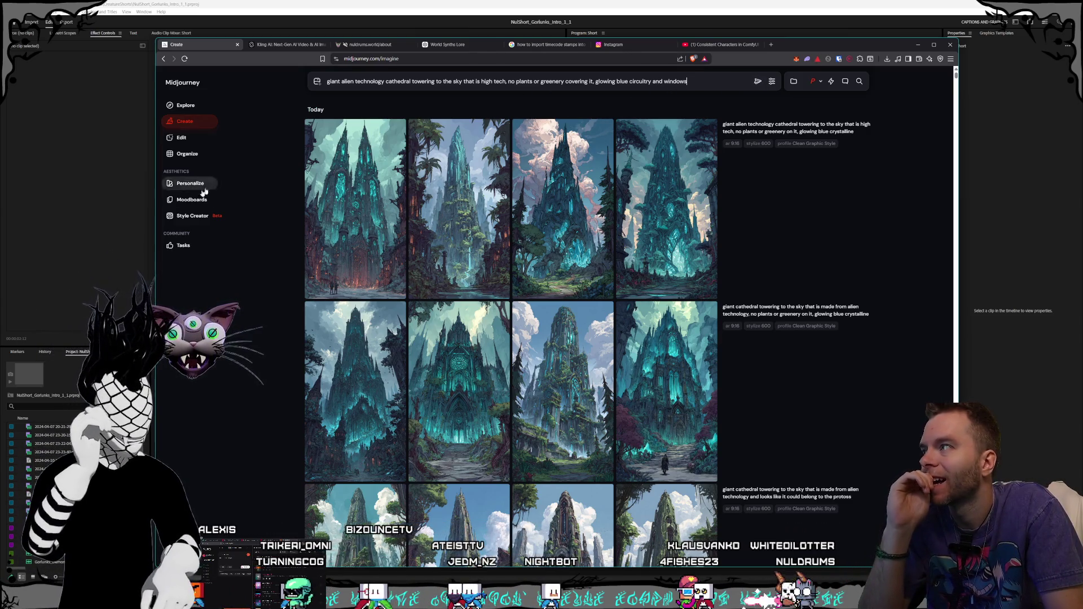
left_click(183, 217)
Step: Start a new Style Creator session and scroll down through its house-style sample grid
left_click(691, 249)
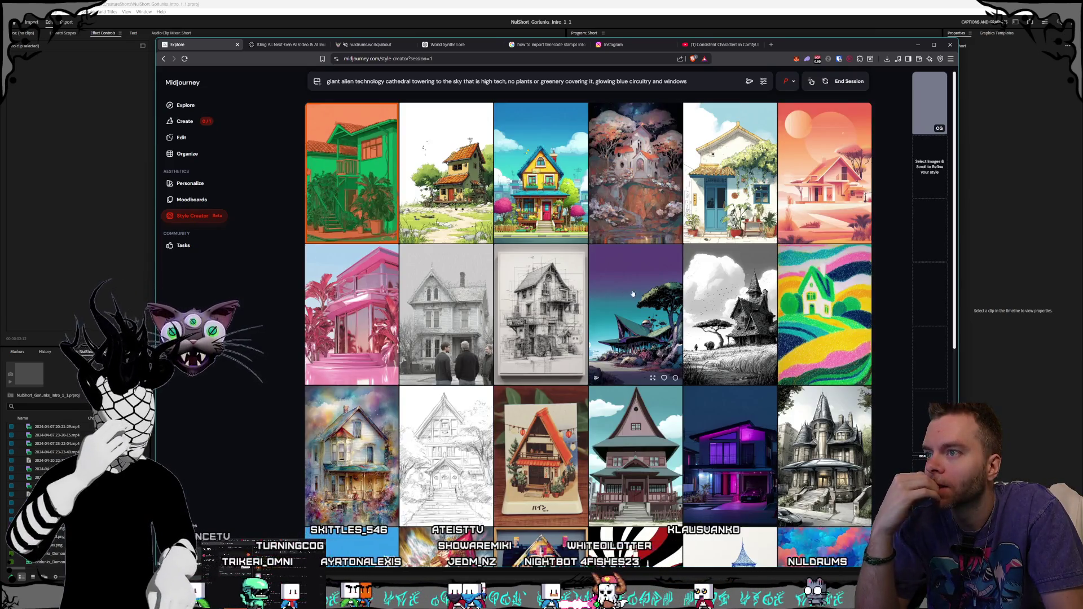
scroll(640, 258, "down", 2)
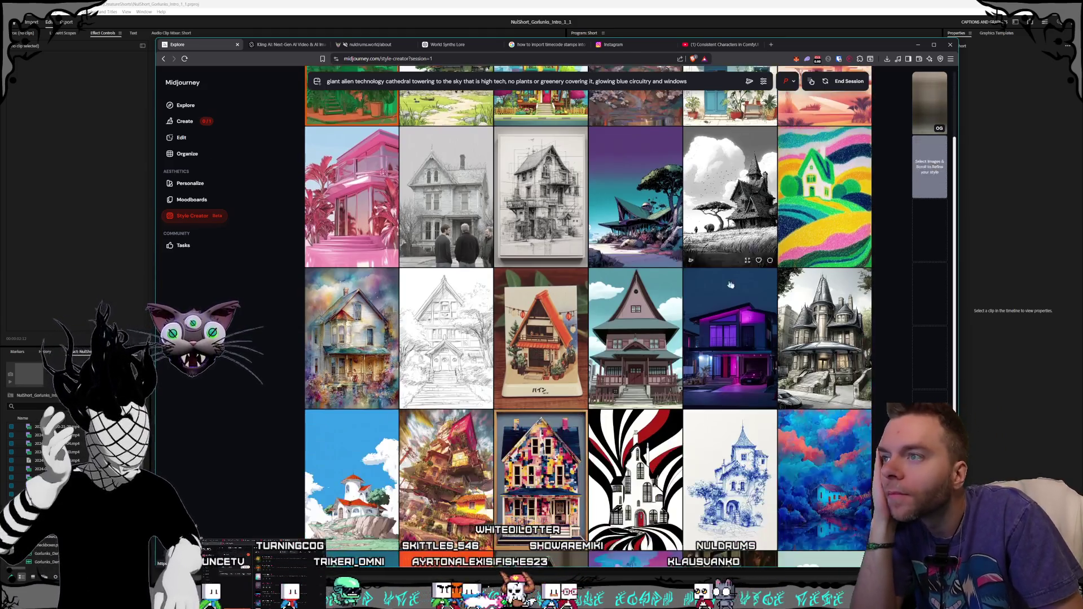
scroll(620, 225, "down", 10)
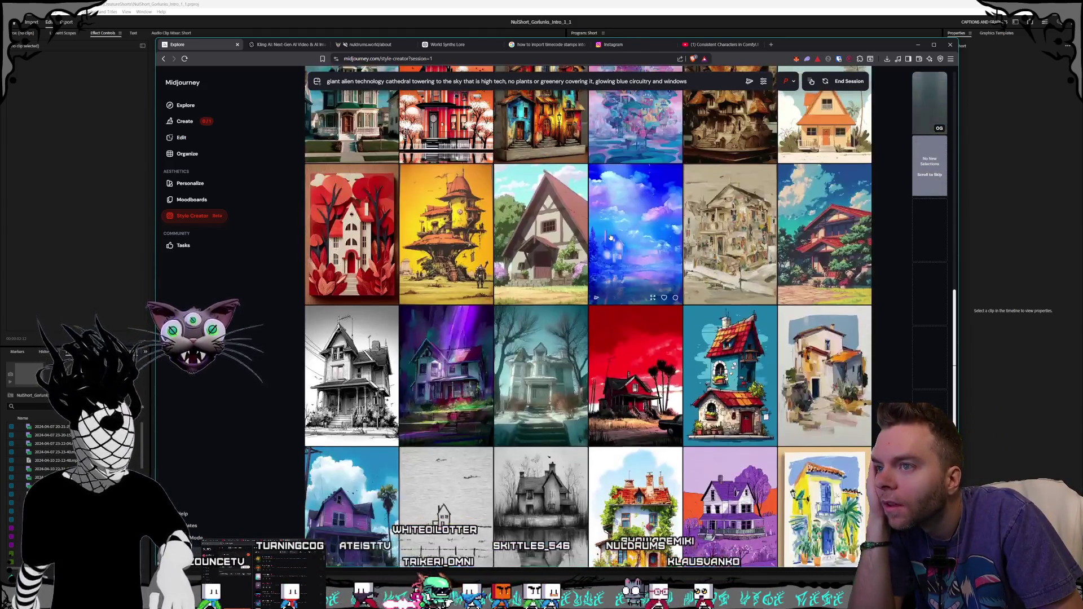
scroll(610, 236, "down", 7)
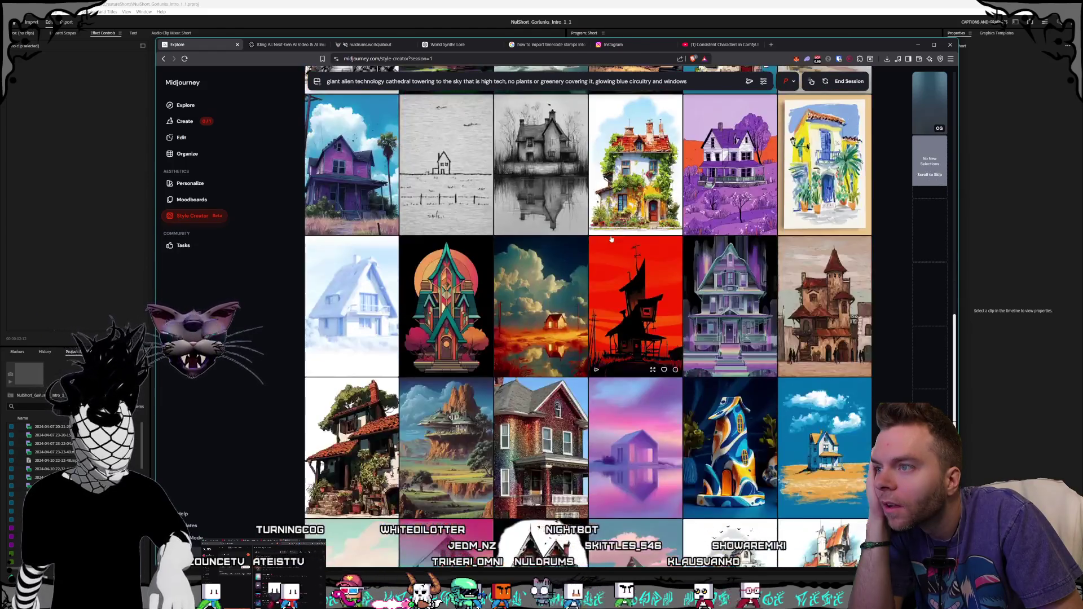
scroll(611, 240, "down", 12)
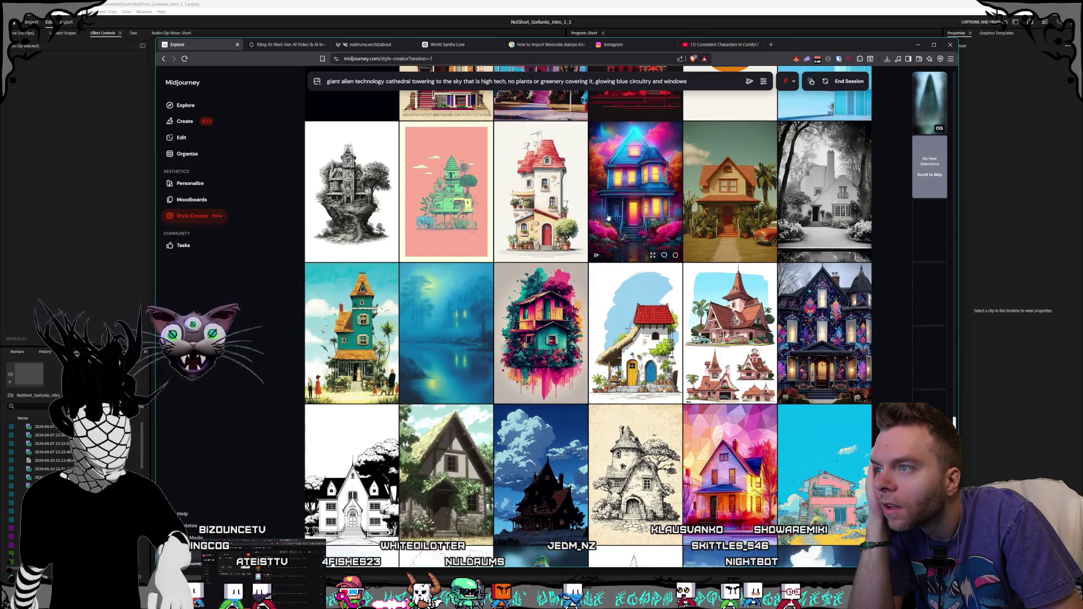
scroll(614, 207, "down", 2)
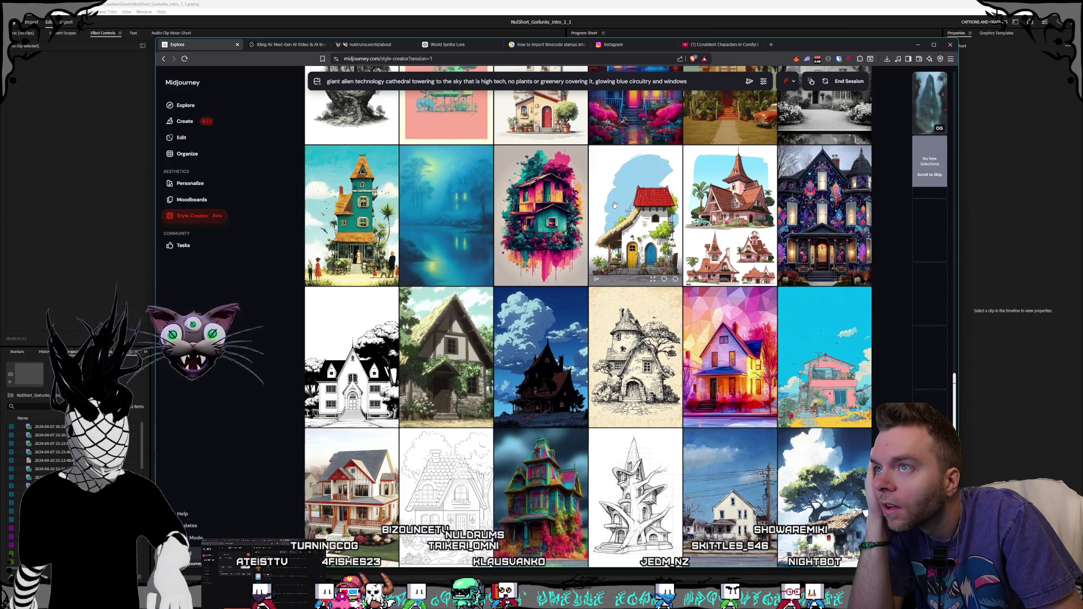
scroll(615, 205, "down", 3)
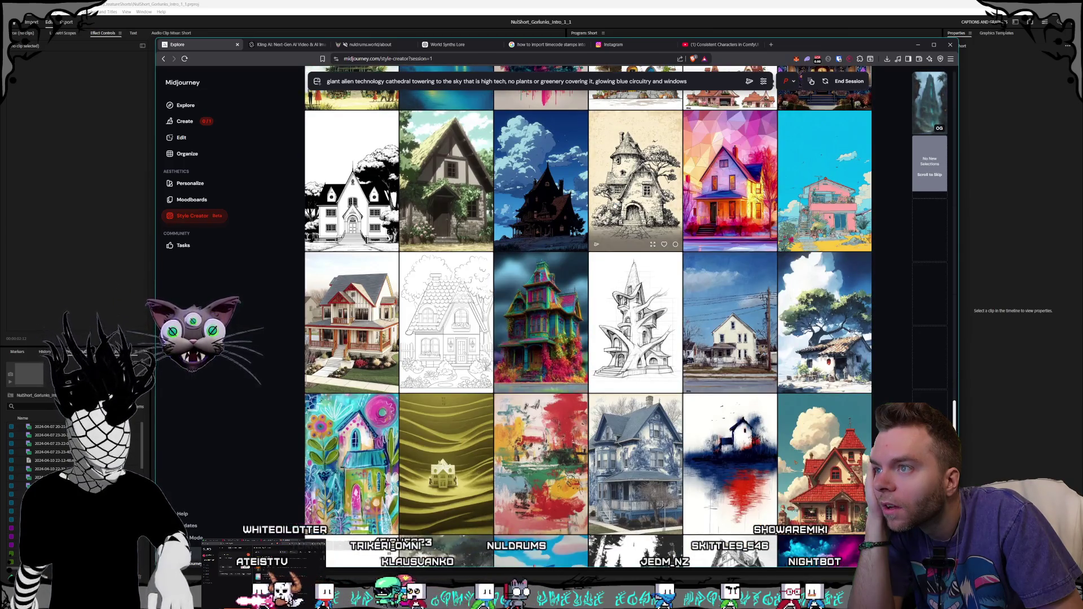
scroll(614, 205, "down", 4)
scroll(615, 206, "down", 4)
scroll(615, 206, "up", 4)
scroll(615, 206, "down", 8)
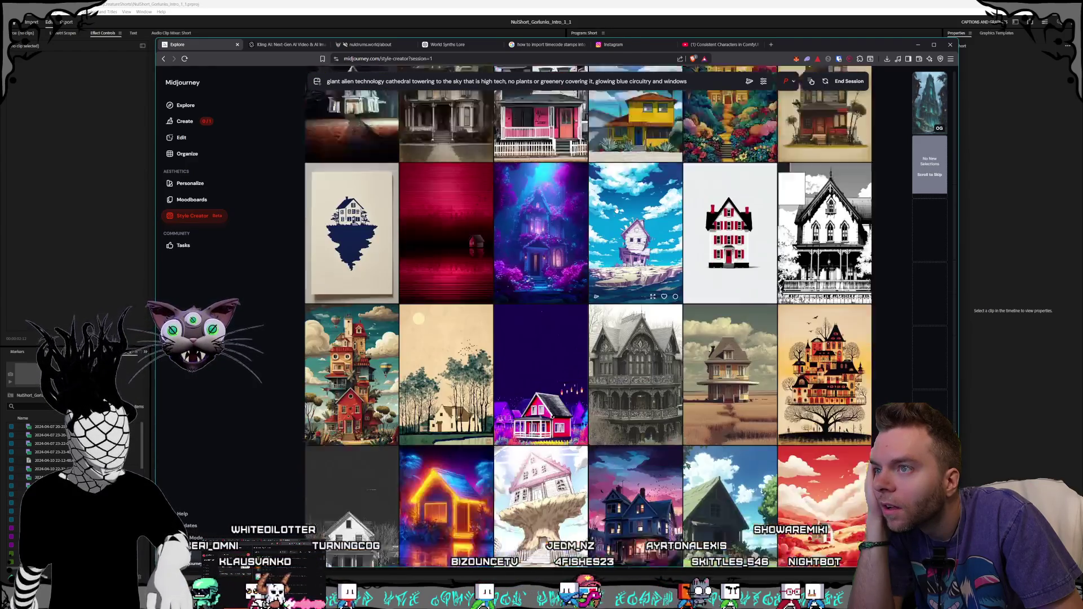
scroll(616, 208, "down", 5)
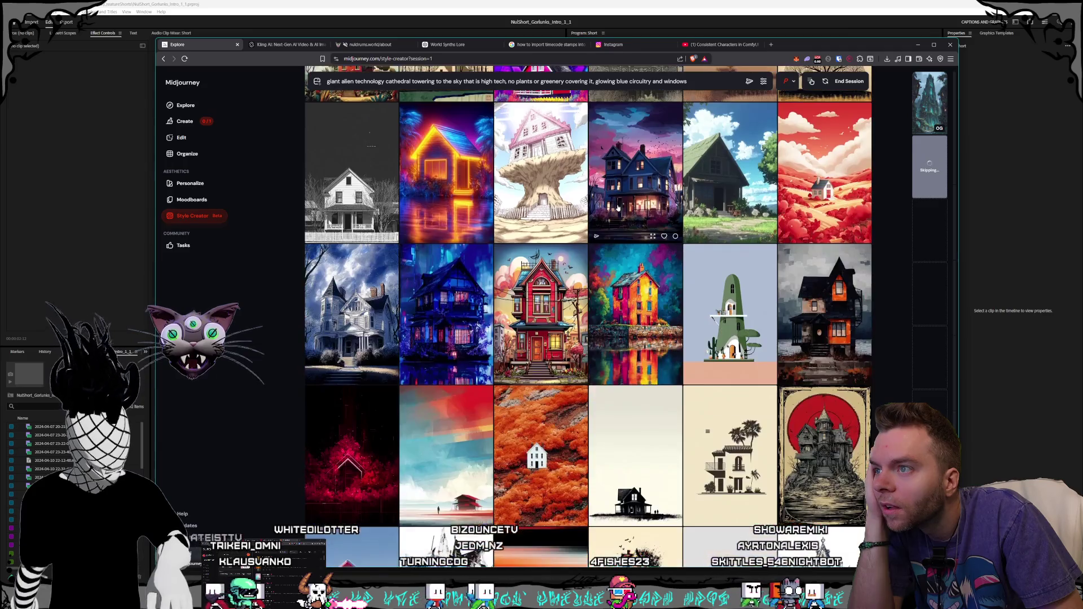
scroll(618, 208, "down", 4)
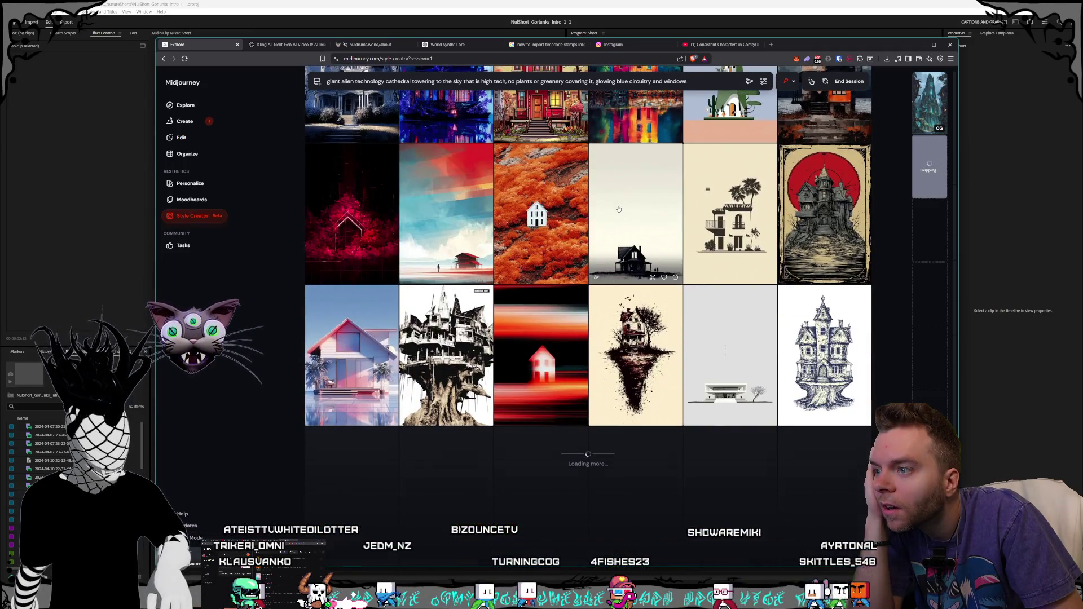
scroll(619, 209, "down", 4)
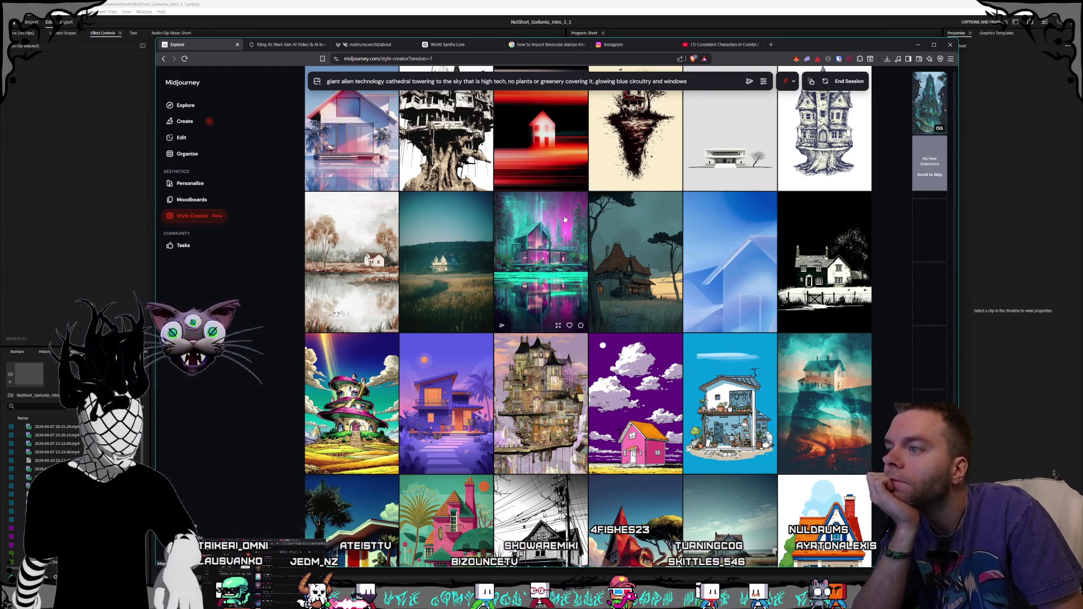
scroll(565, 219, "down", 4)
scroll(627, 170, "down", 3)
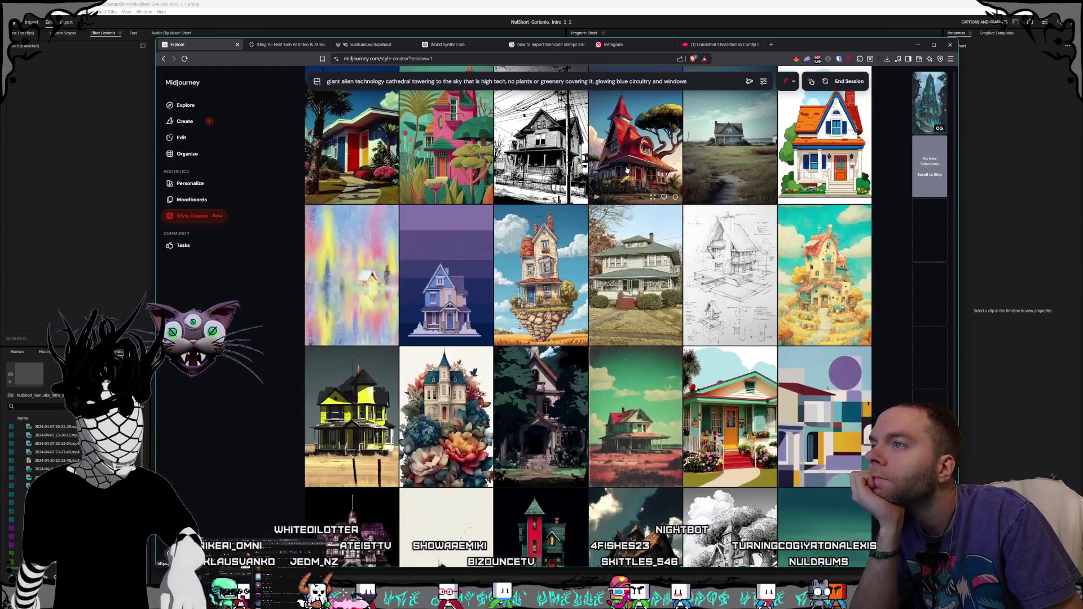
scroll(626, 170, "down", 4)
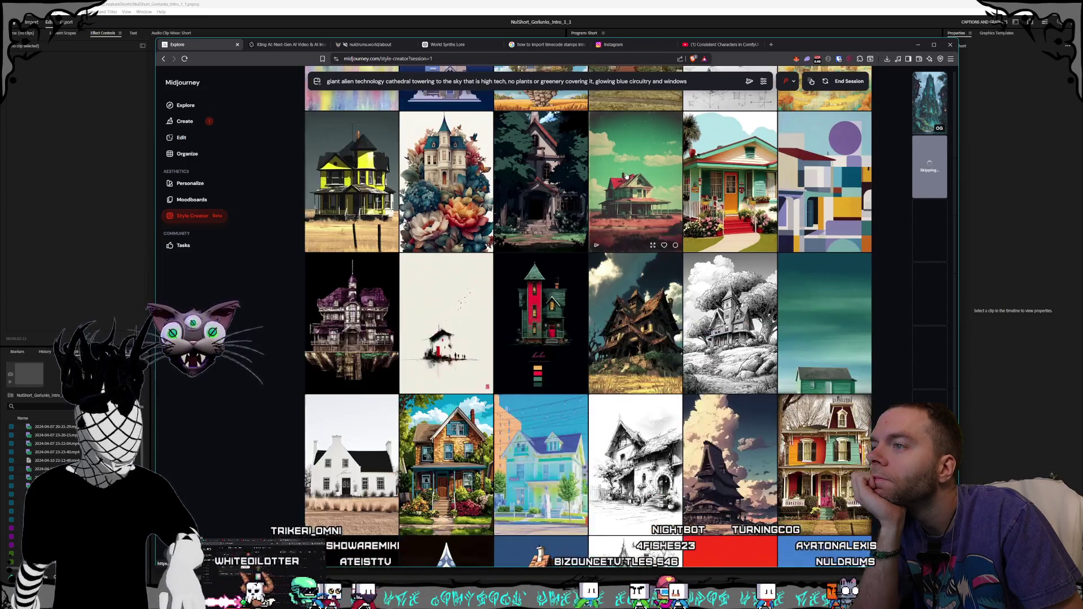
scroll(627, 177, "down", 2)
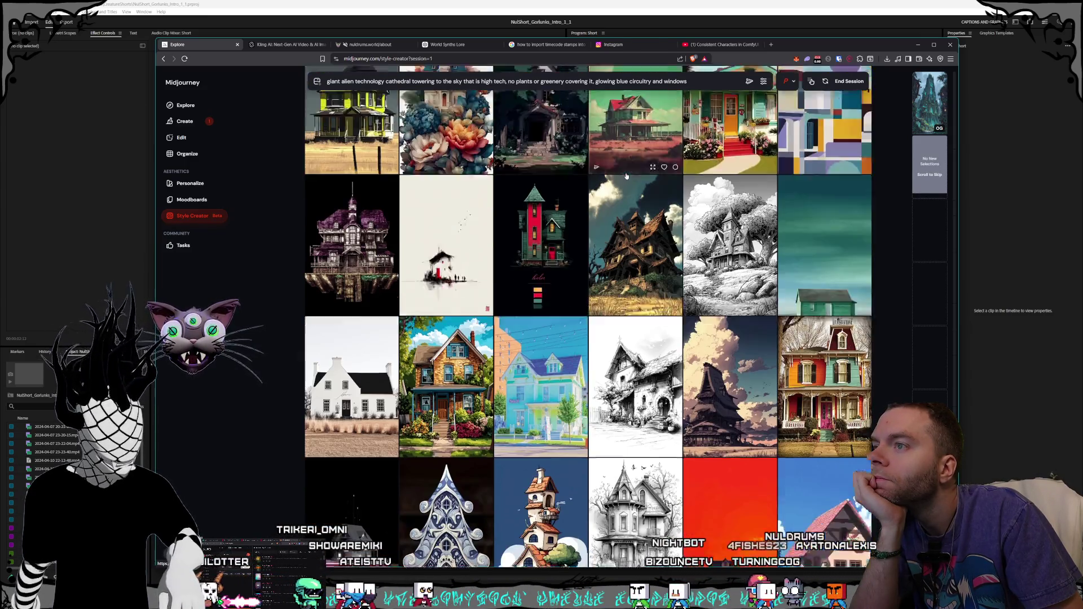
scroll(627, 177, "down", 2)
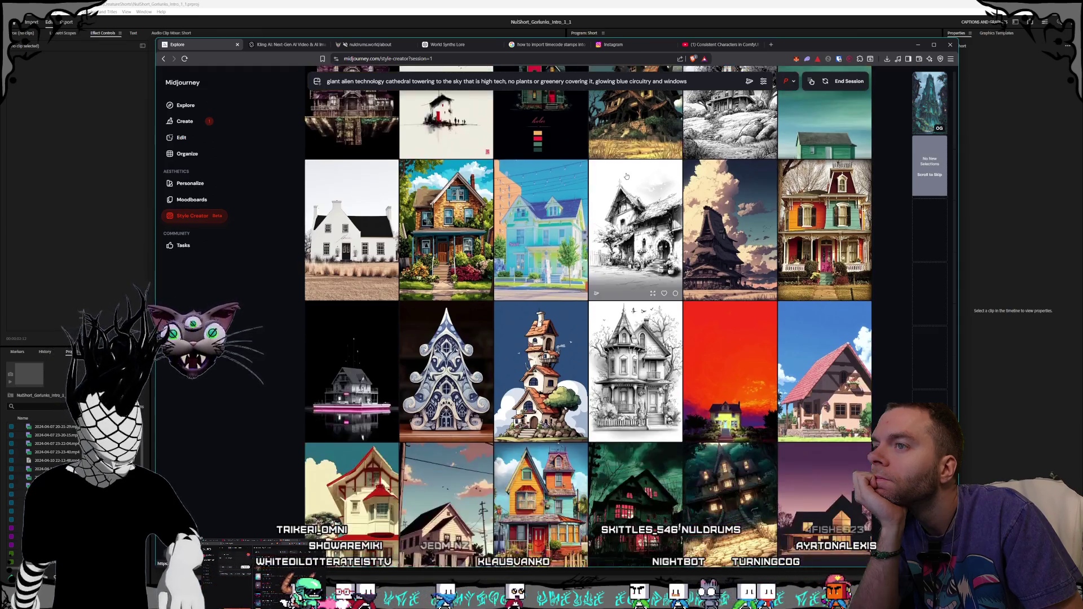
scroll(627, 176, "down", 3)
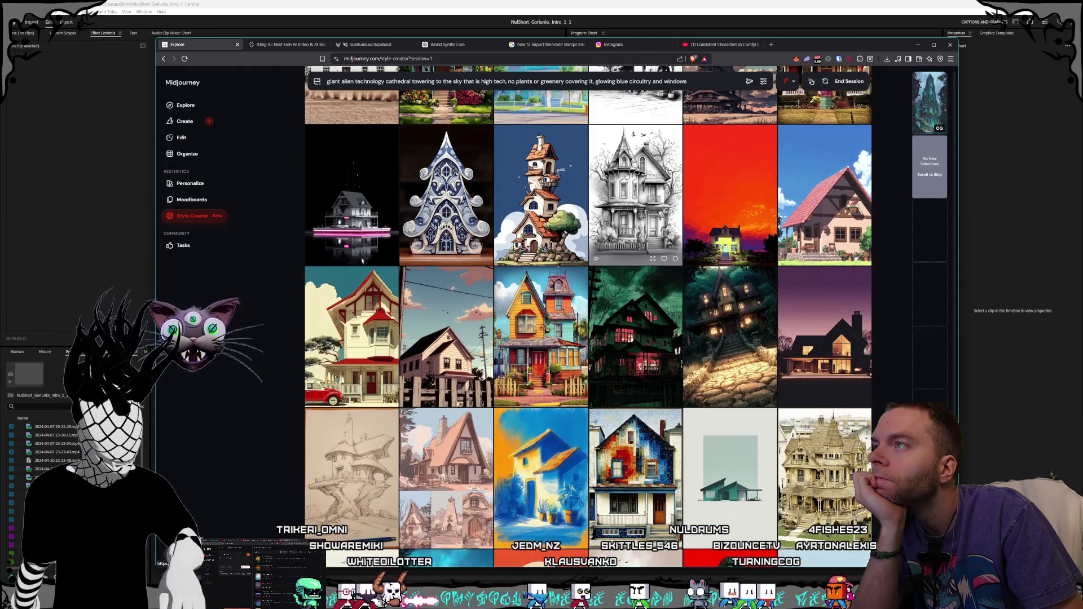
scroll(627, 176, "down", 3)
scroll(626, 176, "down", 4)
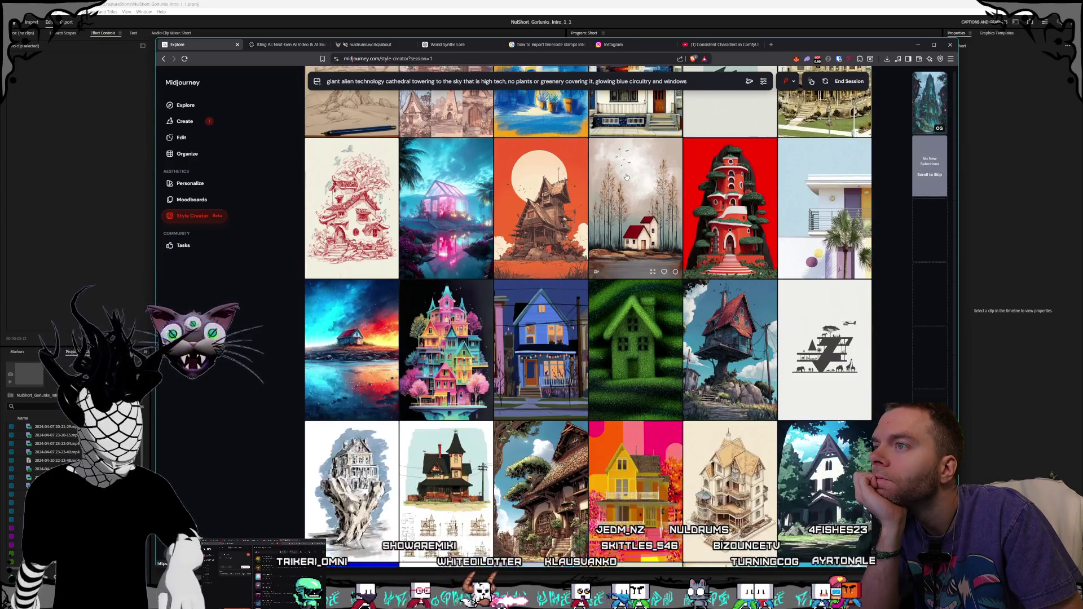
scroll(627, 177, "down", 3)
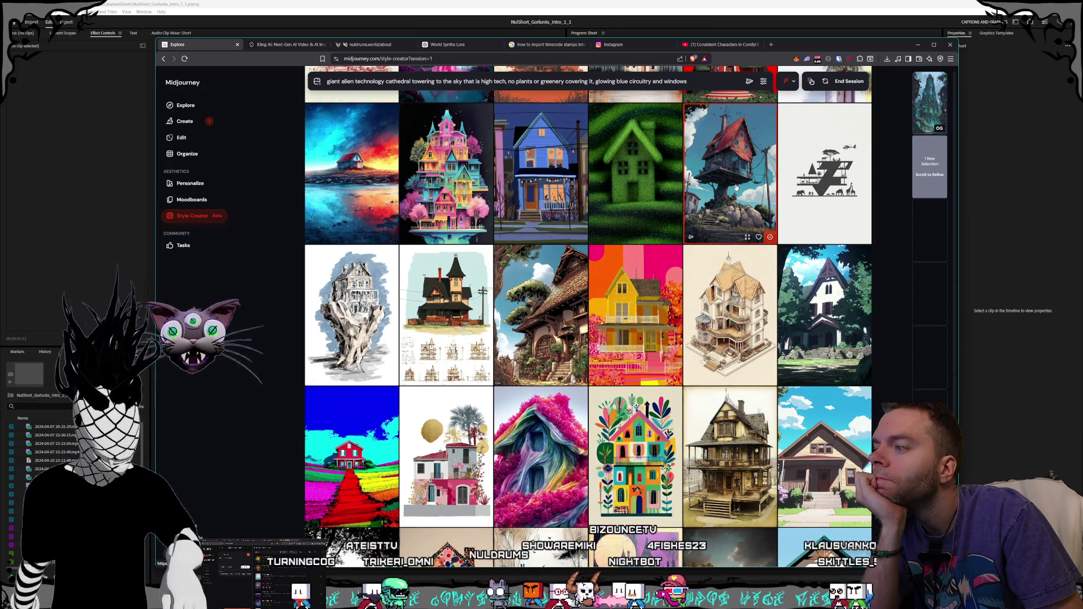
scroll(736, 188, "down", 4)
scroll(648, 186, "down", 4)
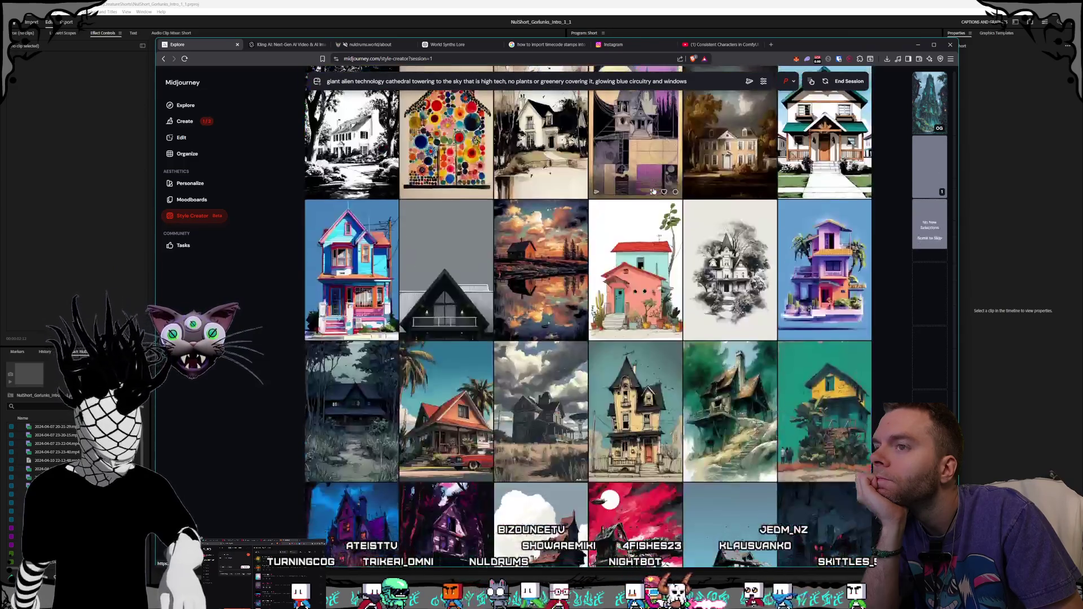
scroll(653, 191, "down", 4)
scroll(652, 190, "down", 4)
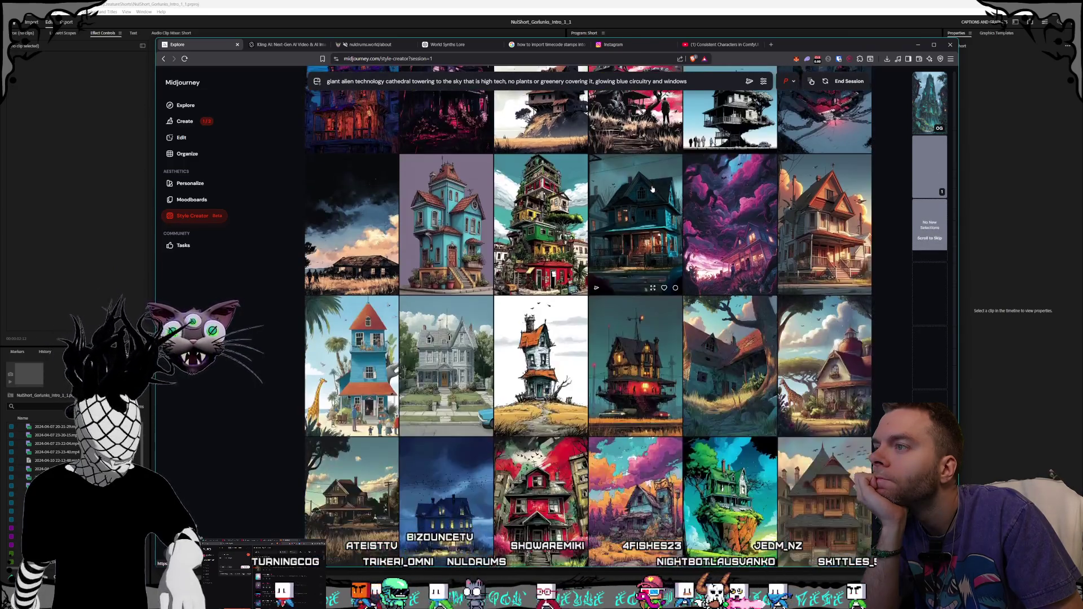
scroll(651, 187, "down", 4)
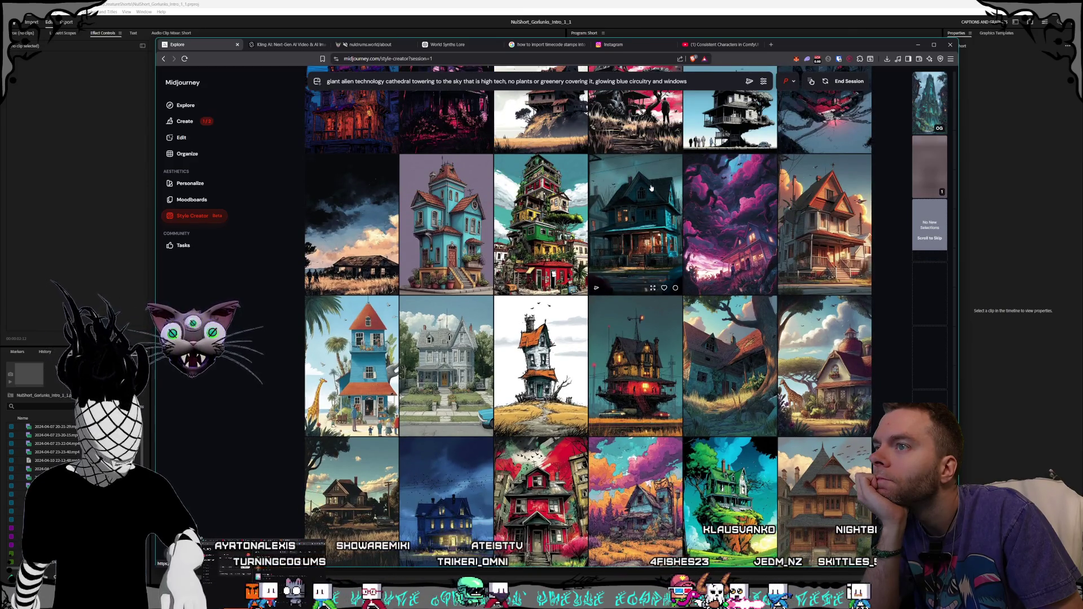
scroll(649, 189, "down", 4)
scroll(644, 189, "down", 3)
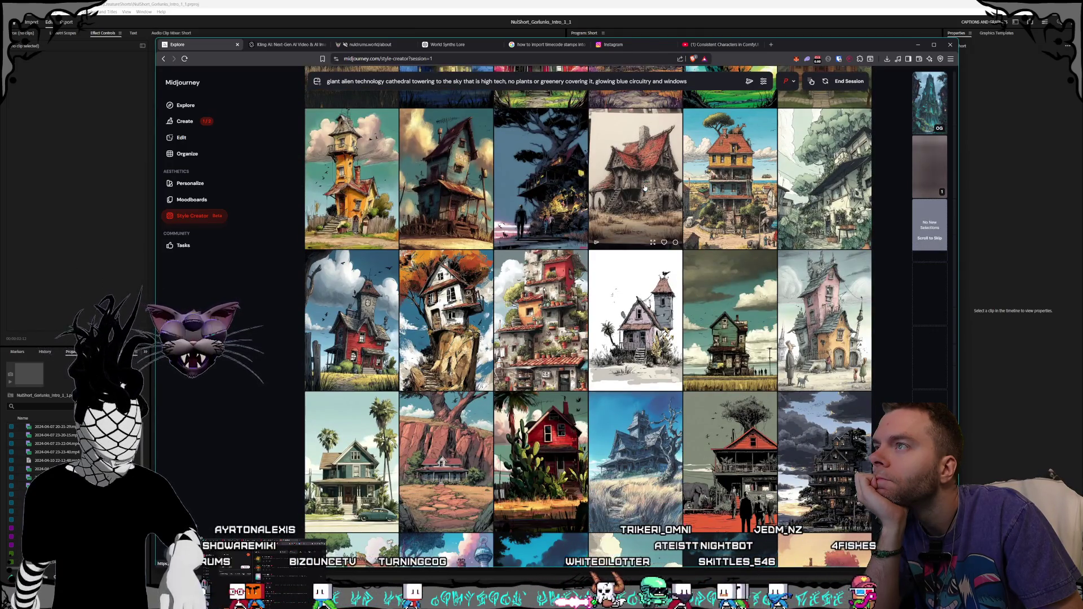
scroll(644, 188, "down", 5)
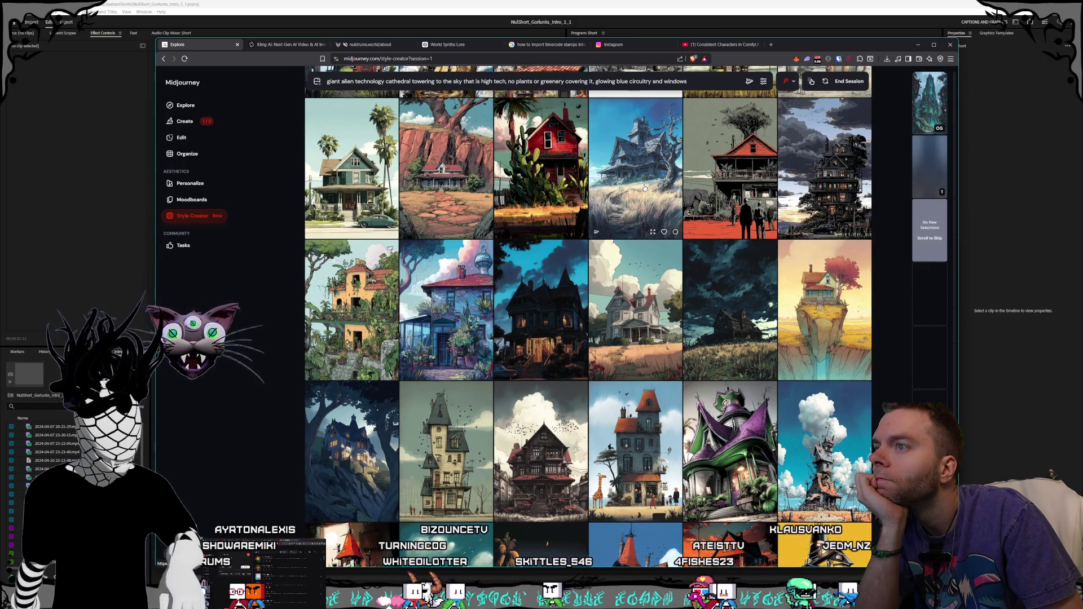
scroll(644, 187, "down", 3)
scroll(644, 188, "up", 1)
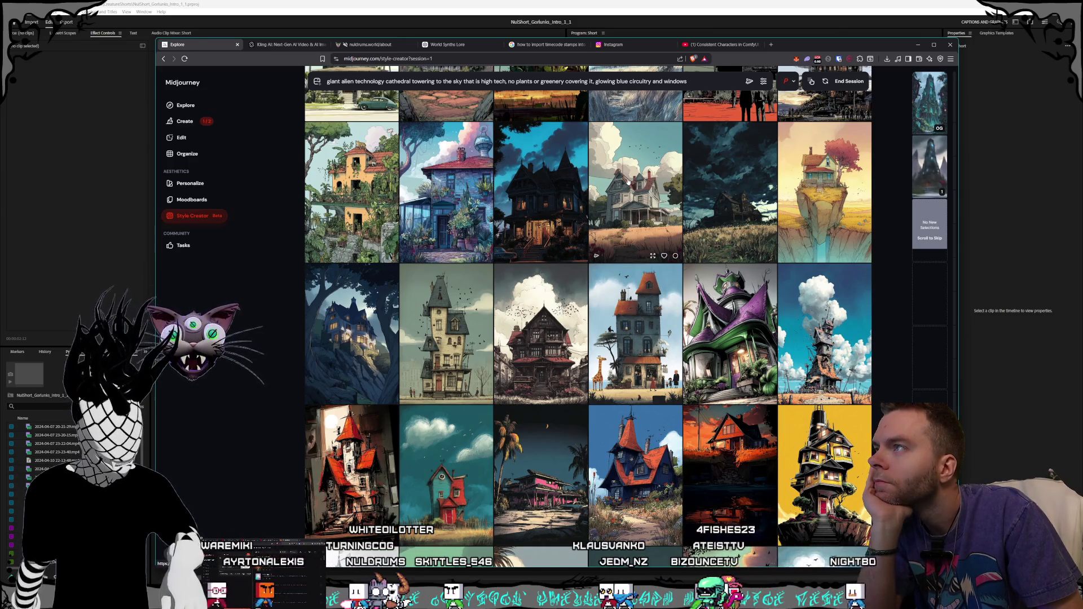
scroll(628, 180, "down", 10)
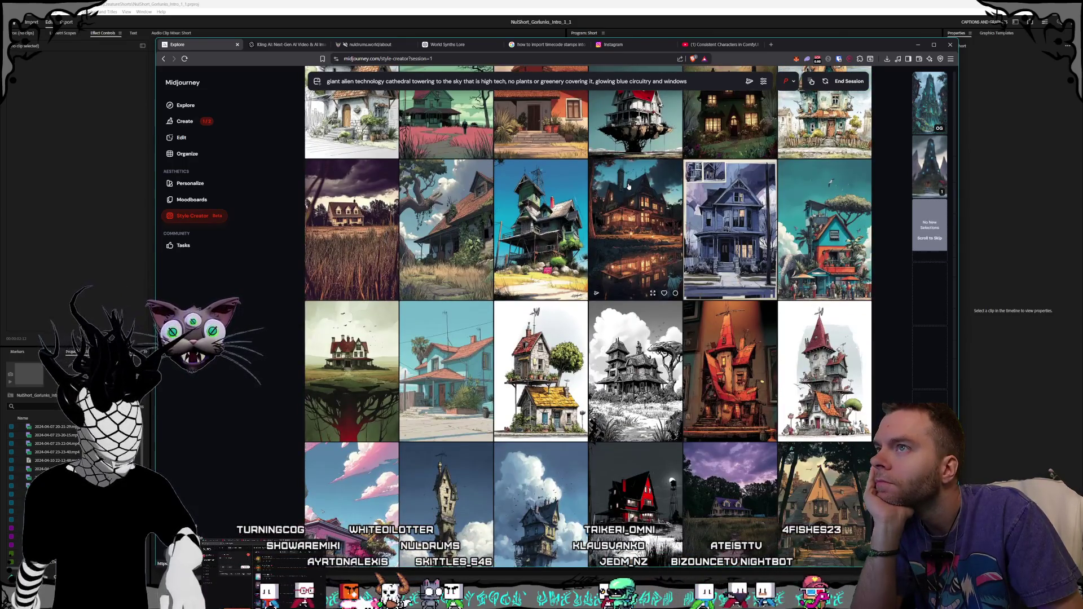
scroll(629, 185, "down", 15)
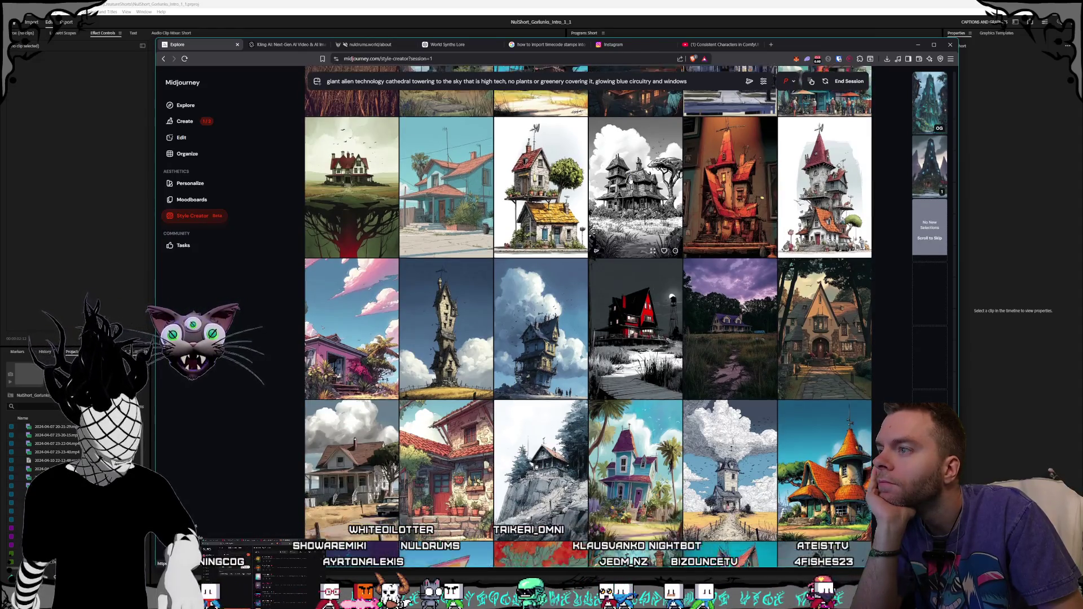
scroll(630, 180, "down", 2)
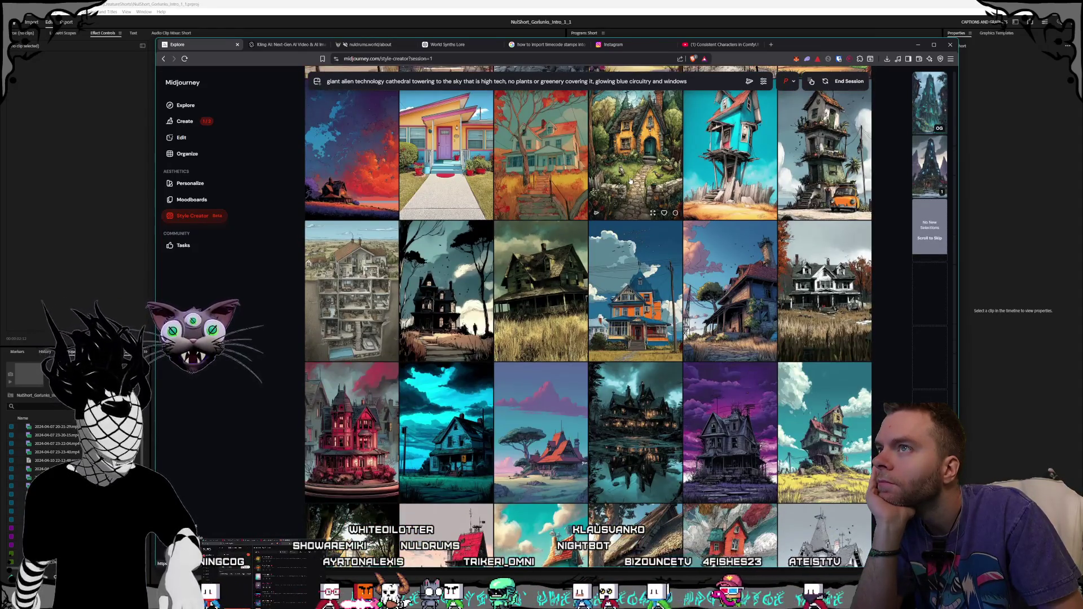
scroll(630, 181, "down", 2)
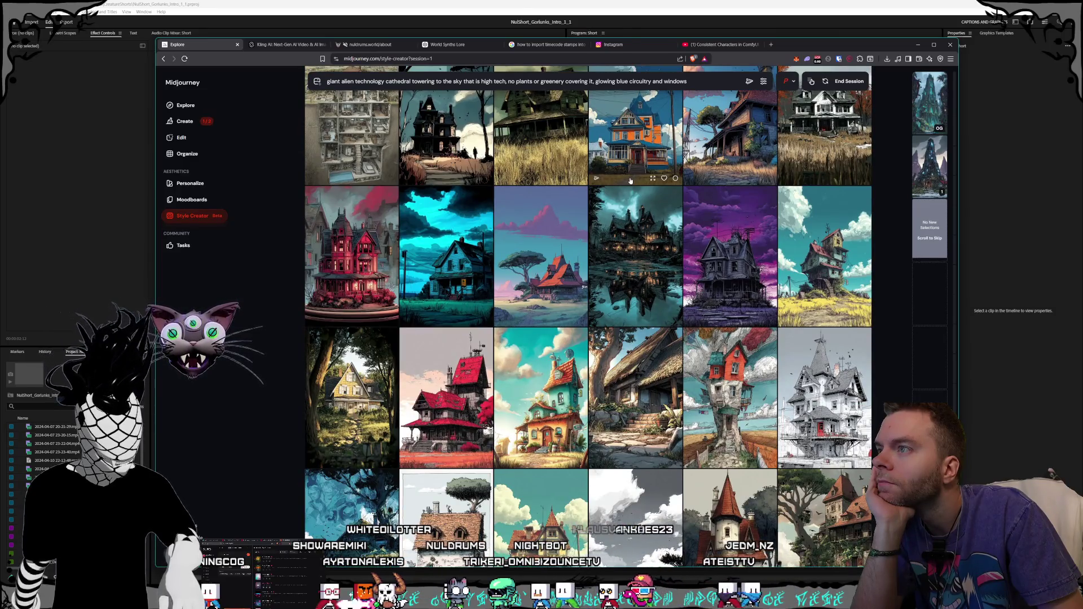
scroll(630, 180, "down", 1)
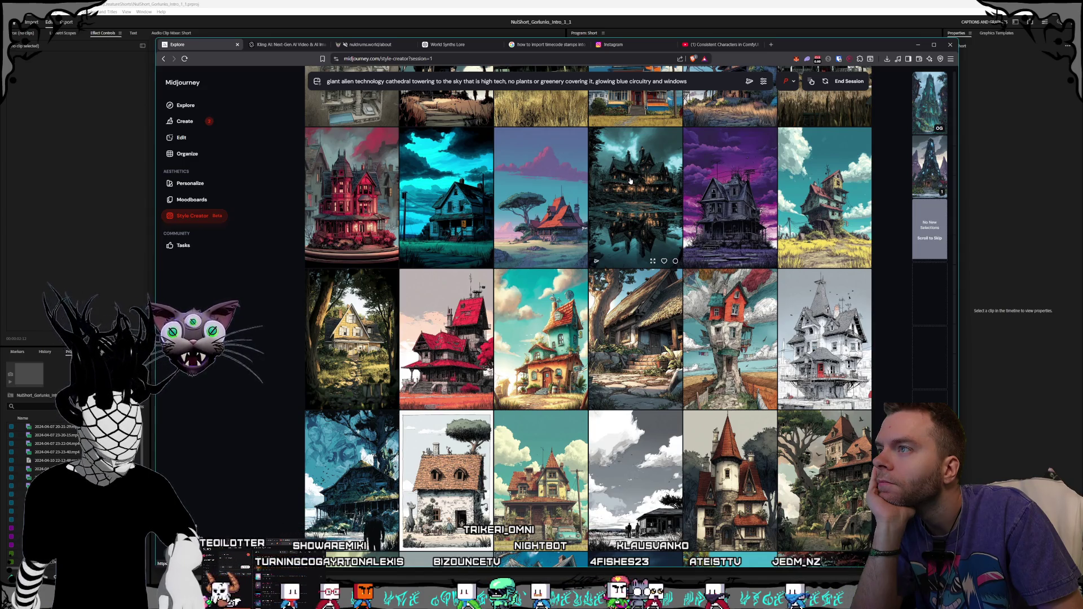
scroll(630, 181, "down", 3)
scroll(629, 180, "down", 3)
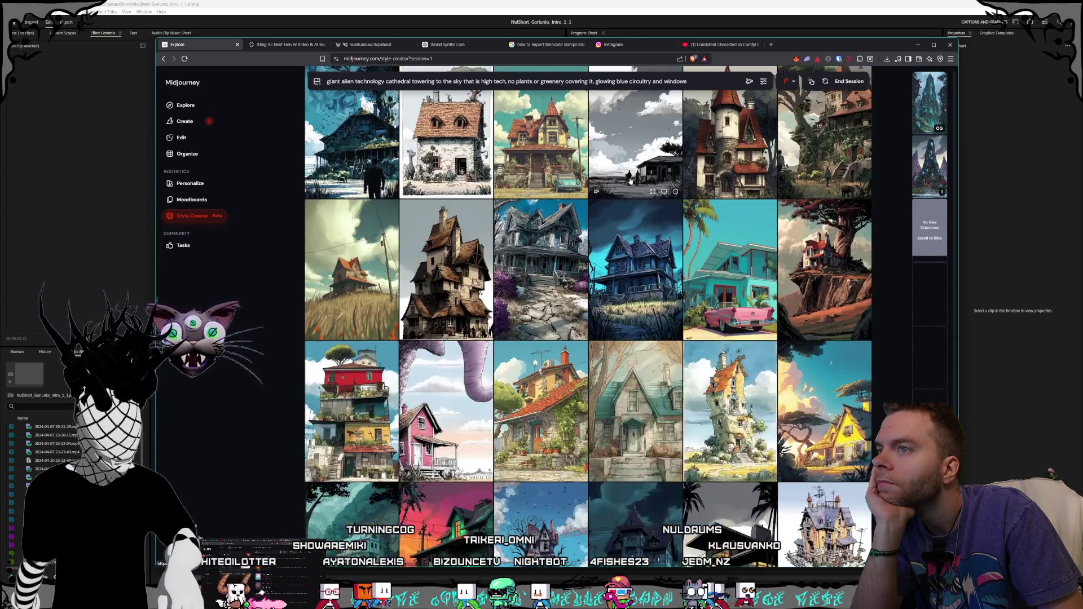
scroll(630, 180, "down", 5)
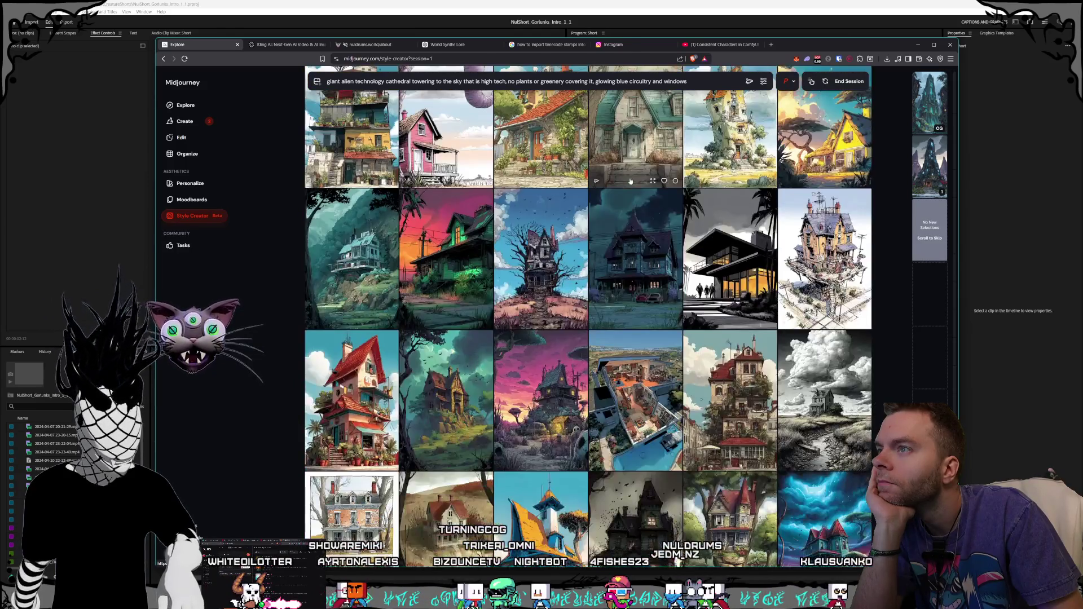
scroll(630, 181, "down", 2)
scroll(631, 180, "down", 3)
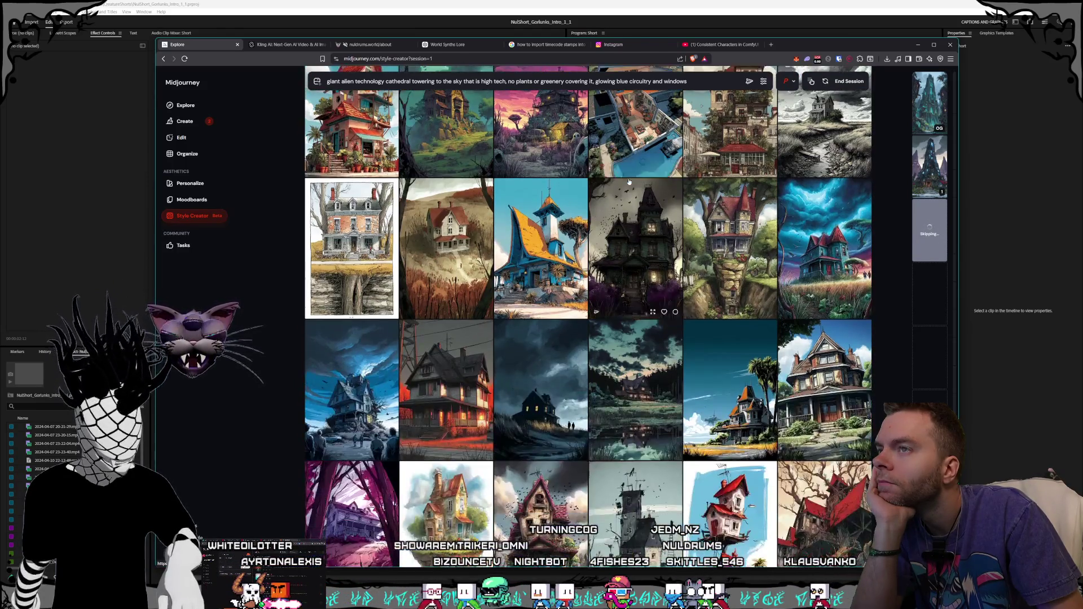
scroll(629, 181, "up", 2)
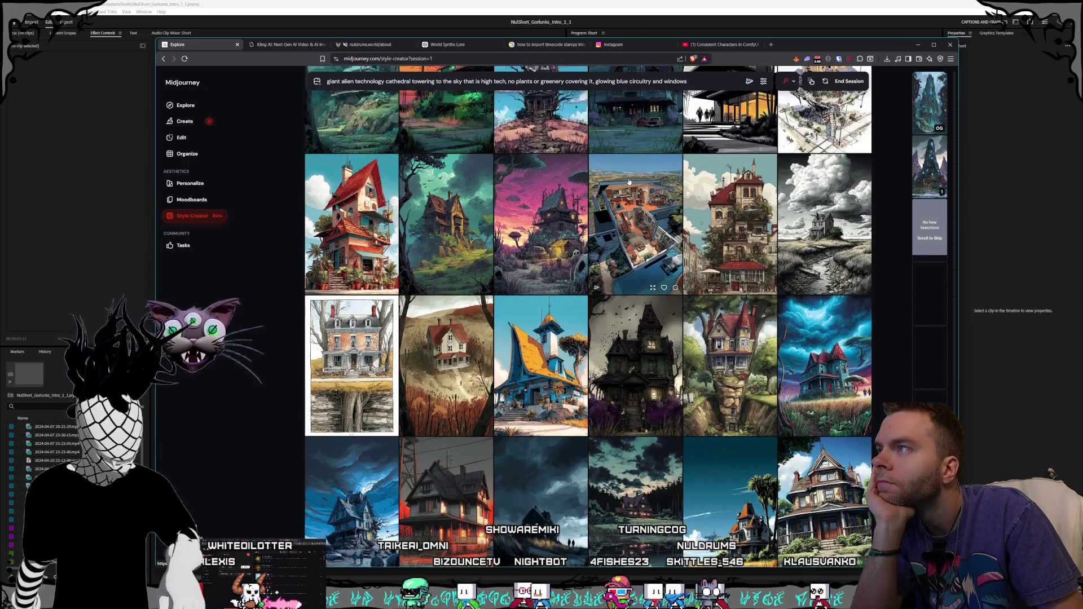
scroll(594, 196, "down", 10)
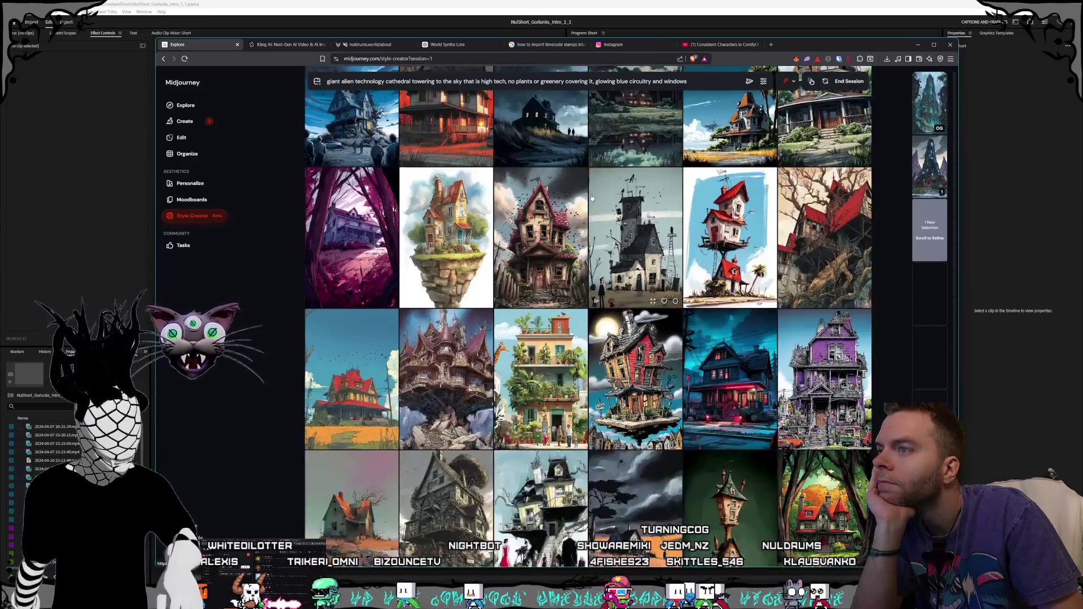
scroll(593, 195, "down", 3)
scroll(597, 195, "down", 4)
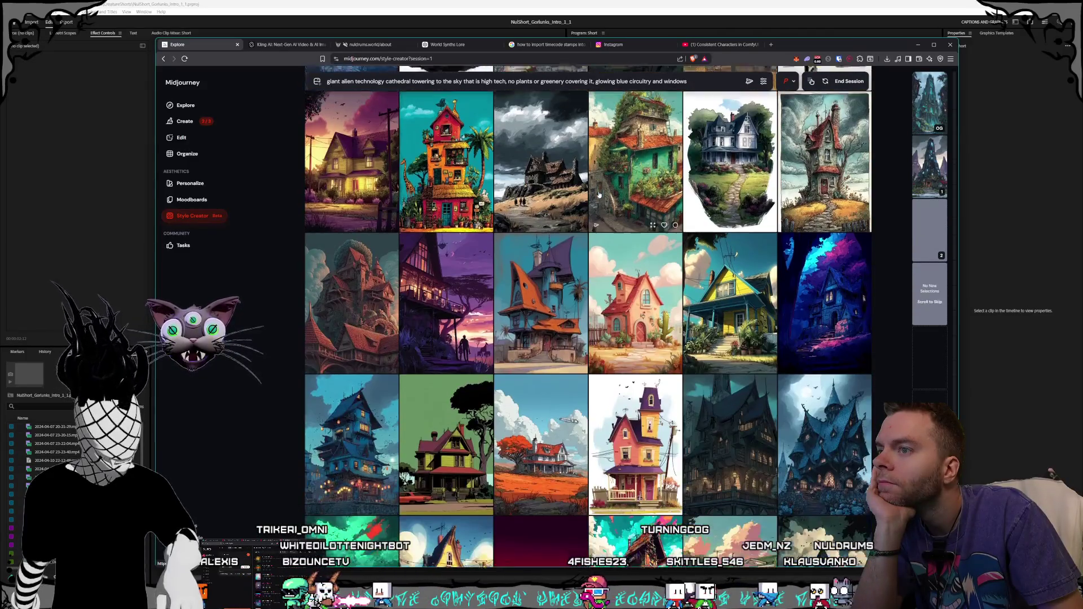
scroll(599, 195, "down", 1)
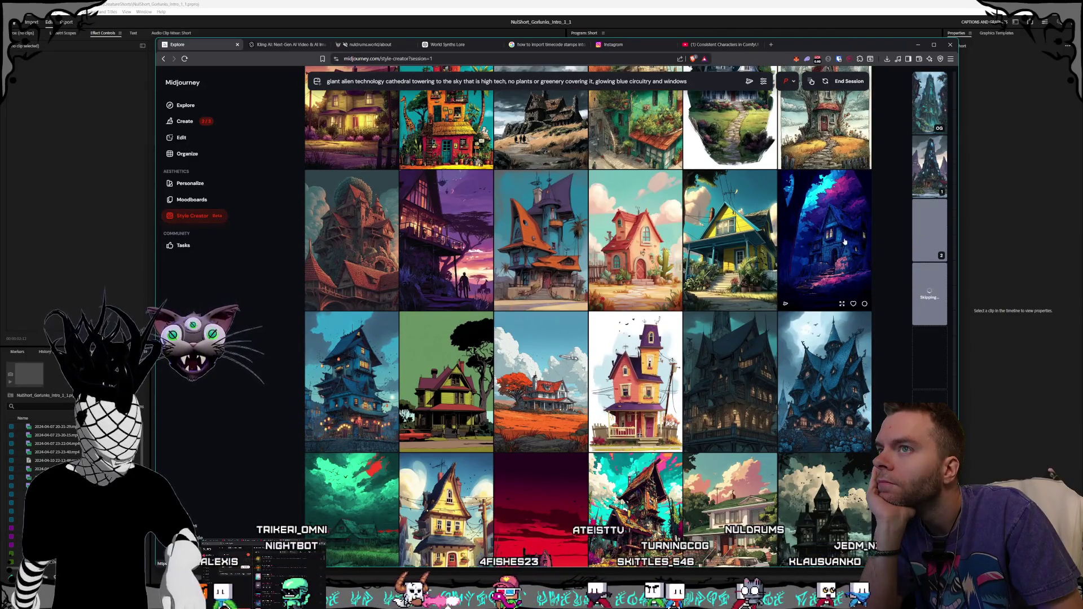
scroll(635, 217, "down", 5)
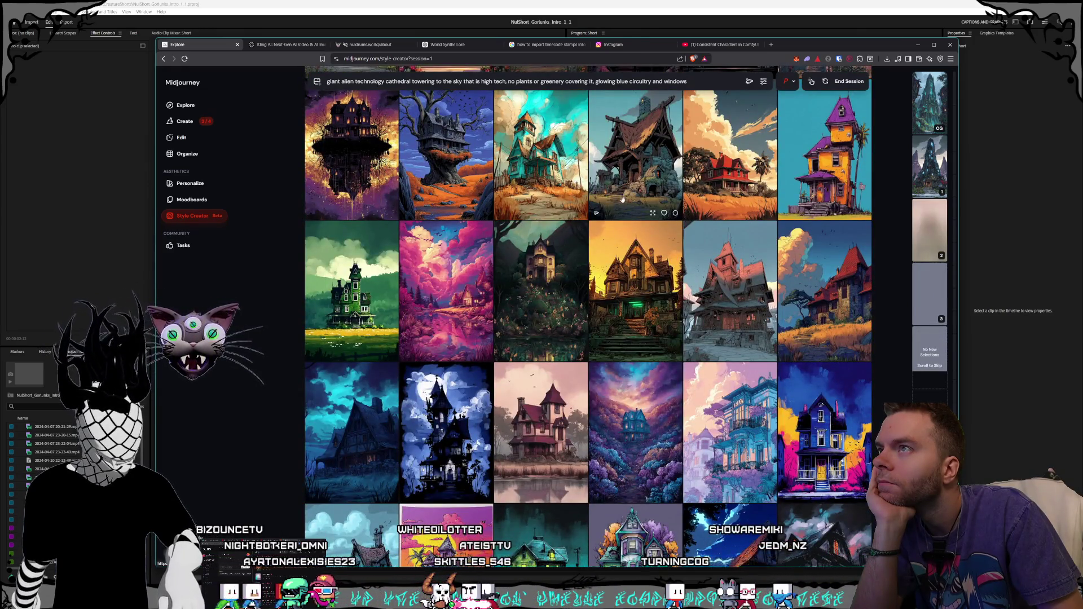
scroll(622, 197, "up", 1)
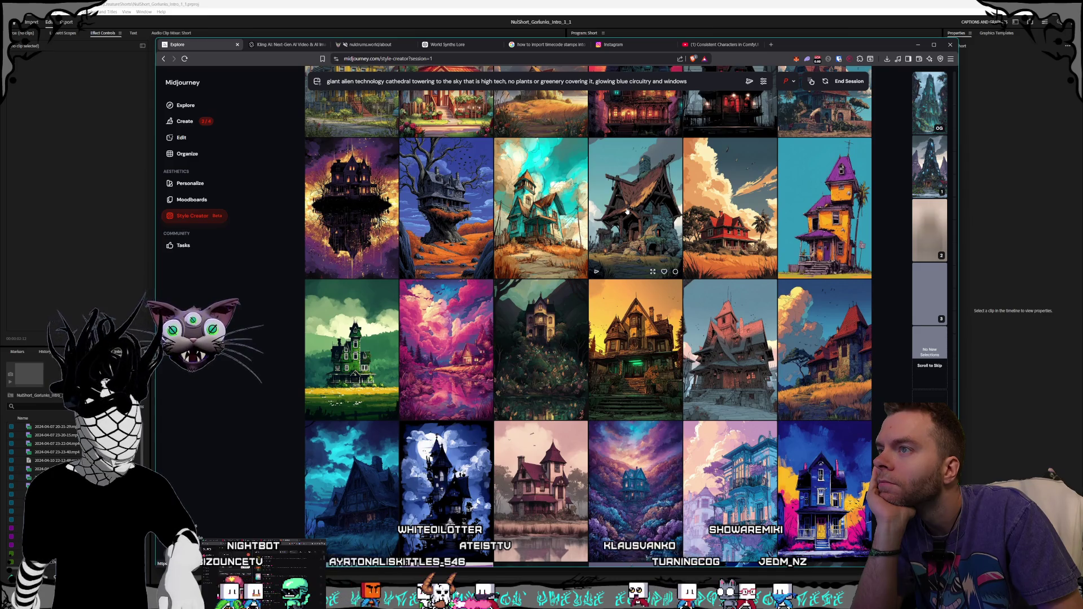
left_click(626, 214)
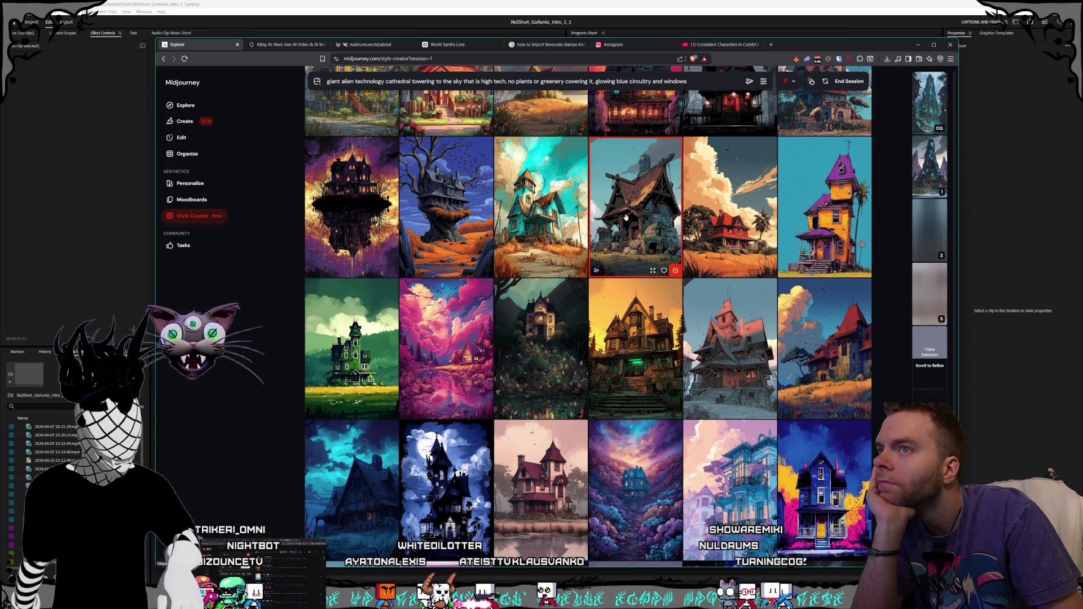
scroll(626, 215, "down", 5)
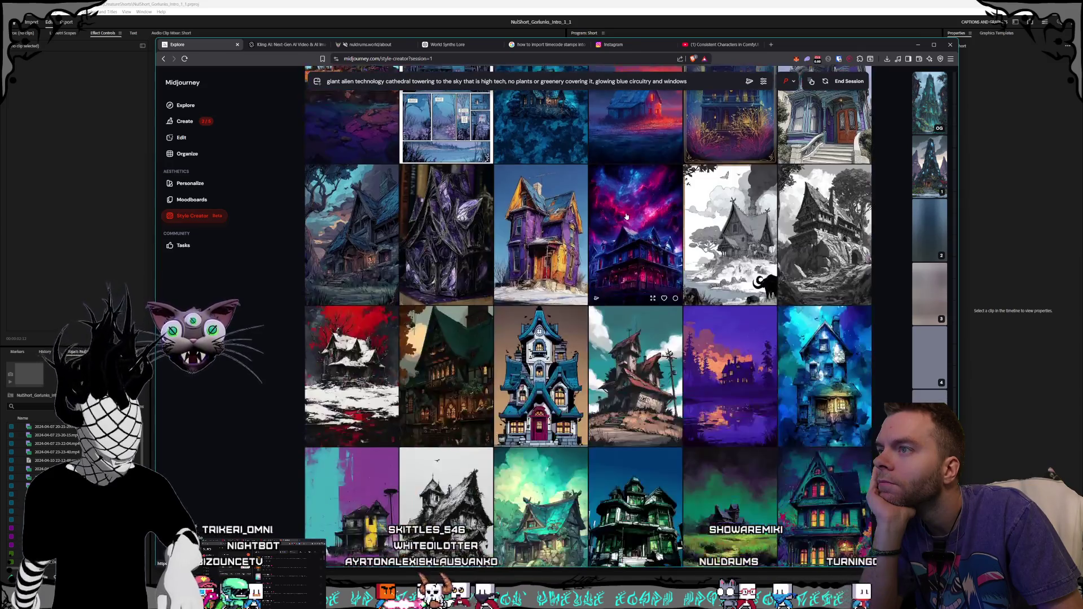
scroll(626, 216, "down", 2)
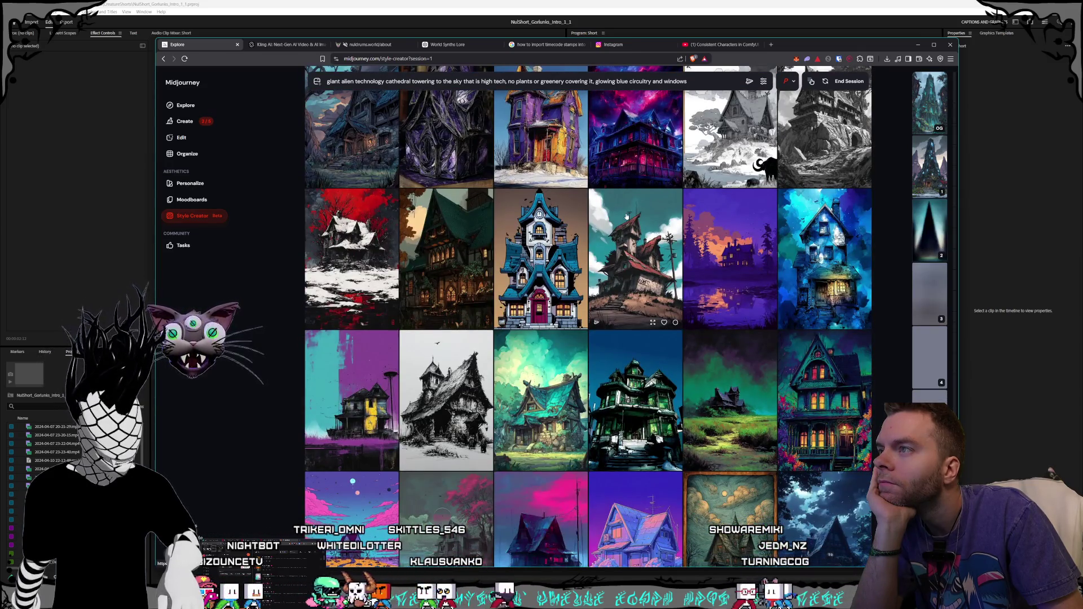
scroll(626, 216, "down", 3)
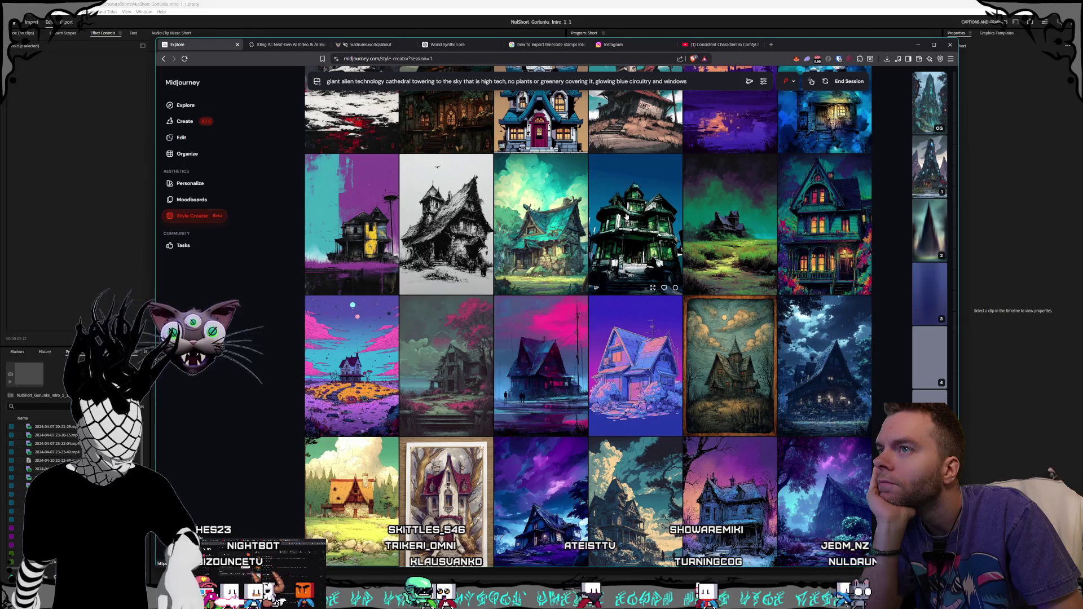
scroll(626, 216, "down", 2)
scroll(625, 216, "up", 2)
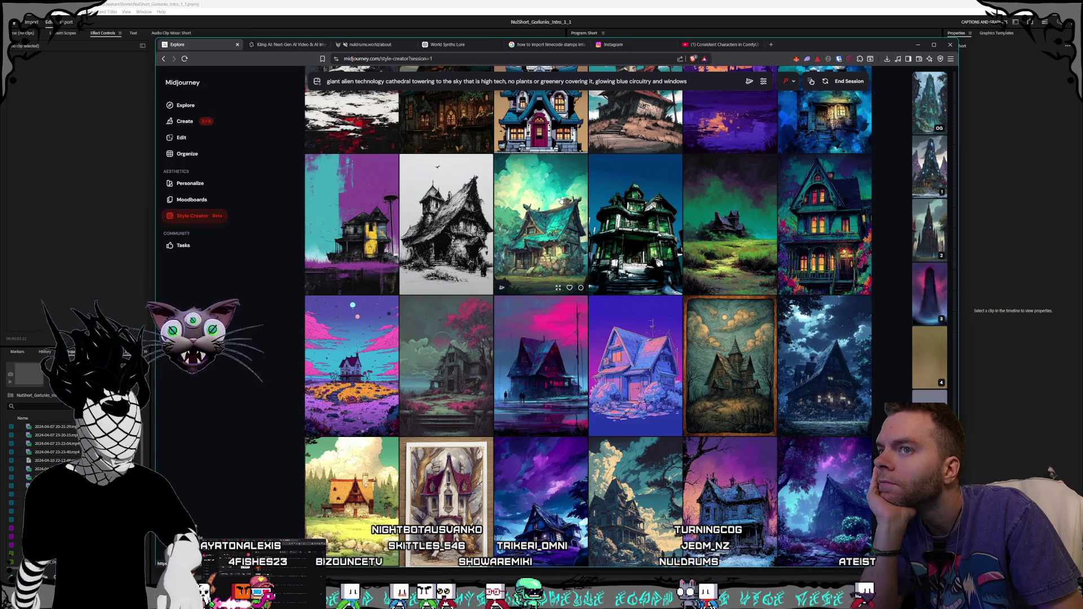
scroll(597, 210, "down", 8)
scroll(597, 211, "down", 4)
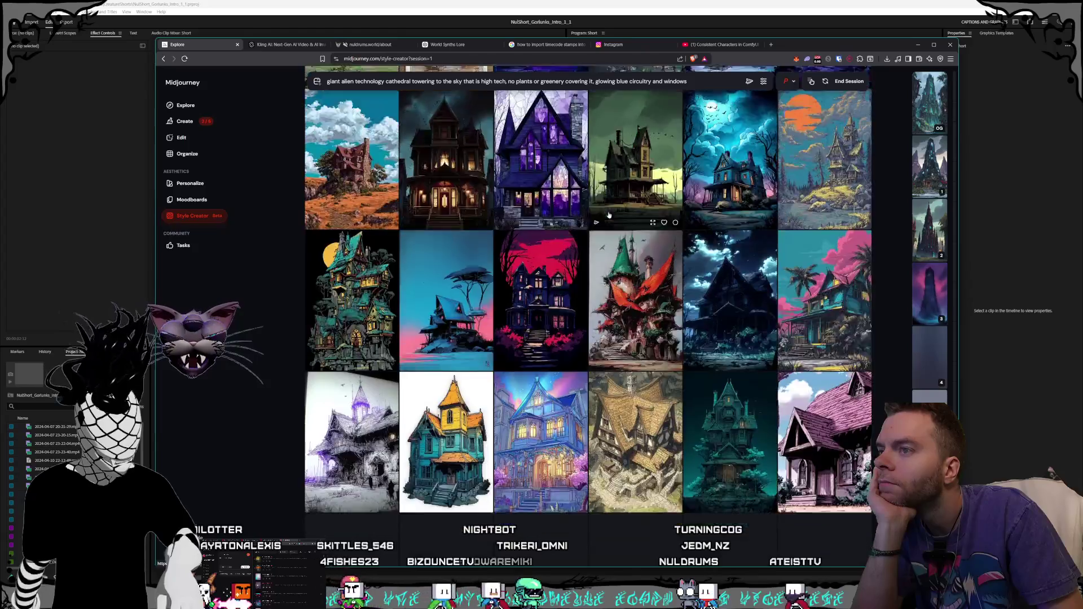
scroll(609, 212, "down", 2)
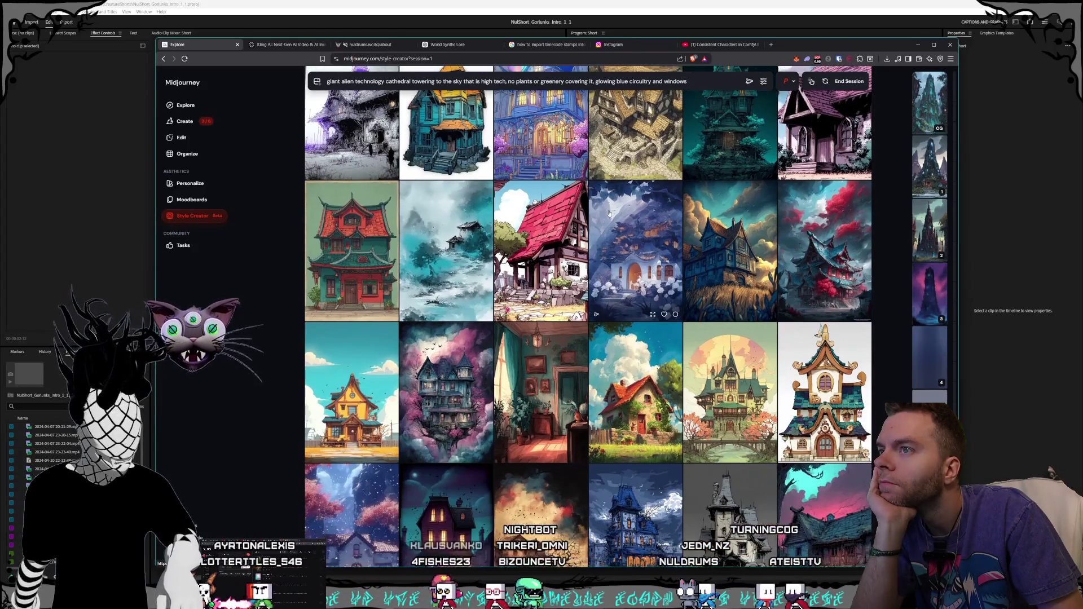
scroll(609, 212, "up", 1)
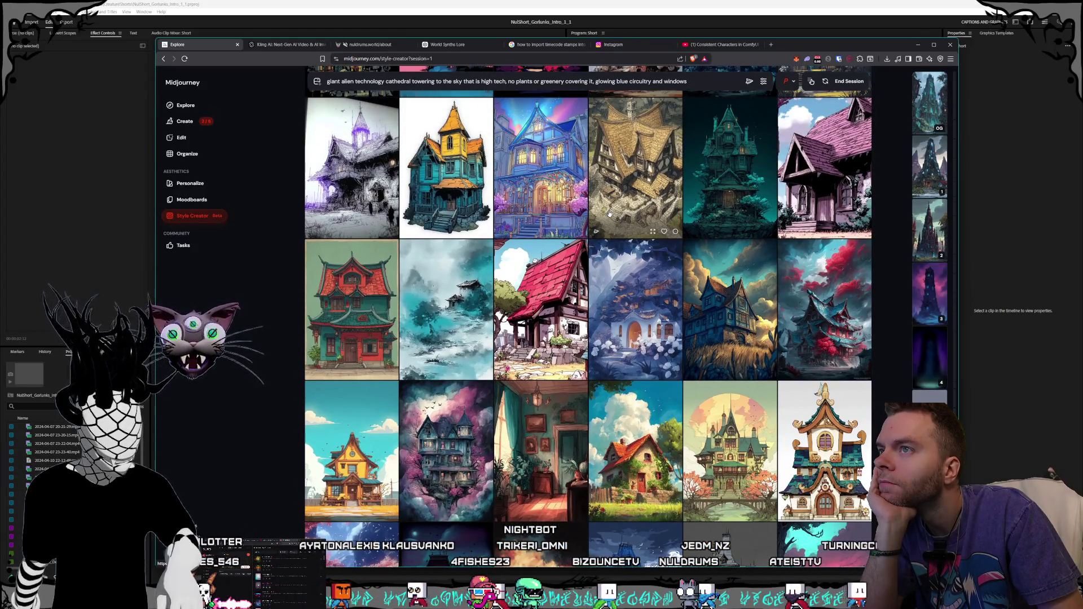
scroll(615, 212, "down", 2)
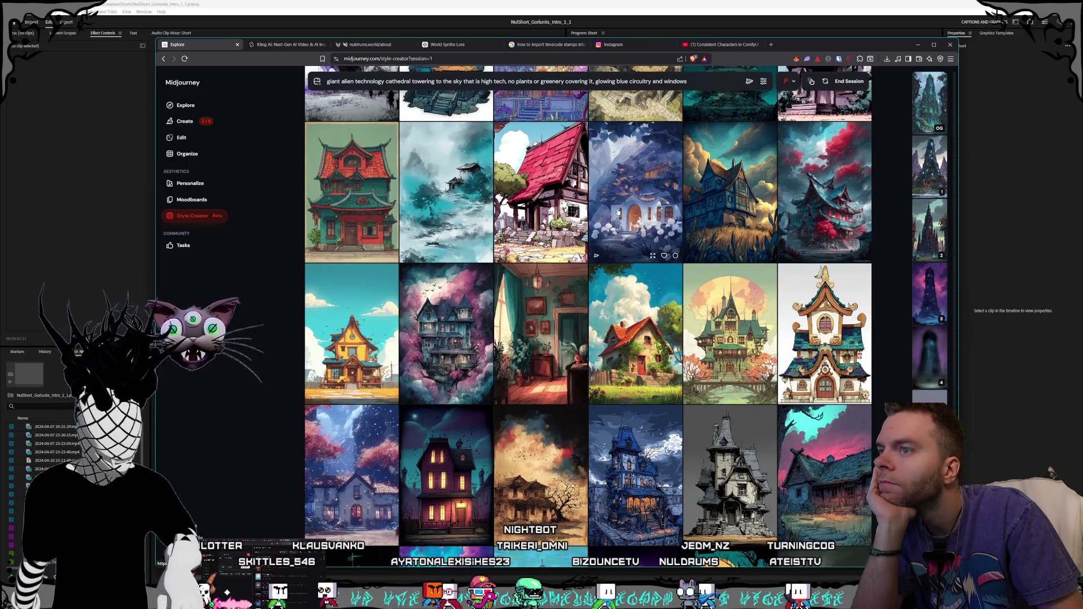
scroll(618, 212, "down", 8)
scroll(618, 212, "down", 2)
scroll(618, 212, "down", 2)
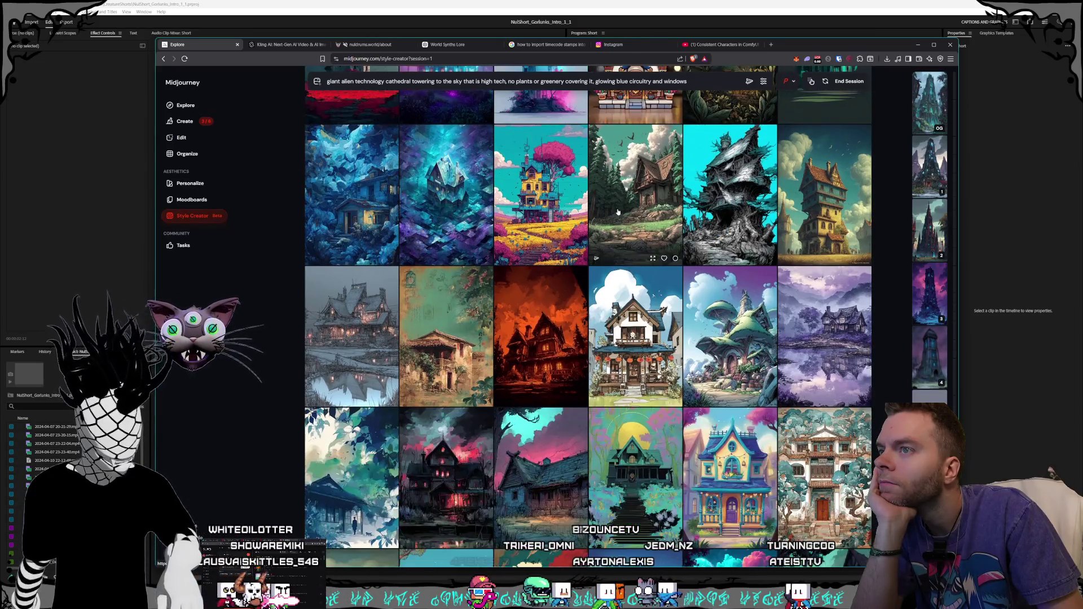
scroll(618, 212, "down", 2)
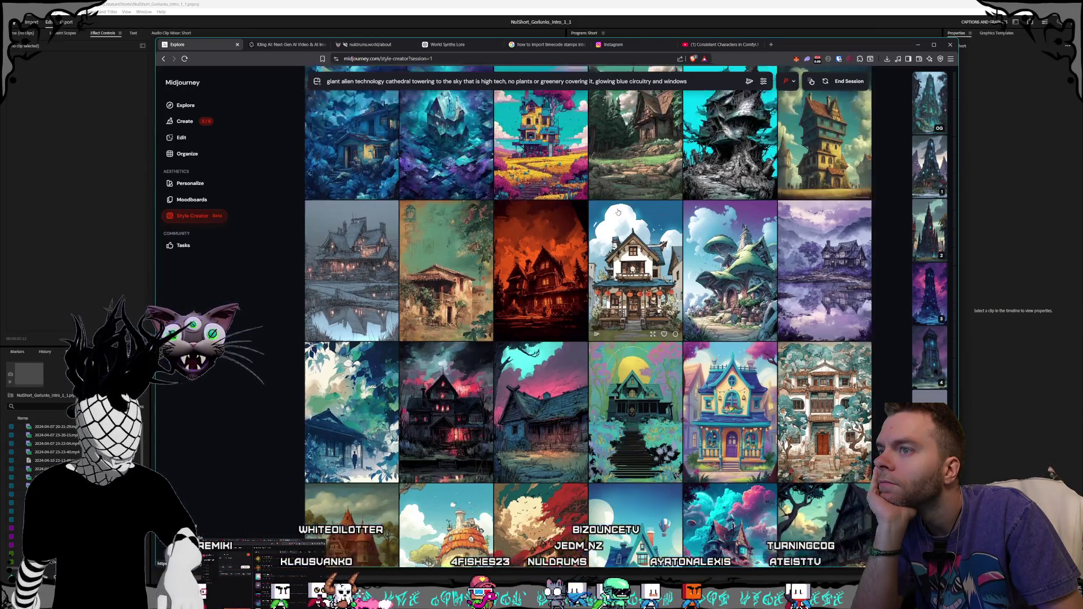
scroll(617, 212, "down", 3)
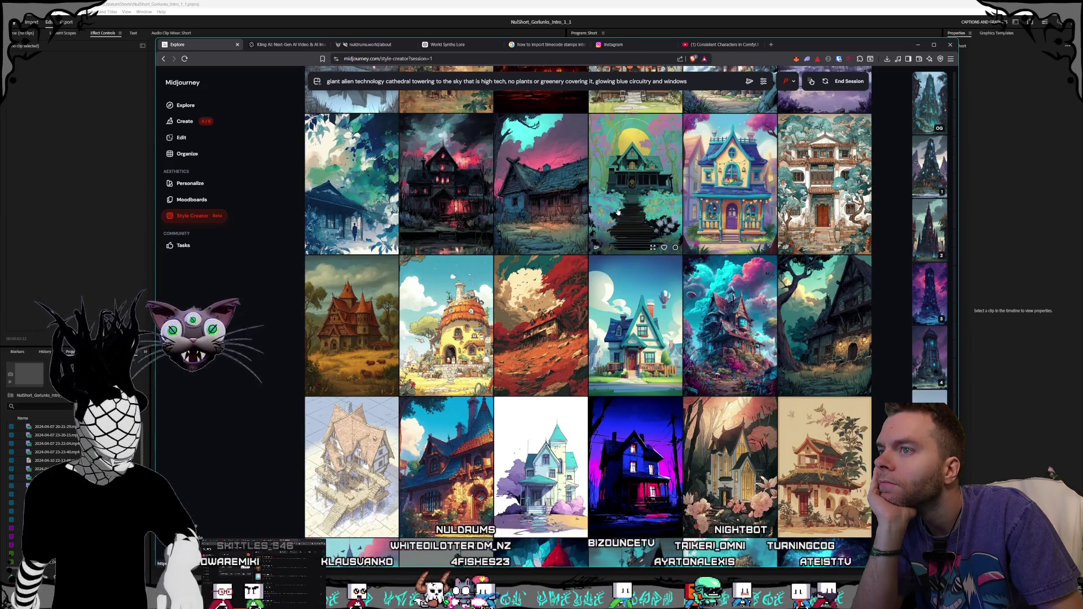
scroll(617, 212, "down", 2)
scroll(617, 212, "down", 3)
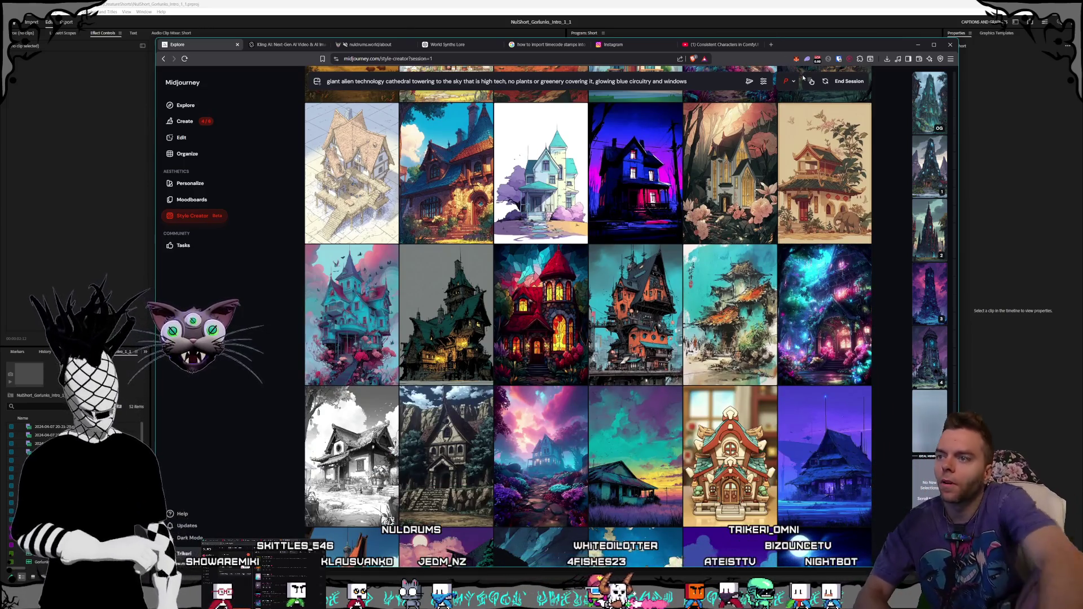
scroll(666, 167, "down", 1)
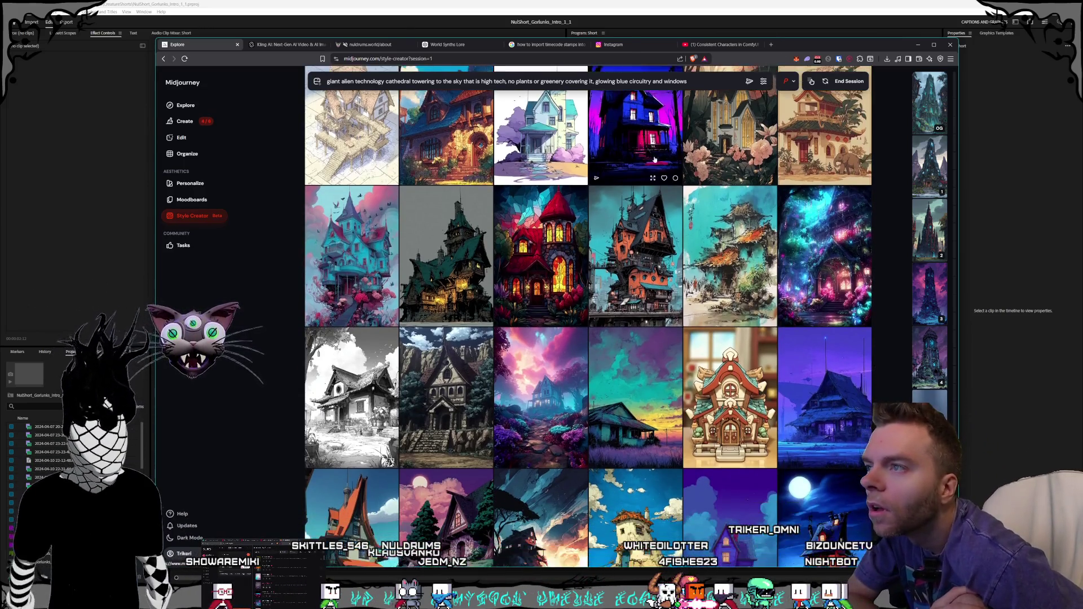
scroll(637, 155, "down", 1)
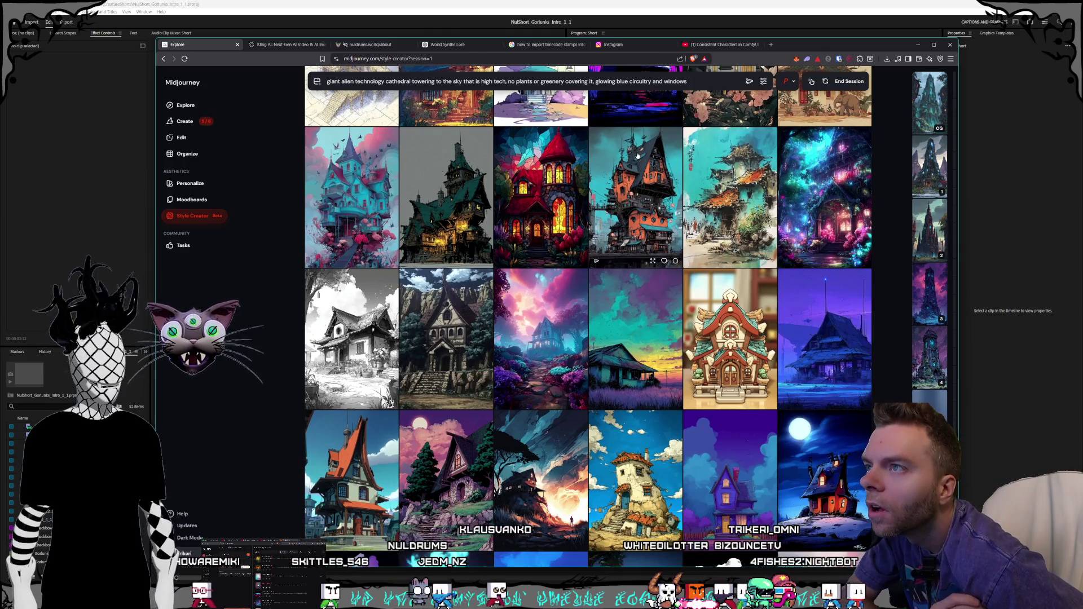
scroll(639, 158, "down", 5)
scroll(642, 169, "down", 8)
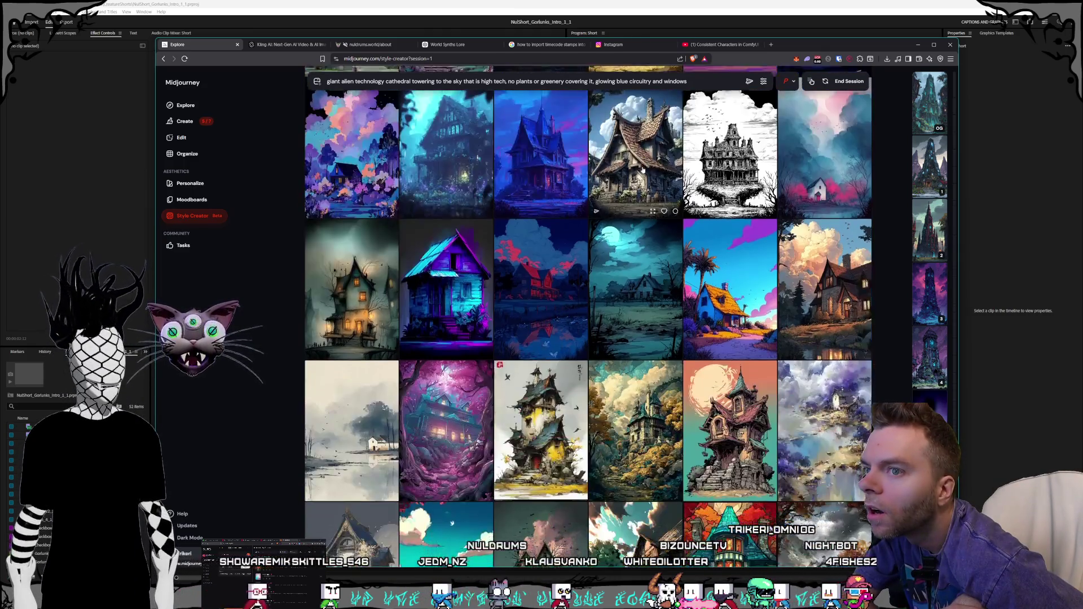
scroll(644, 170, "down", 3)
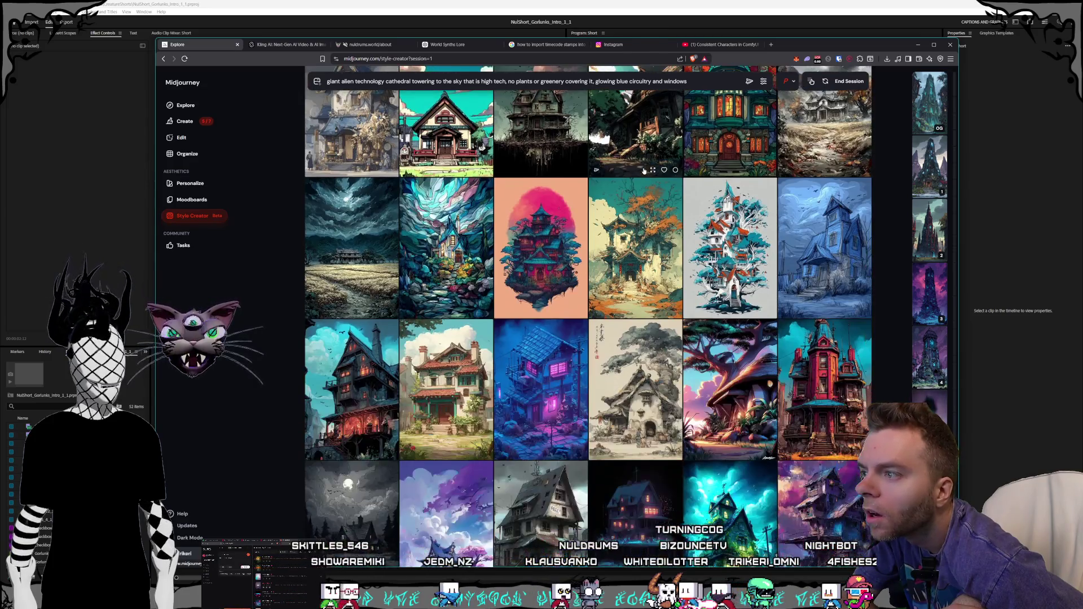
scroll(644, 170, "down", 4)
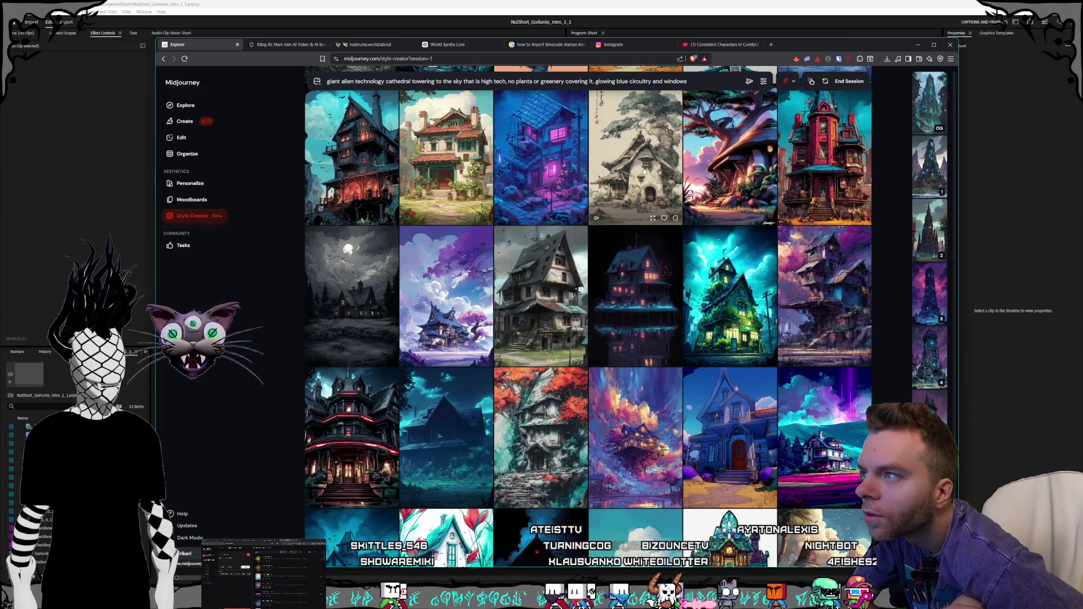
Step: Scroll further down the session's sample grid, then end the Style Creator session
scroll(644, 170, "down", 2)
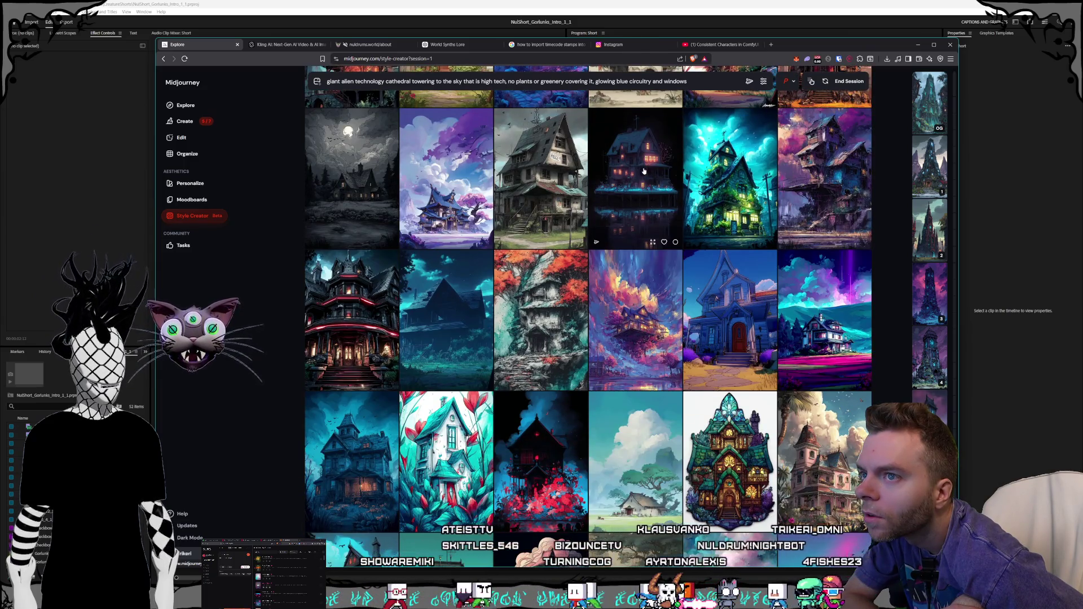
scroll(644, 171, "down", 2)
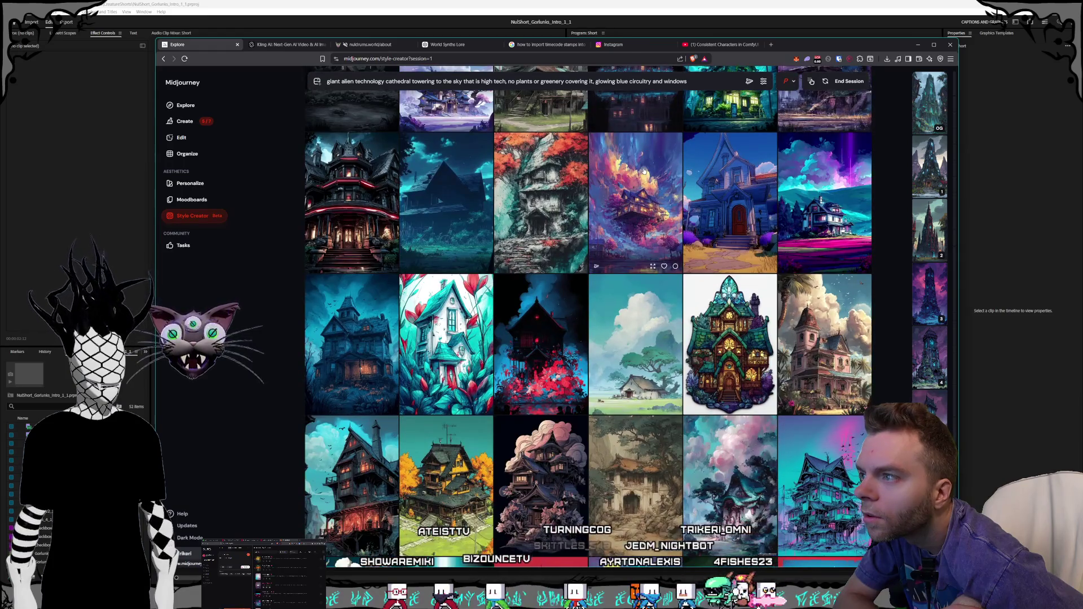
scroll(644, 170, "down", 4)
scroll(645, 172, "down", 4)
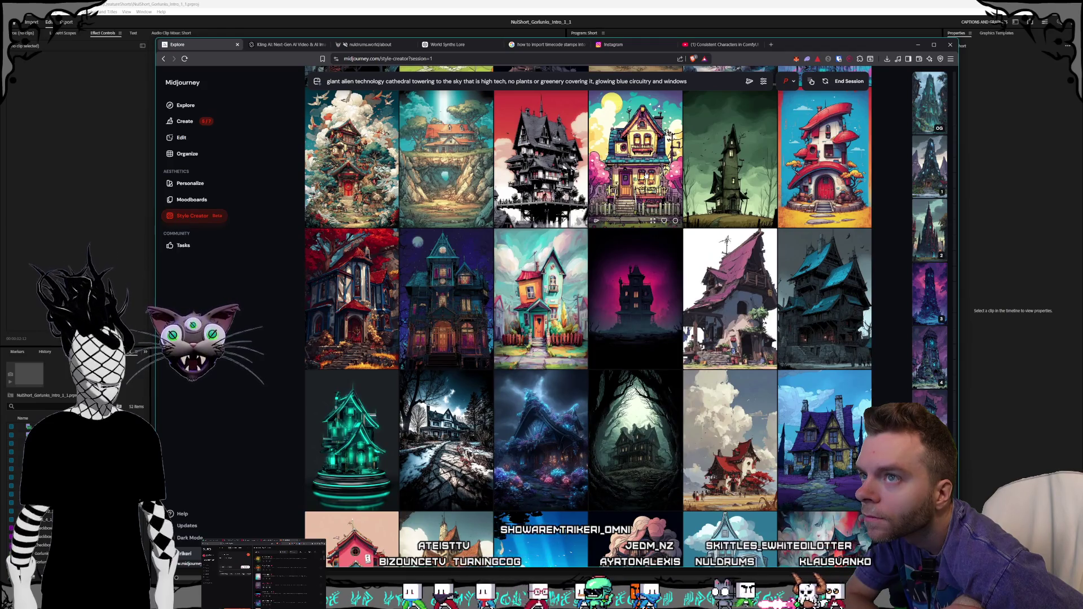
scroll(646, 175, "down", 1)
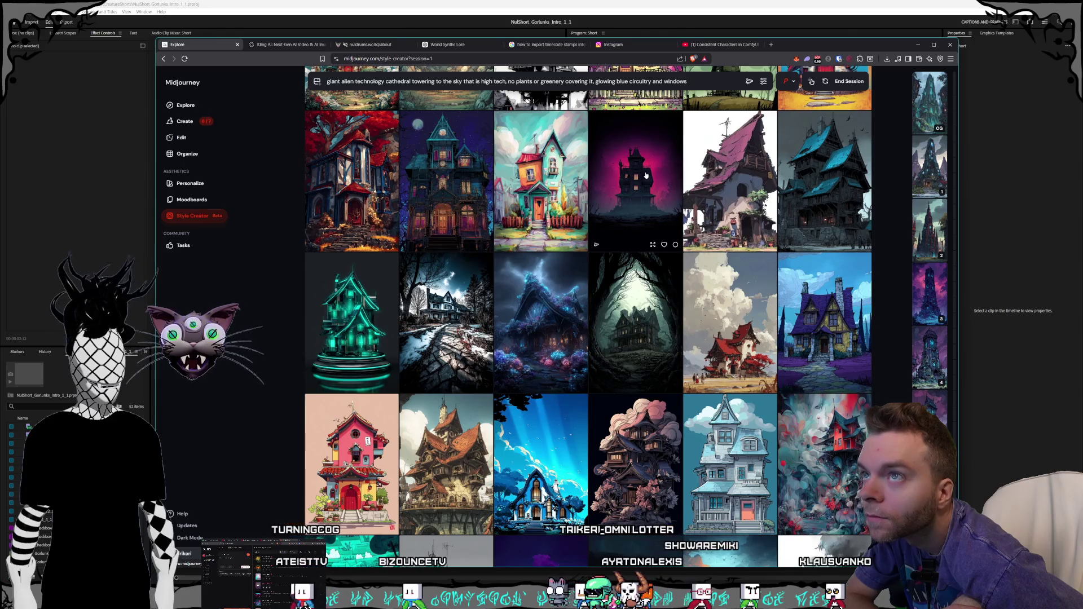
scroll(646, 175, "down", 1)
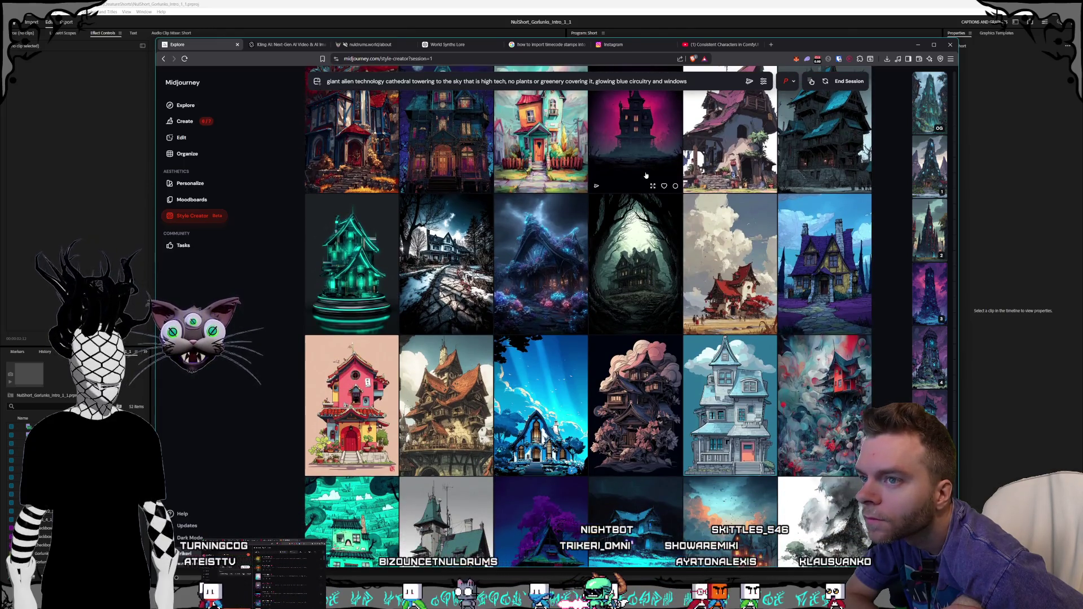
scroll(646, 176, "down", 8)
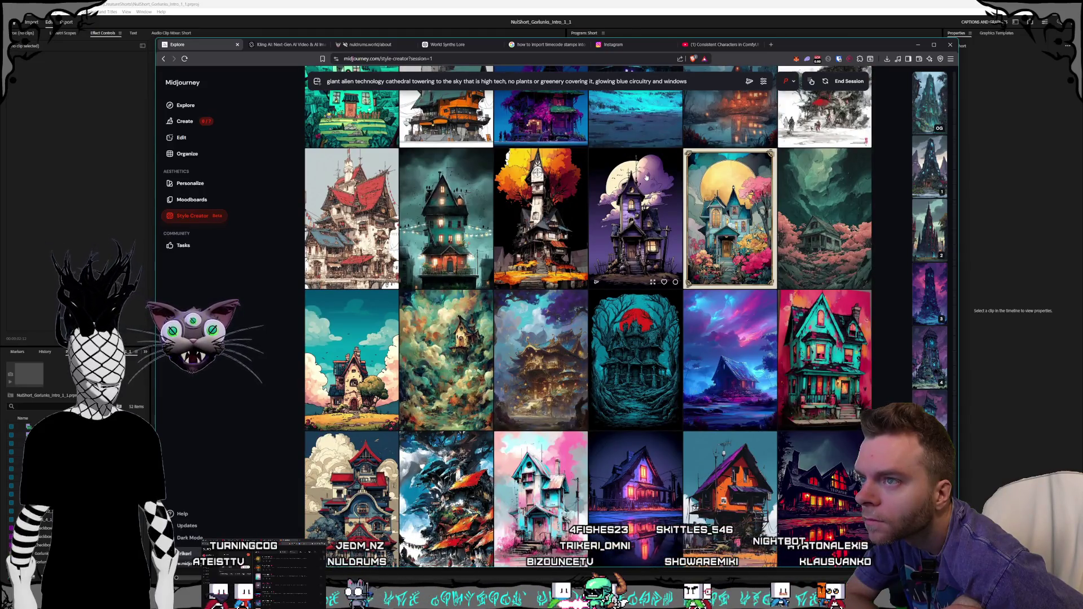
scroll(646, 178, "down", 6)
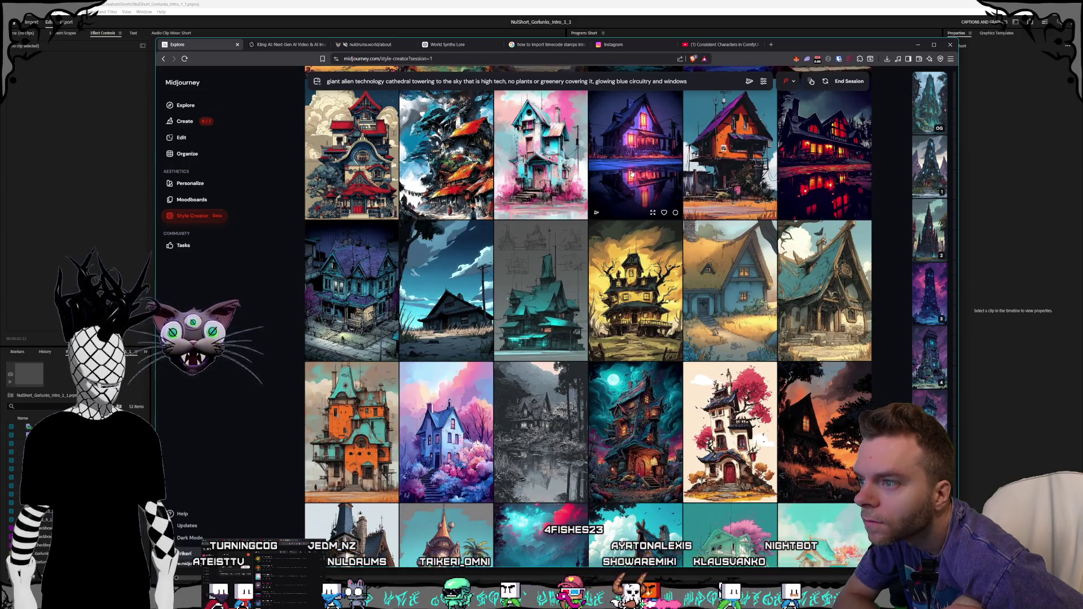
scroll(632, 175, "down", 2)
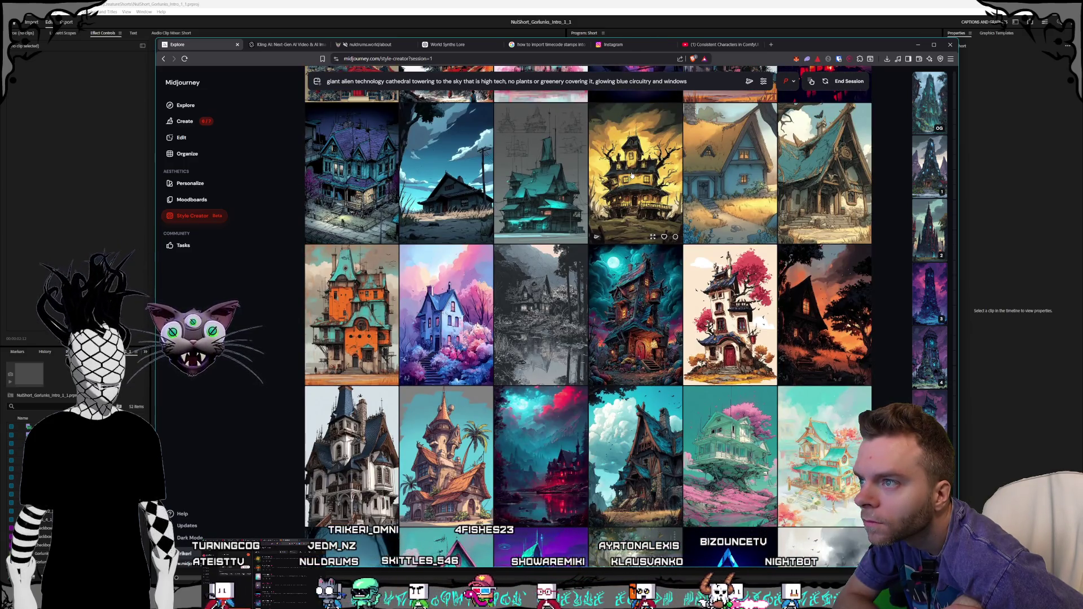
scroll(614, 312, "down", 2)
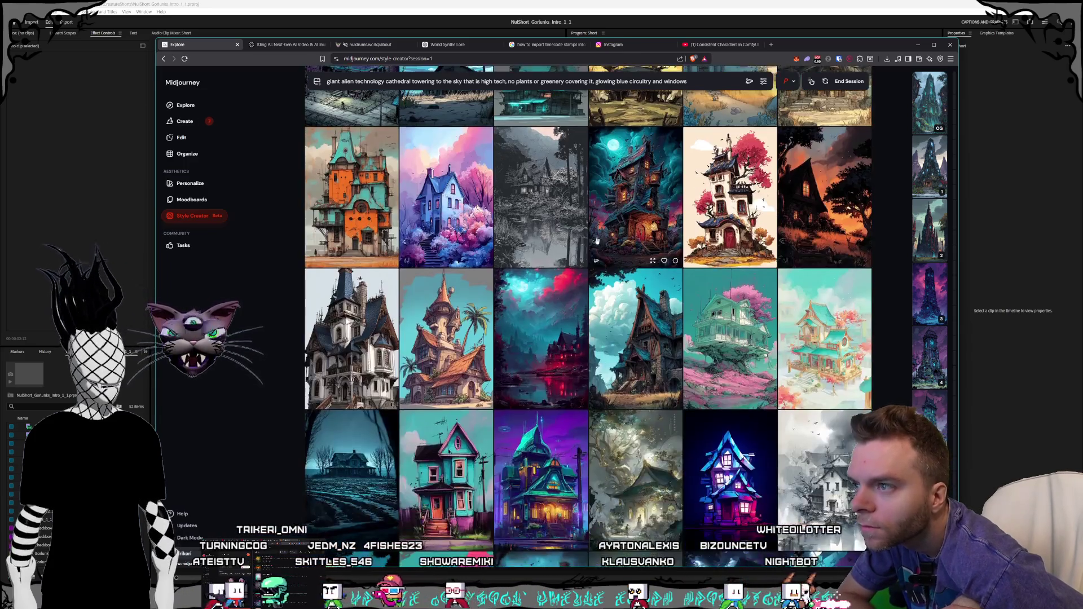
scroll(620, 304, "down", 10)
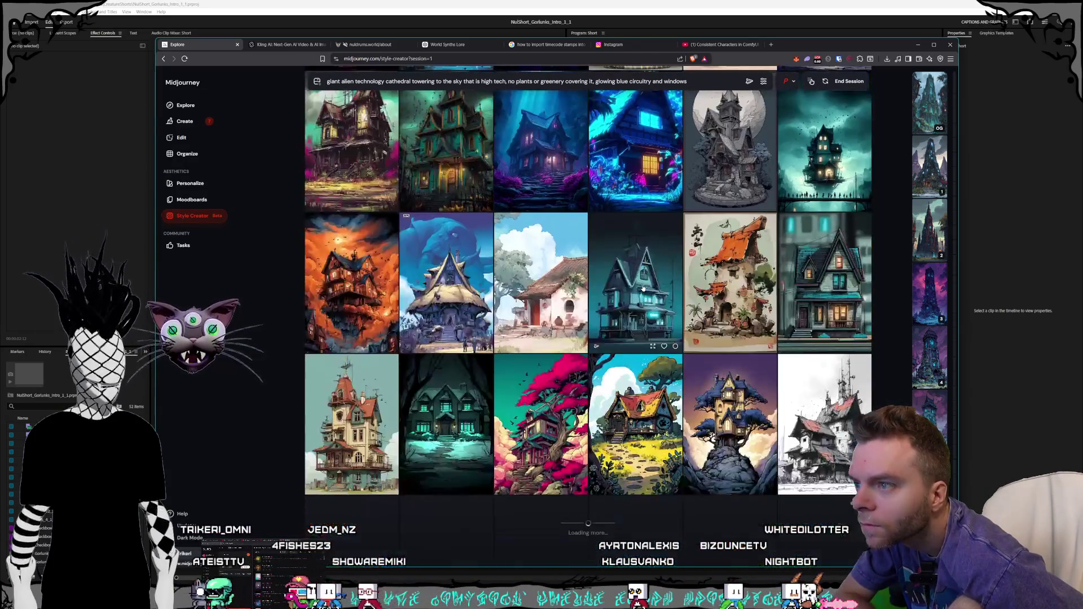
scroll(645, 287, "down", 3)
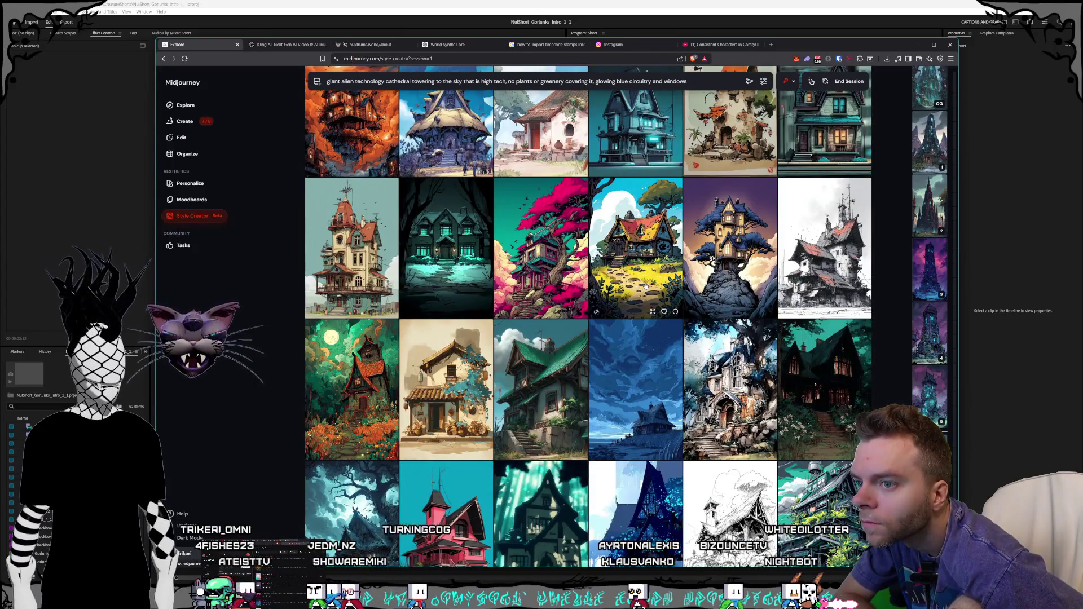
scroll(645, 286, "down", 10)
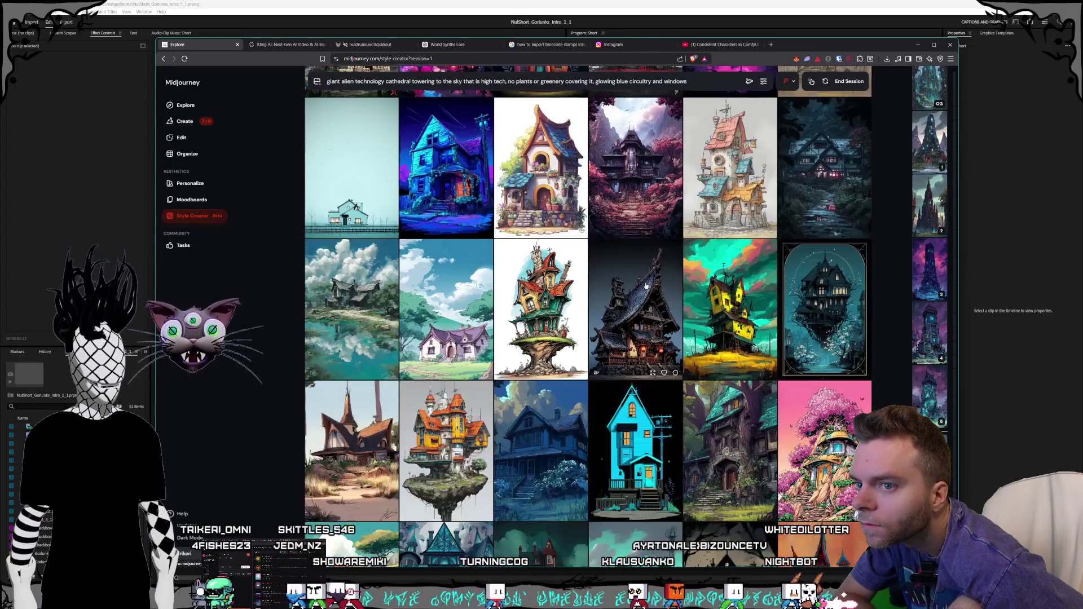
scroll(646, 286, "down", 2)
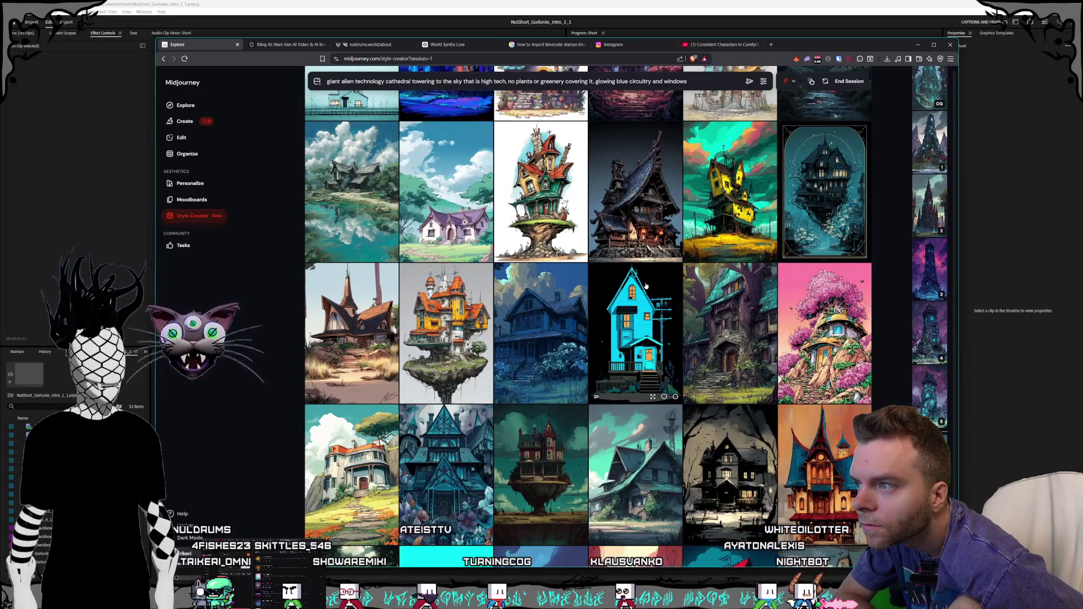
mouse_move(823, 192)
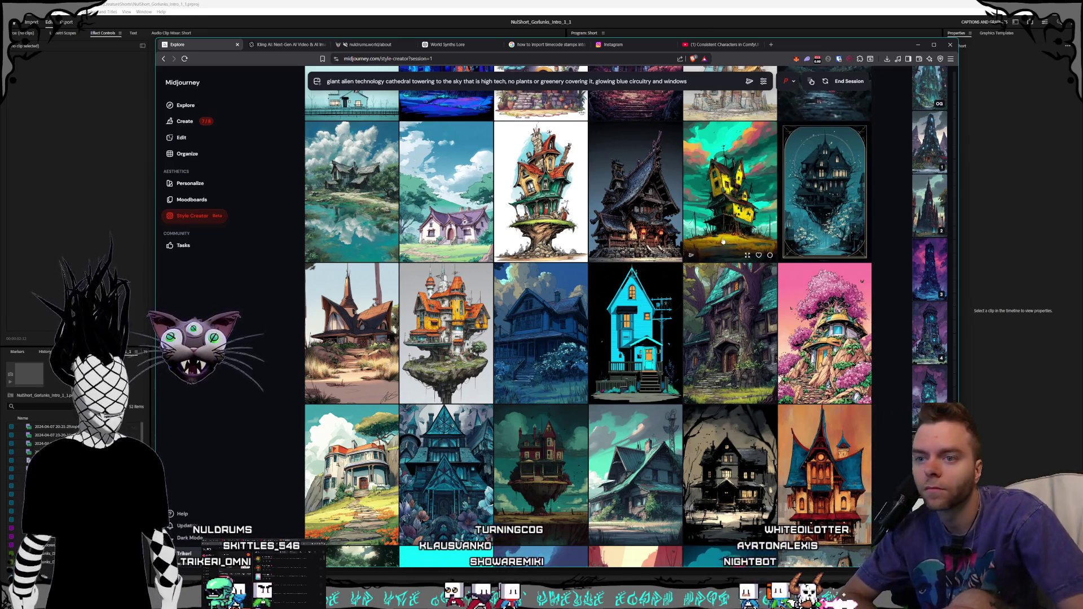
left_click(849, 82)
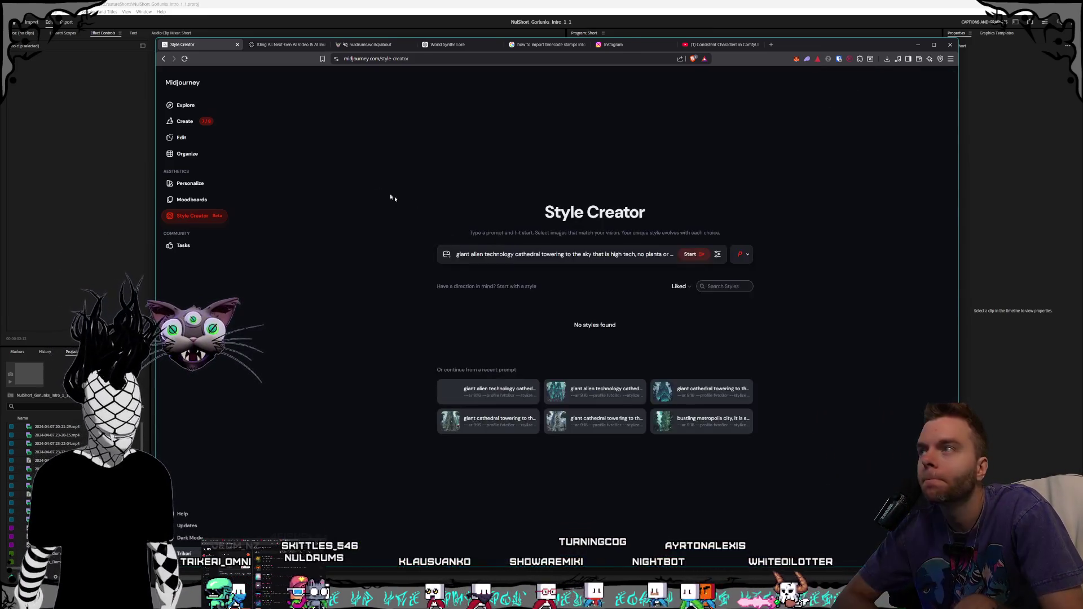
Step: Go to the Create page, preview the newest job, then open the fourth tower render large
left_click(200, 127)
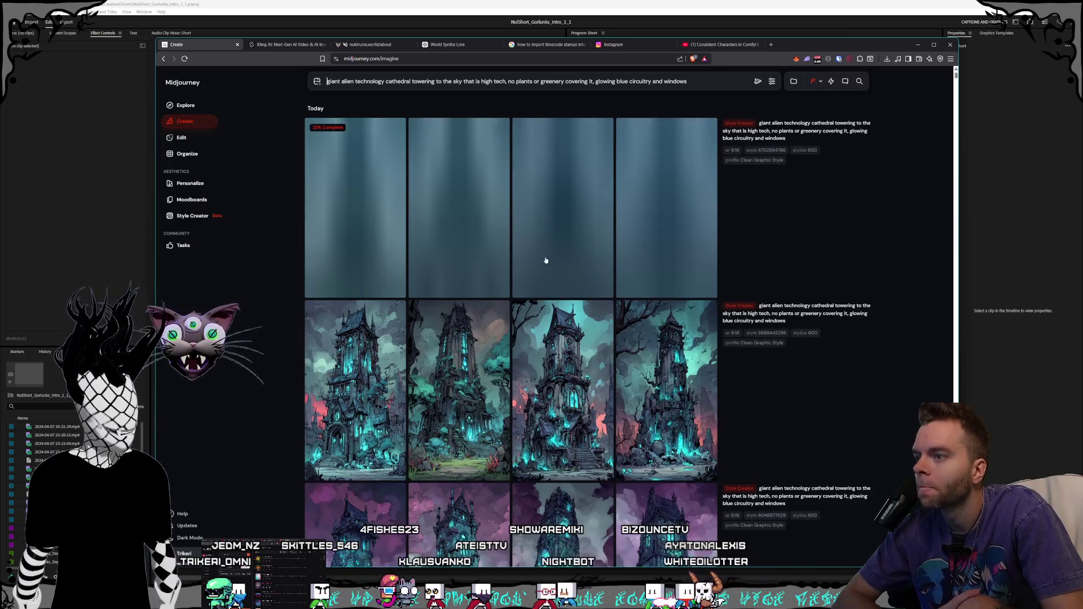
left_click(376, 219)
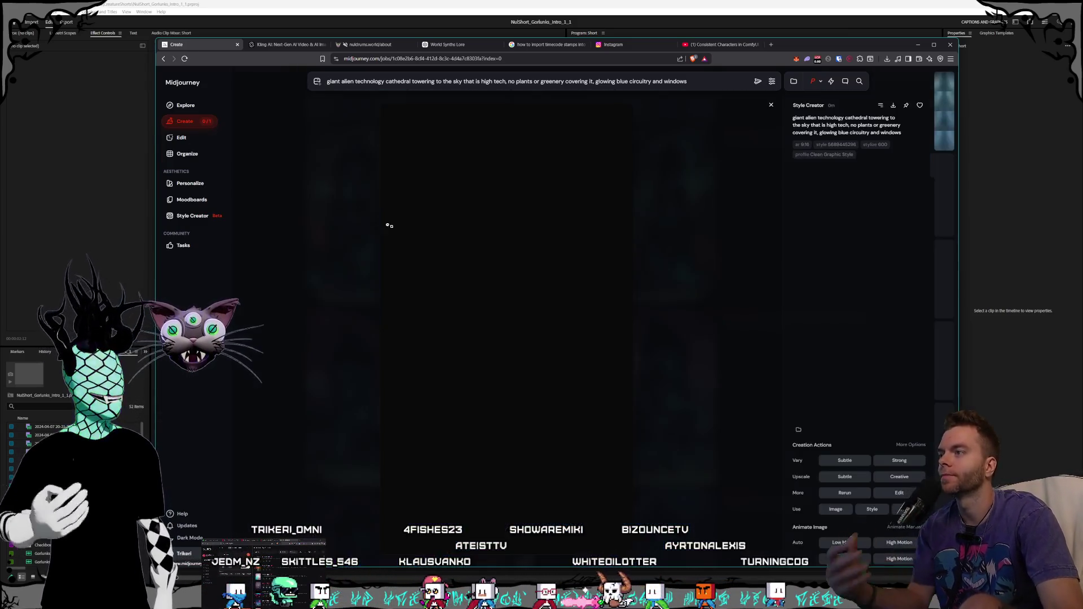
key("Escape")
scroll(644, 337, "down", 10)
scroll(644, 337, "down", 6)
scroll(664, 430, "up", 2)
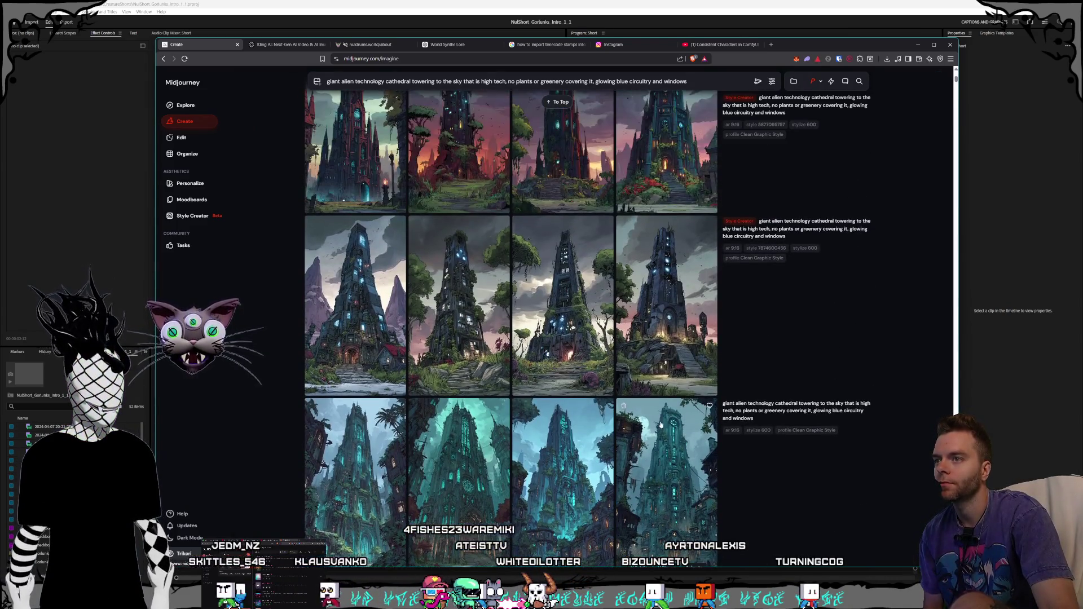
left_click(666, 310)
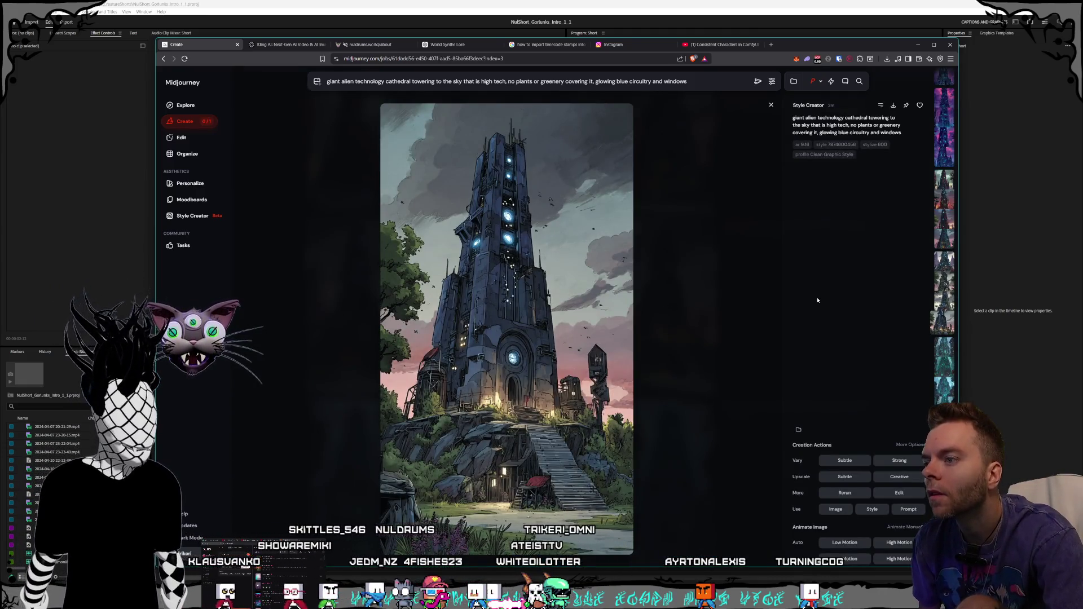
Step: Step back through the tower generations to the teal-windowed tower overgrown with green trees
key("Left")
key("Left")
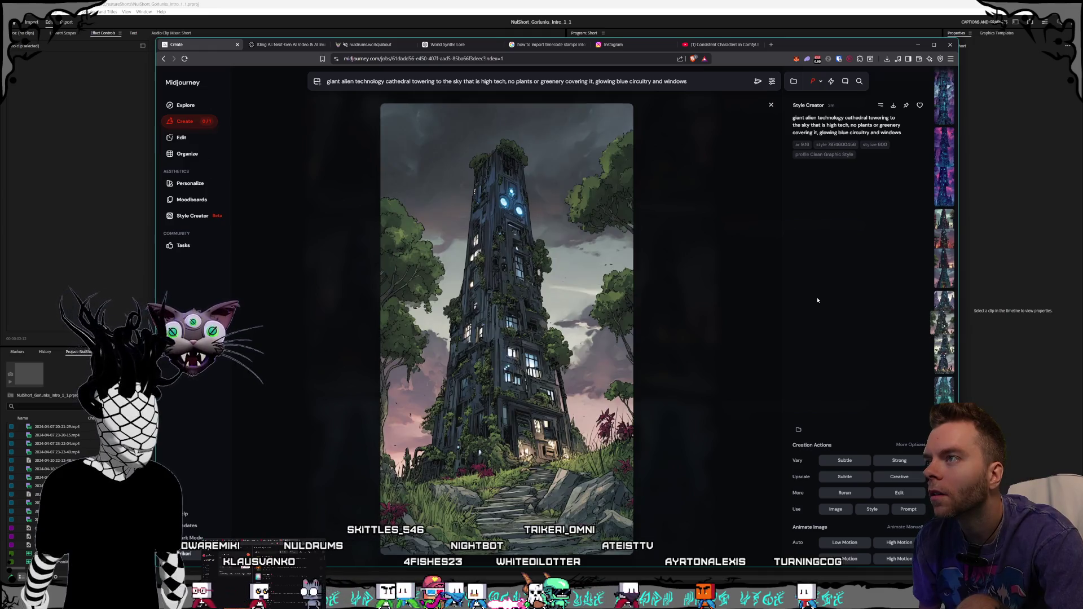
key("Left")
key("Left")
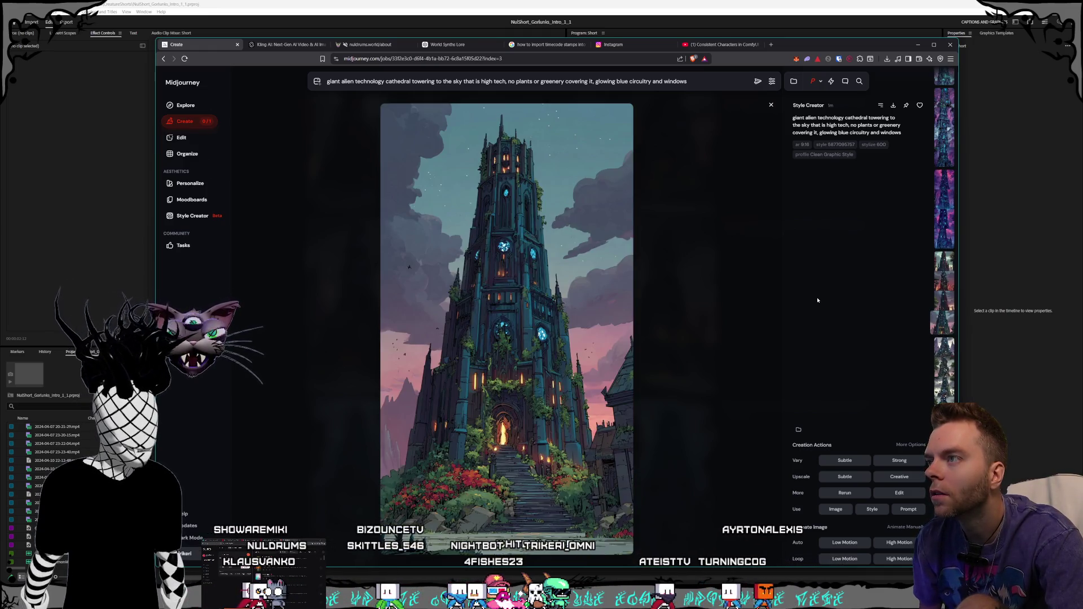
key("Left")
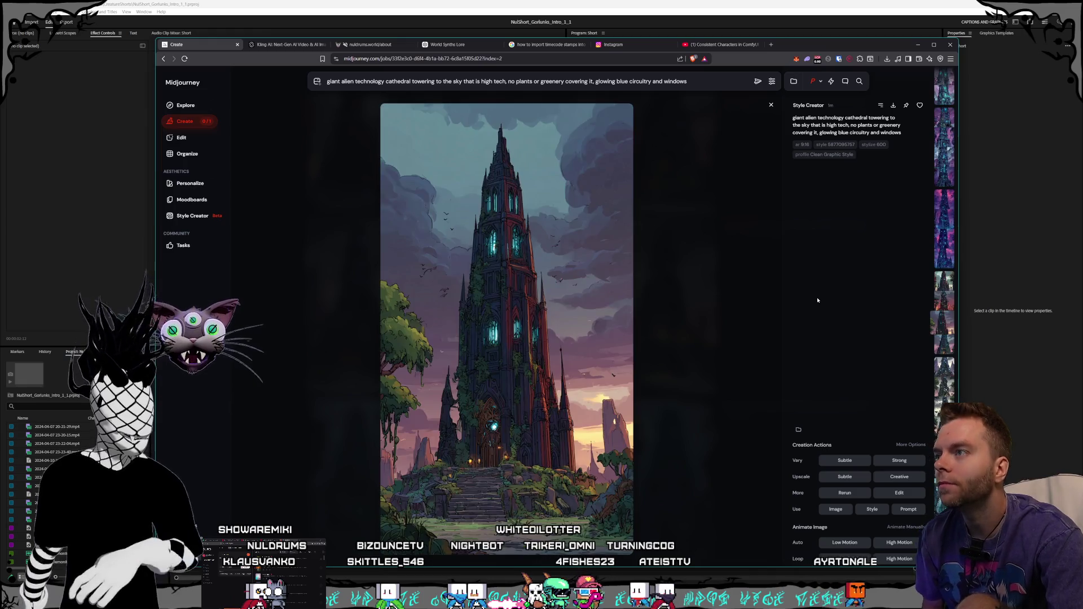
key("Left")
key("Left")
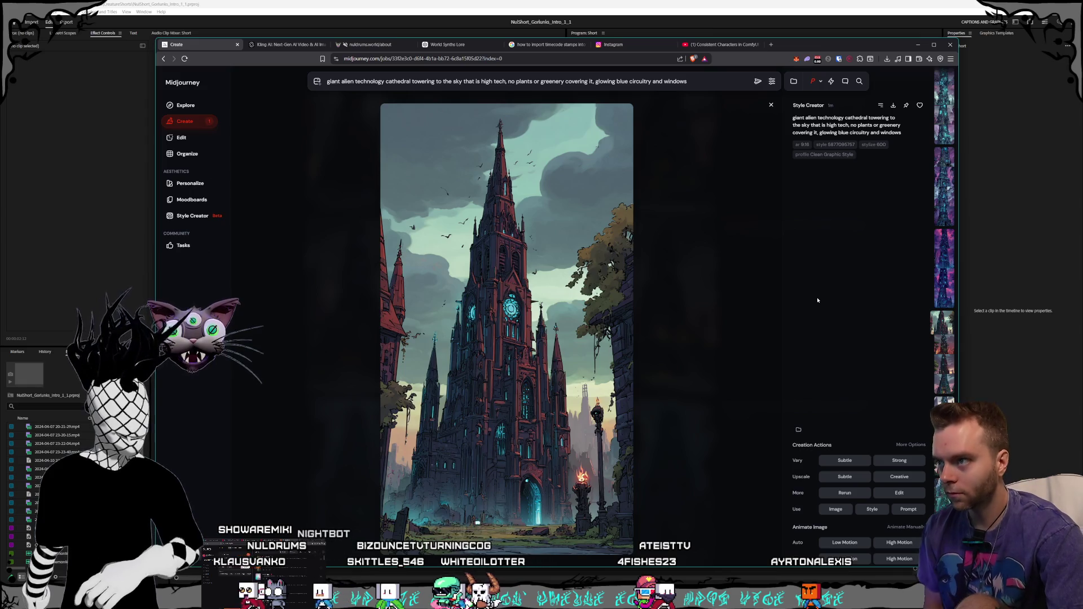
key("Left")
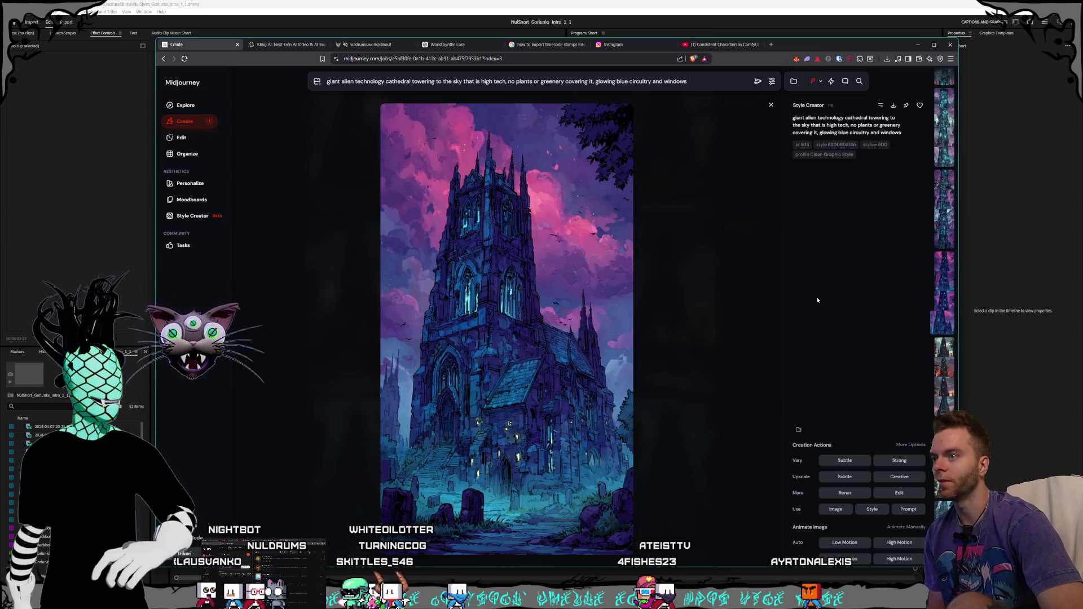
key("Left")
key("Right")
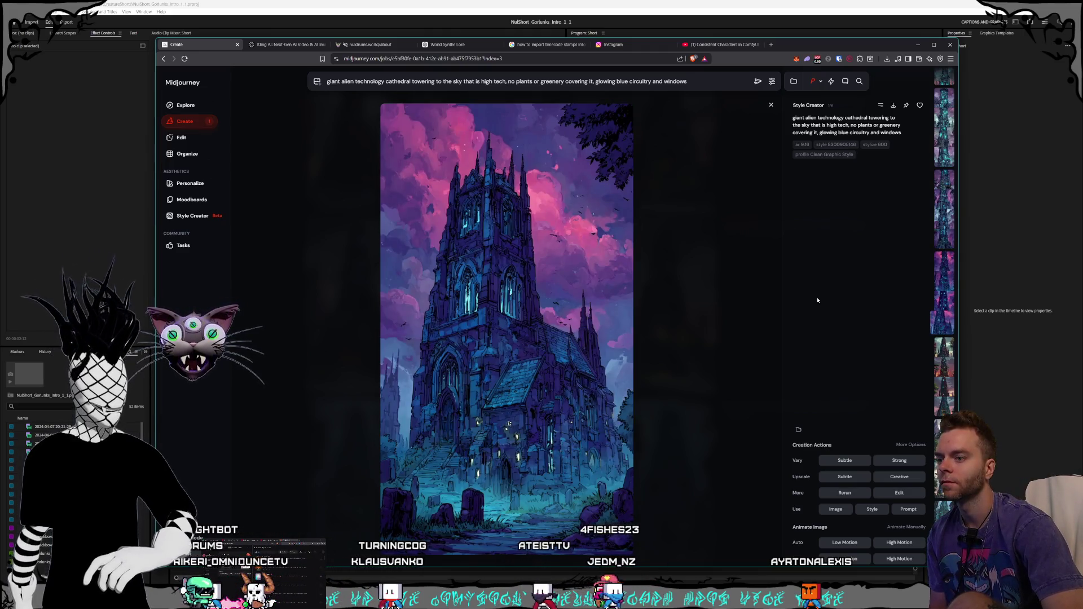
key("Left")
key("Left")
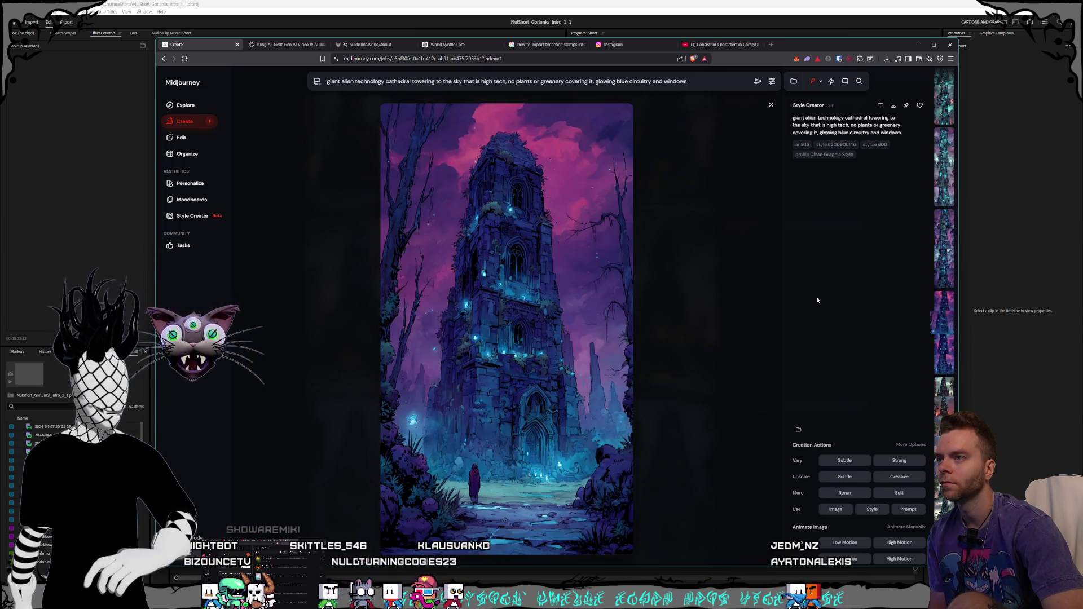
key("Left")
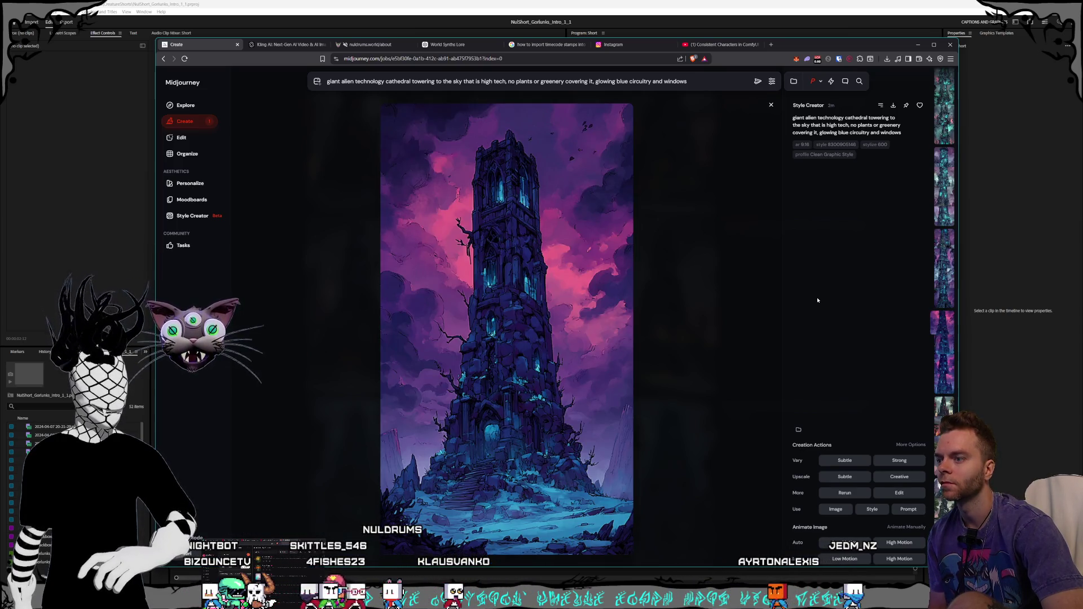
key("Left")
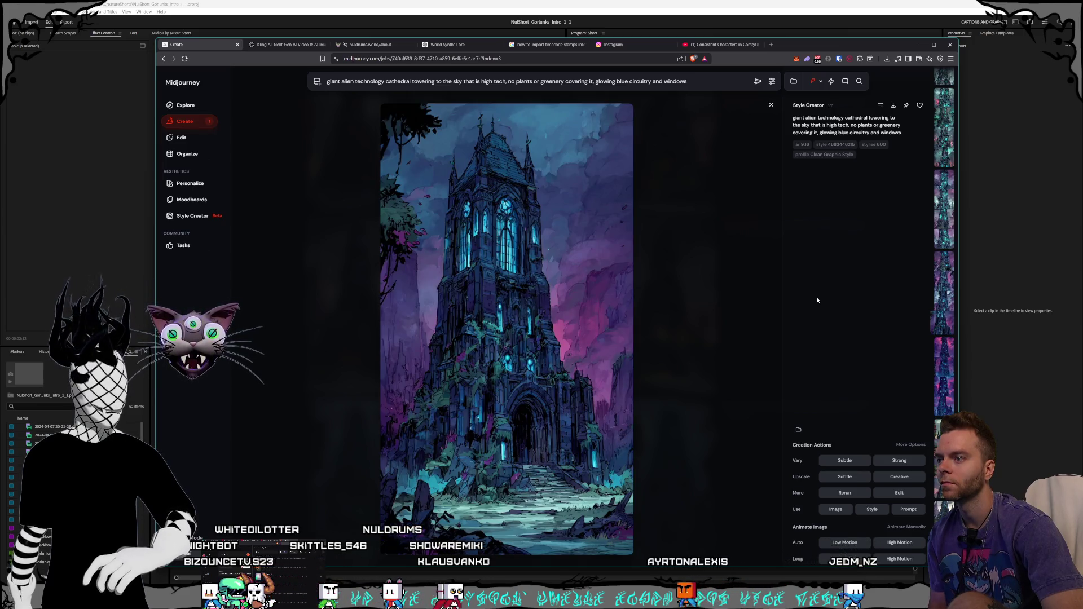
key("Left")
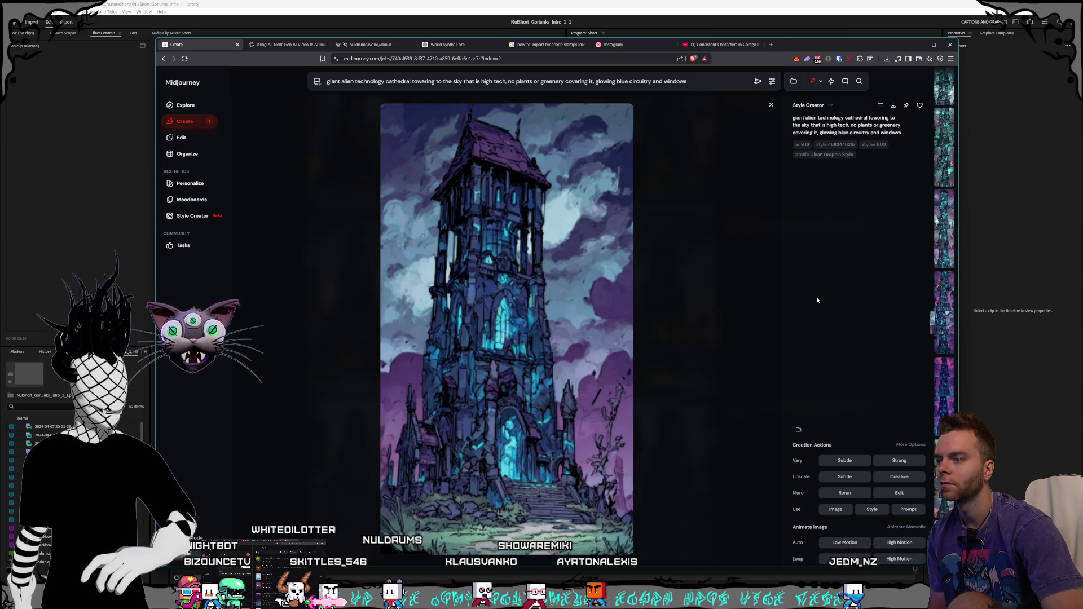
key("Left")
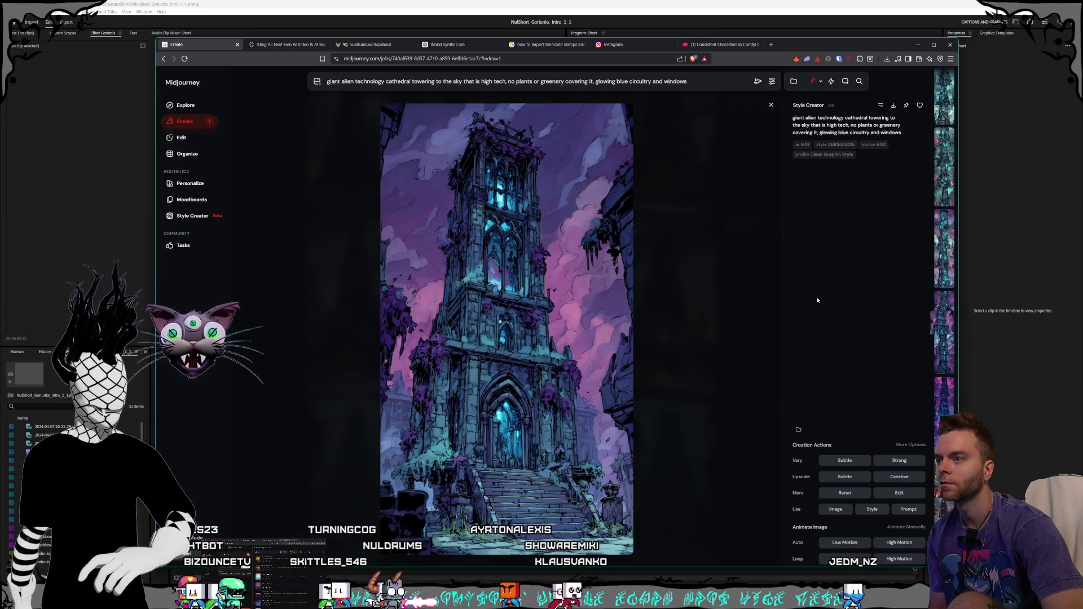
key("Left")
key("Right")
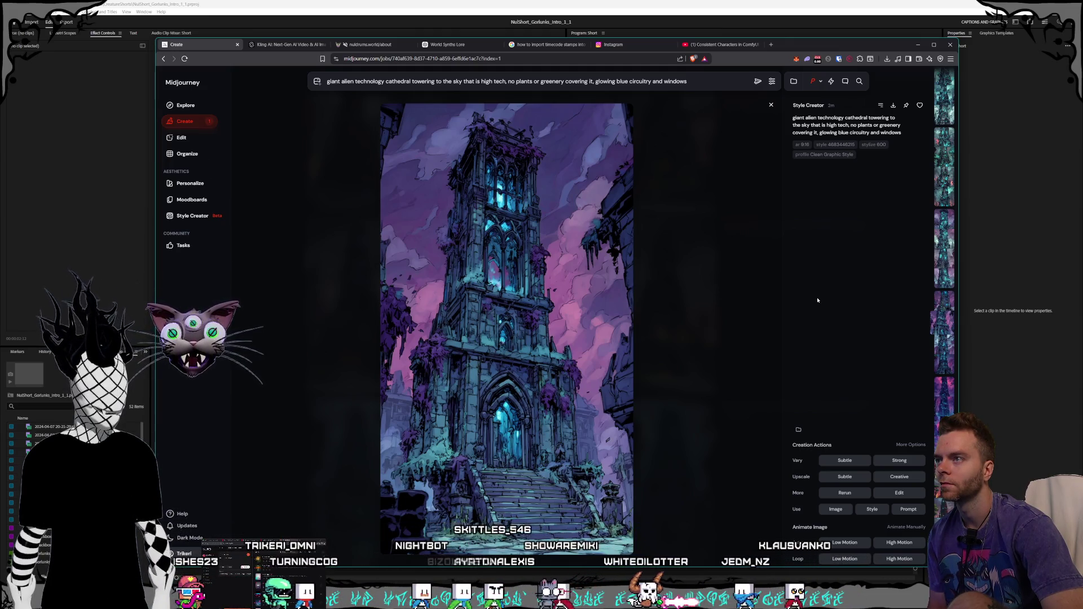
key("Left")
key("Left")
key("Left")
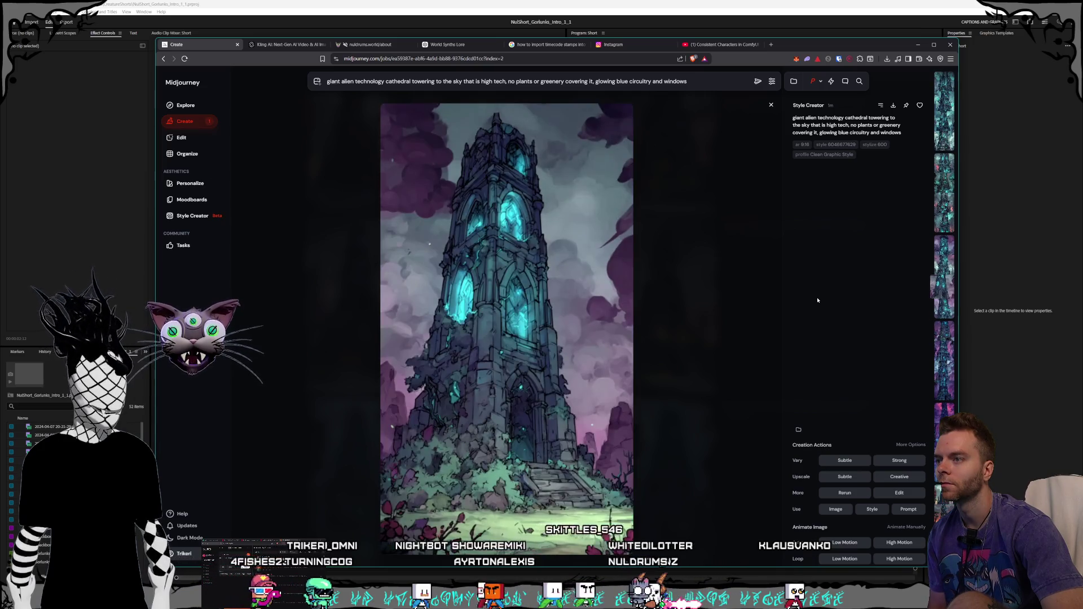
key("Left")
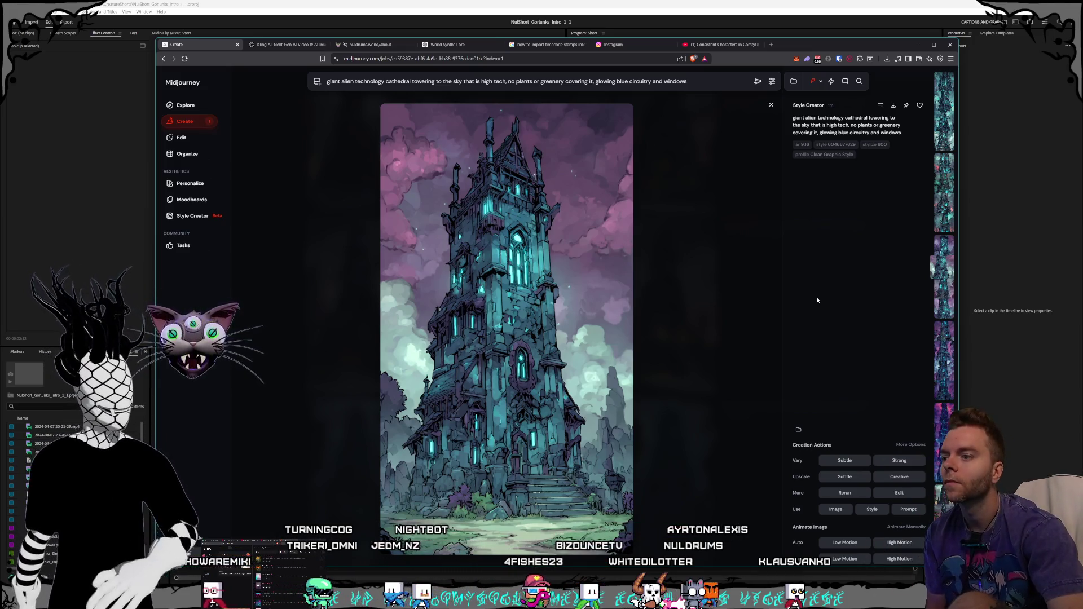
key("Left")
key("Left")
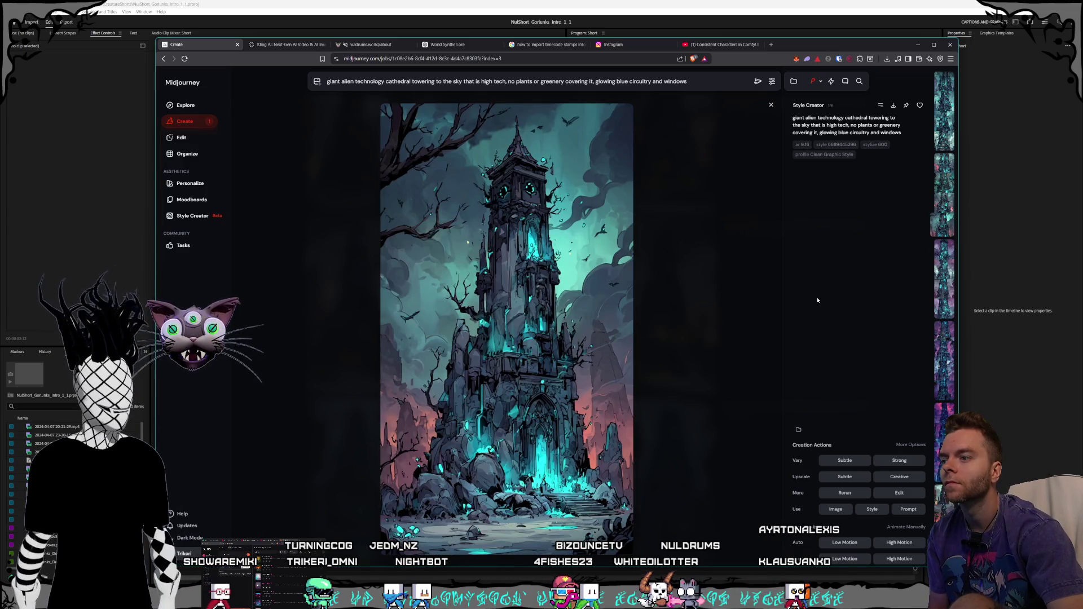
key("Left")
key("Left")
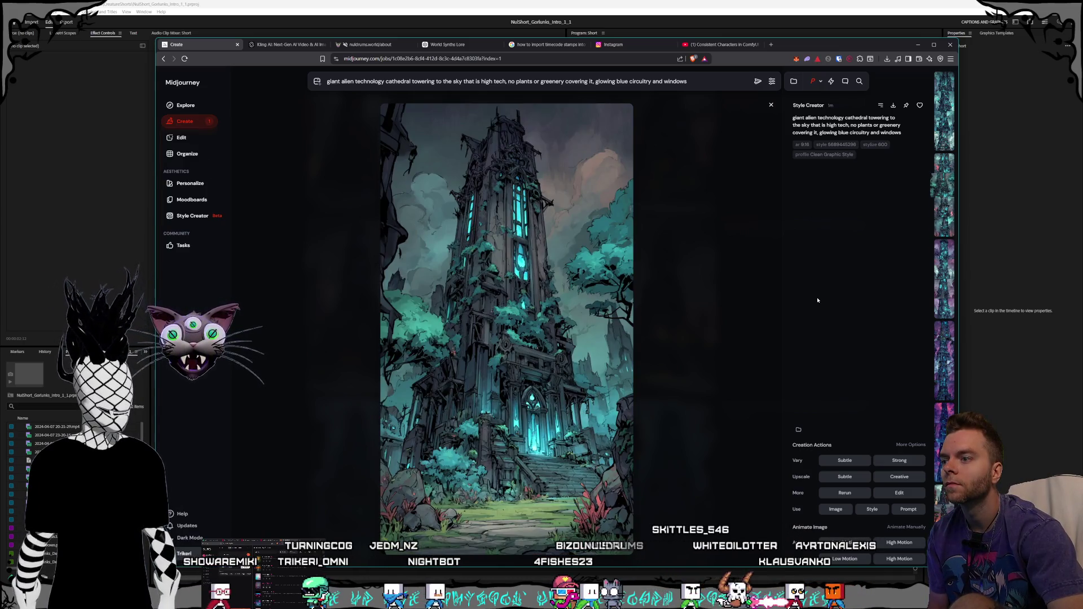
key("Left")
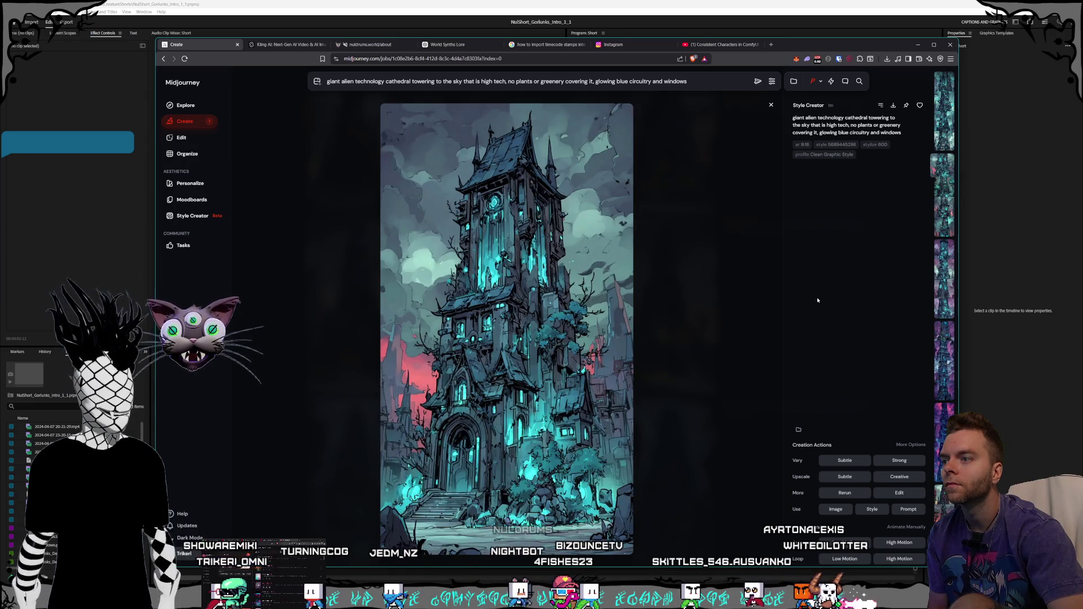
key("Left")
key("Left")
key("Left")
key("Left")
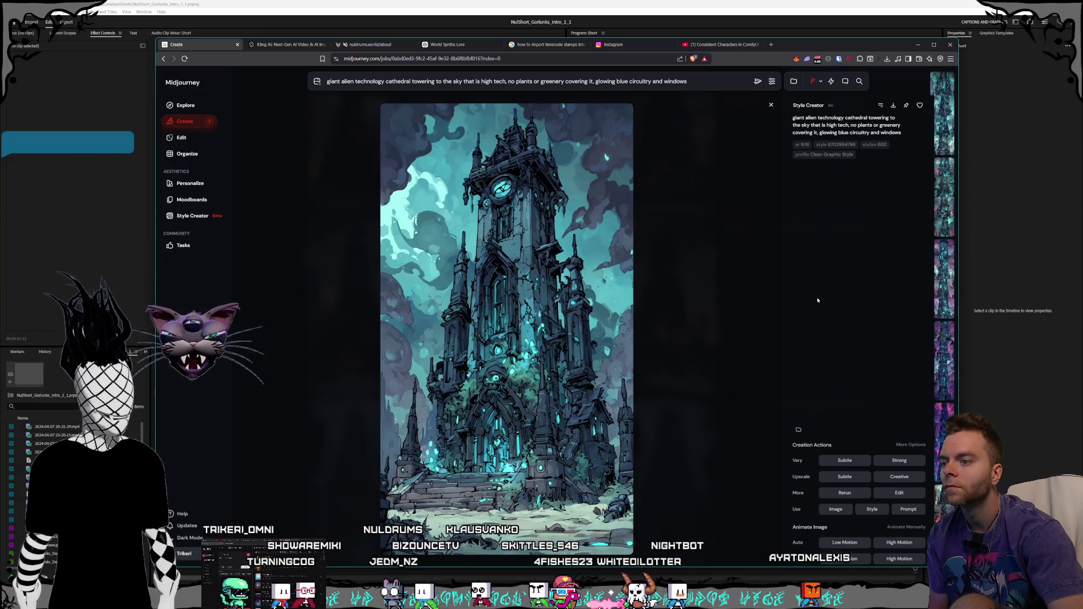
key("Right")
key("Right")
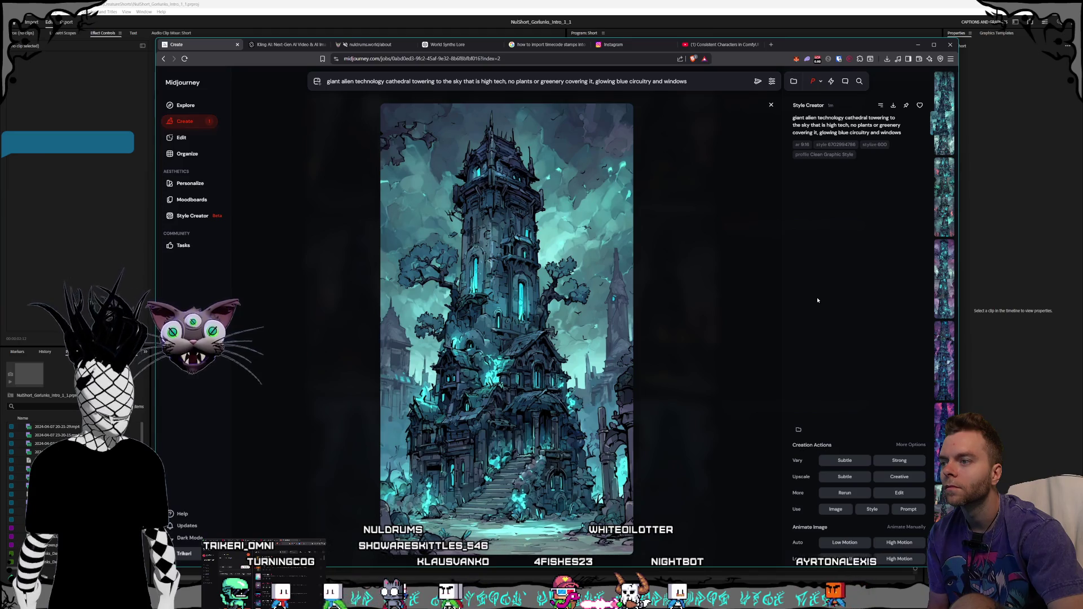
key("Right")
key("Right")
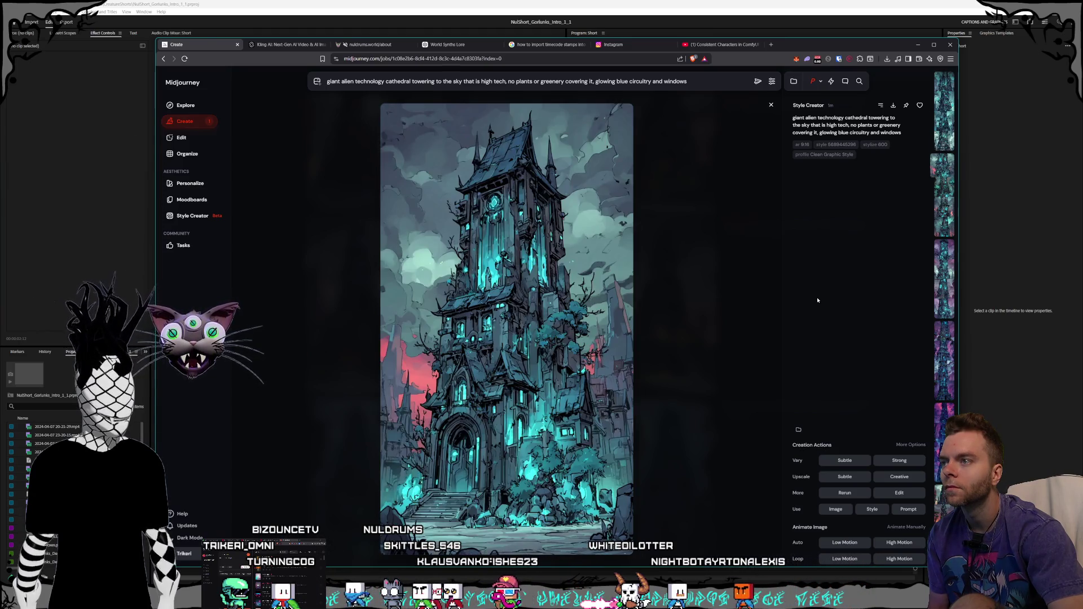
key("Right")
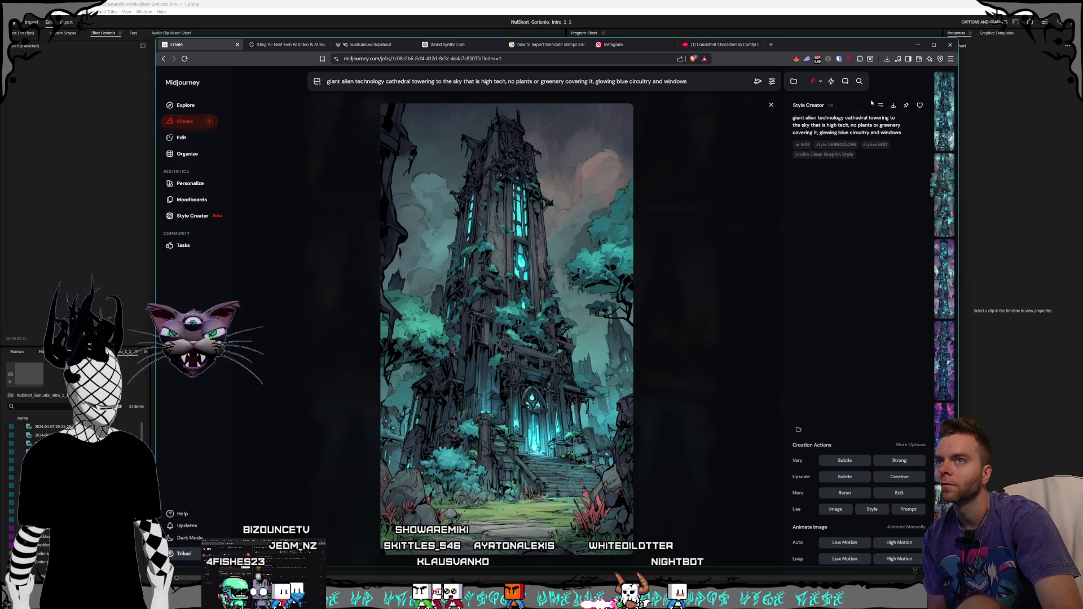
Step: Save the overgrown teal tower as a PNG in the Gorlunks folder
key("ctrl+s")
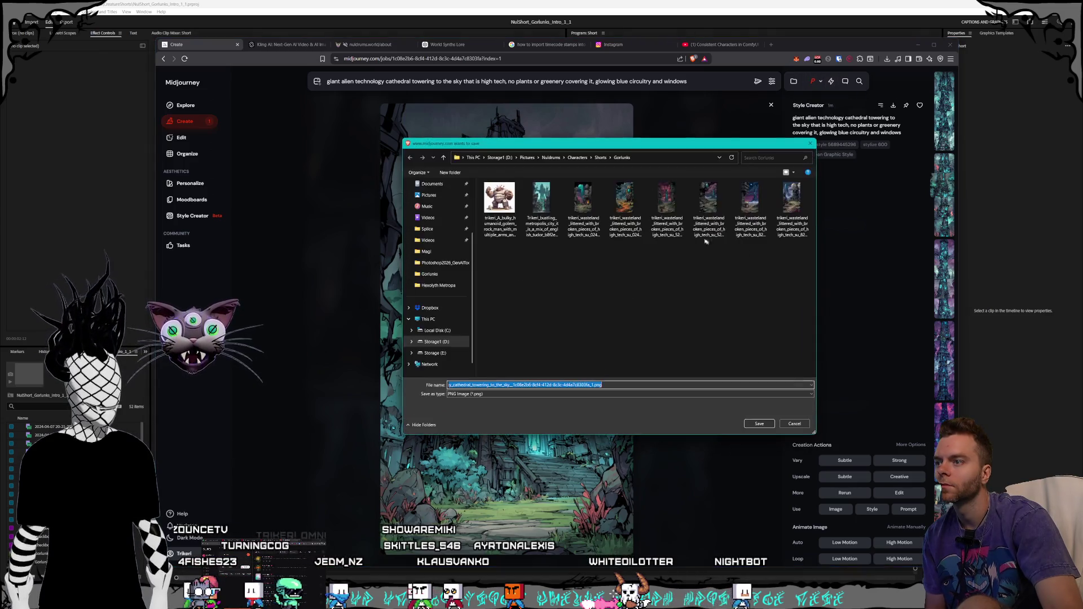
left_click(756, 426)
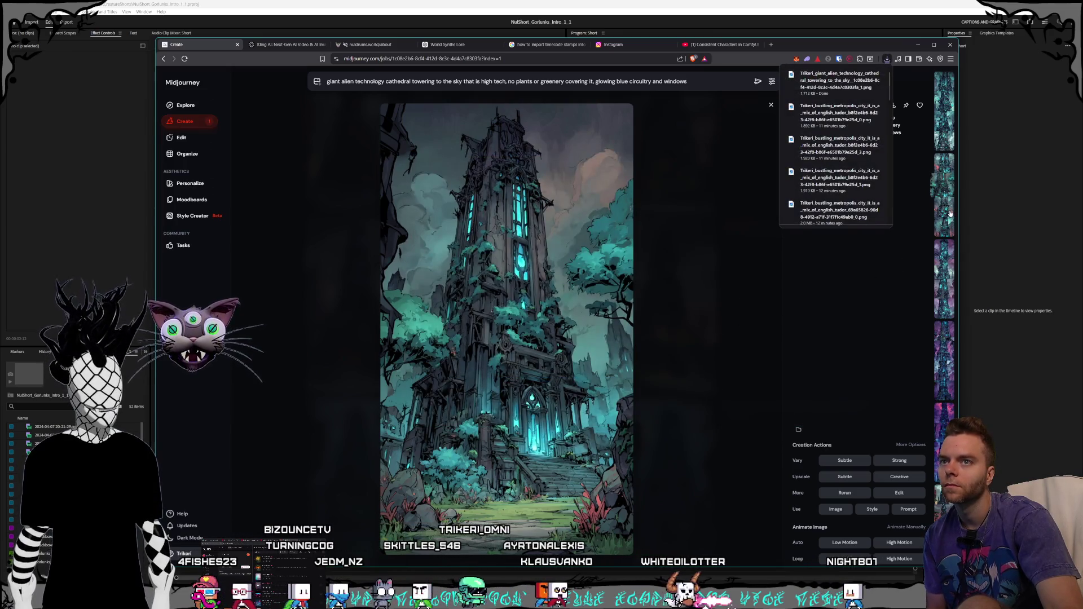
left_click(942, 270)
Step: Move down the thumbnail strip to the purple-sky tower generation
left_click(940, 252)
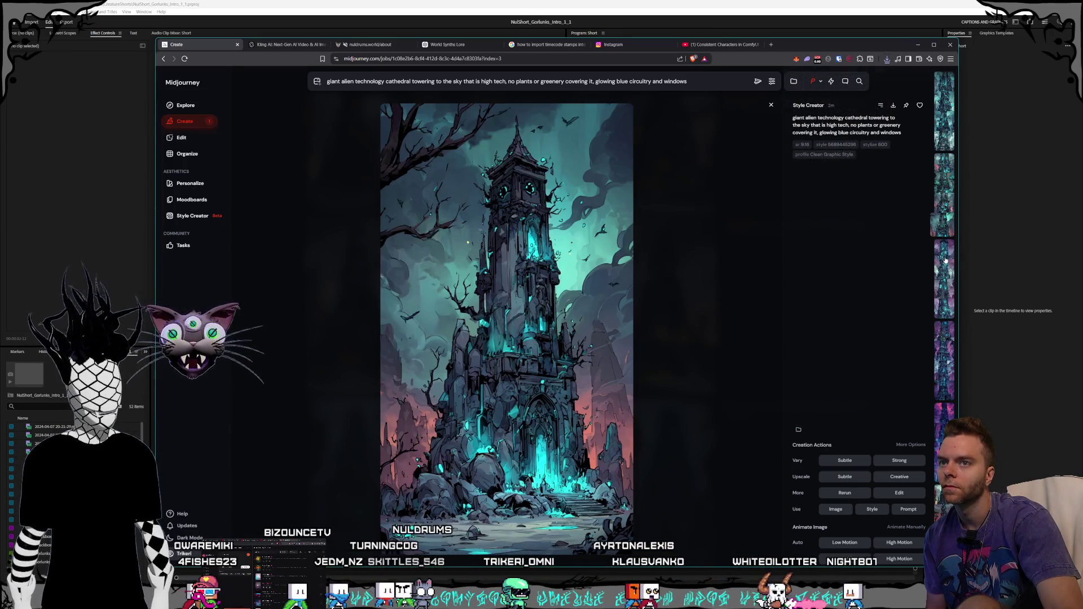
left_click(945, 262)
left_click(944, 282)
left_click(944, 304)
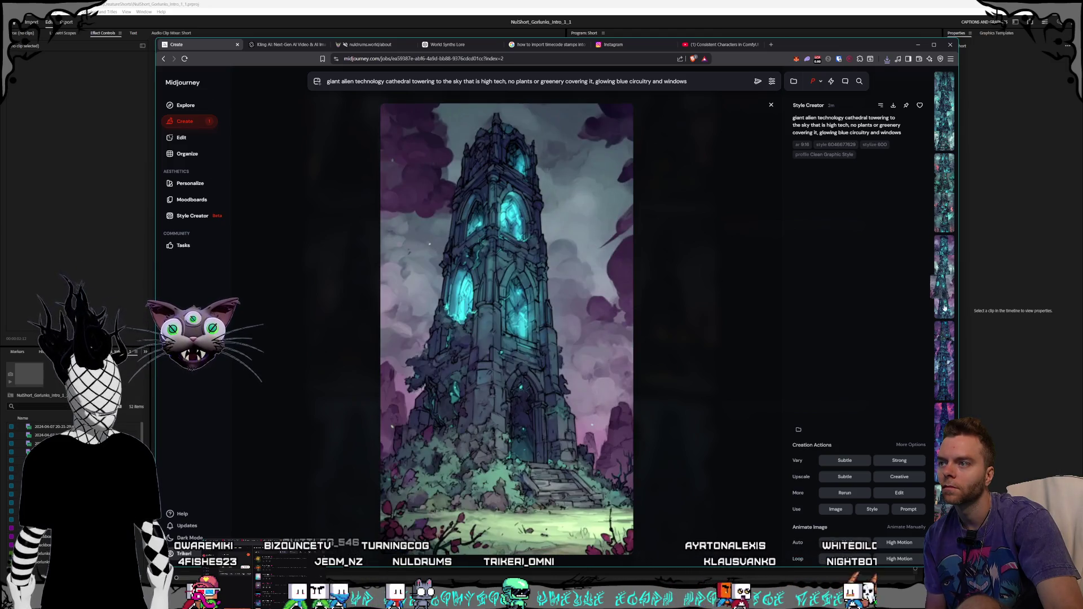
left_click(944, 321)
left_click(948, 335)
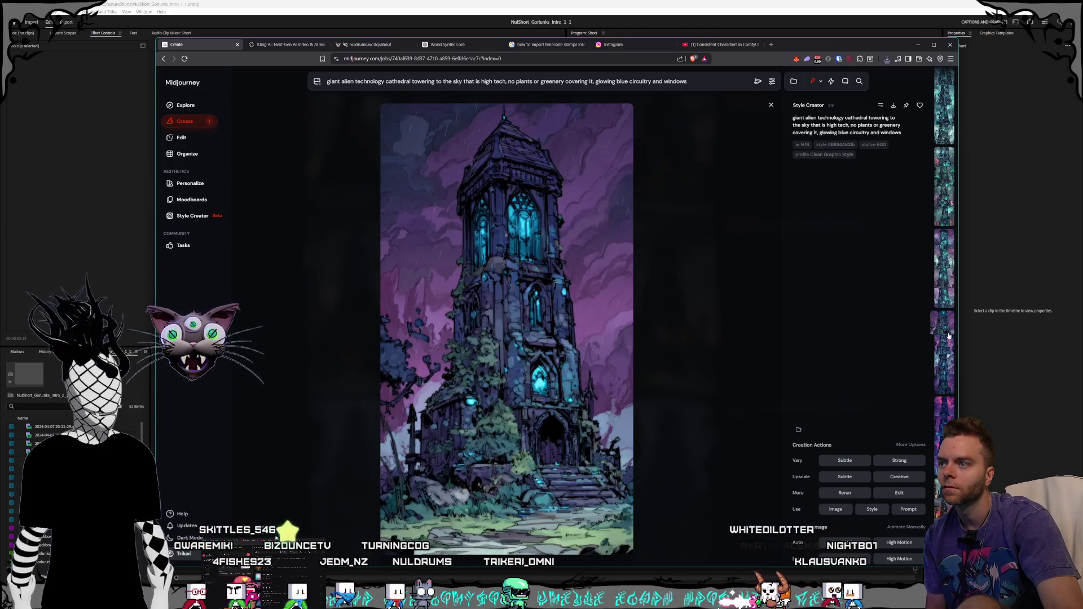
Step: Save the purple-sky tower image to disk
scroll(941, 334, "down", 3)
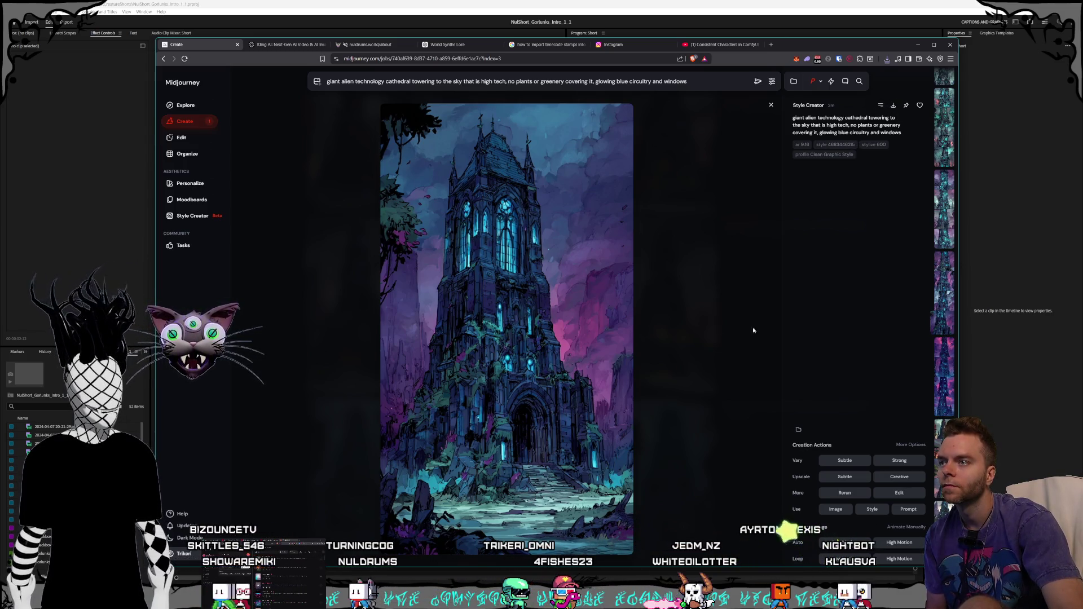
key("ctrl+s")
key("Return")
Step: Scroll the thumbnail strip down to the crystalline teal spire generation
scroll(734, 403, "down", 2)
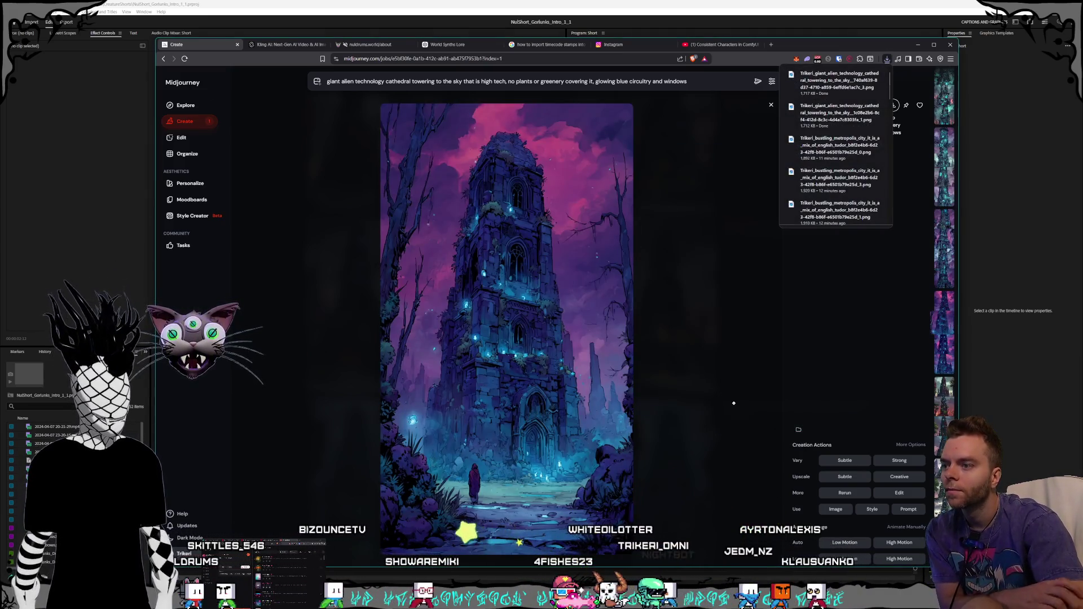
scroll(734, 403, "down", 1)
scroll(734, 403, "down", 1)
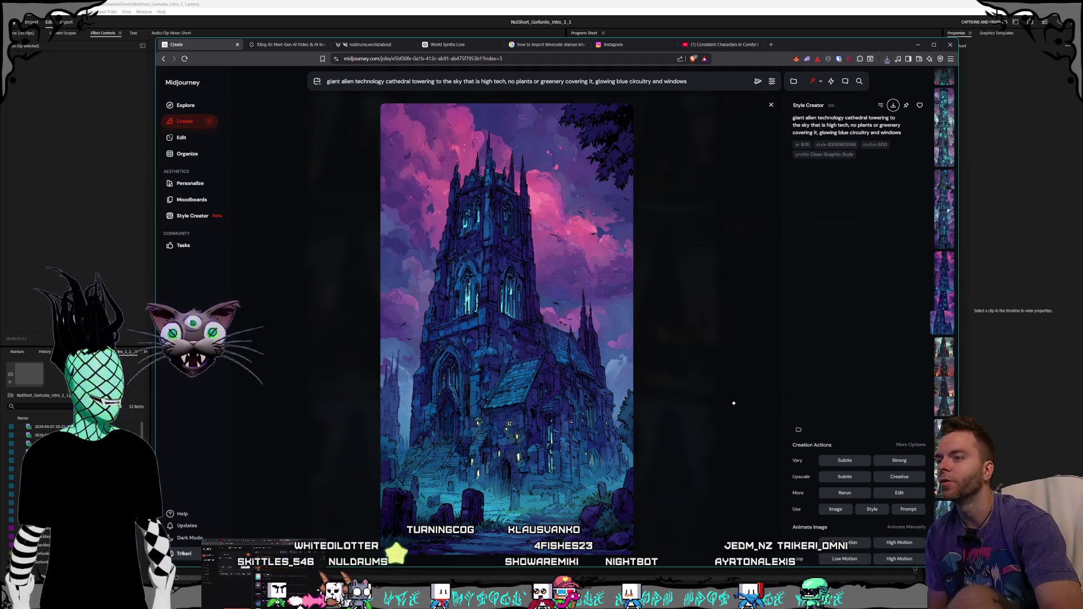
scroll(734, 403, "down", 1)
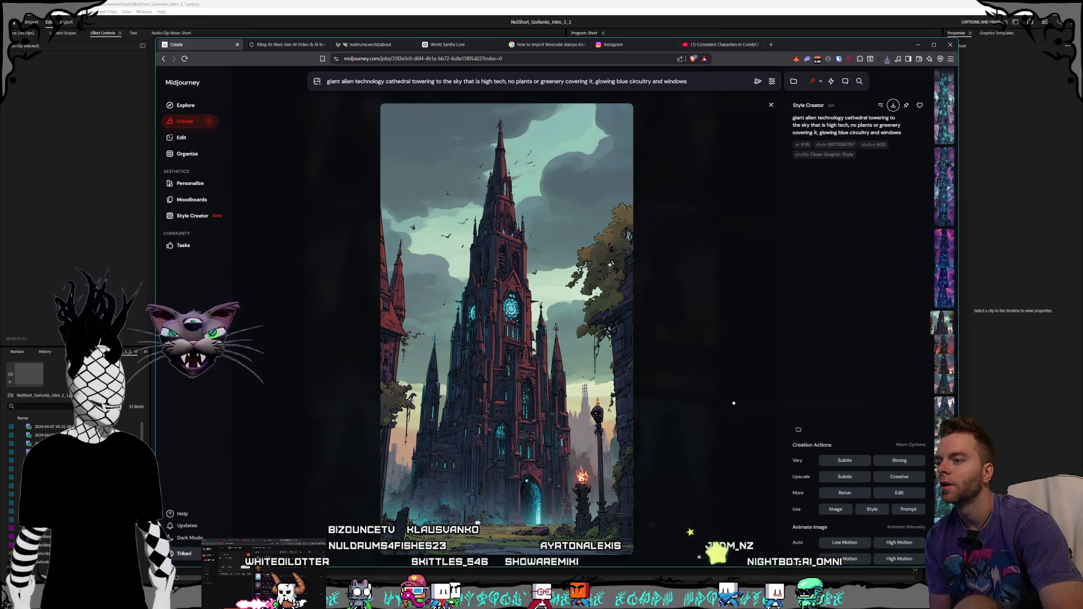
scroll(733, 403, "down", 3)
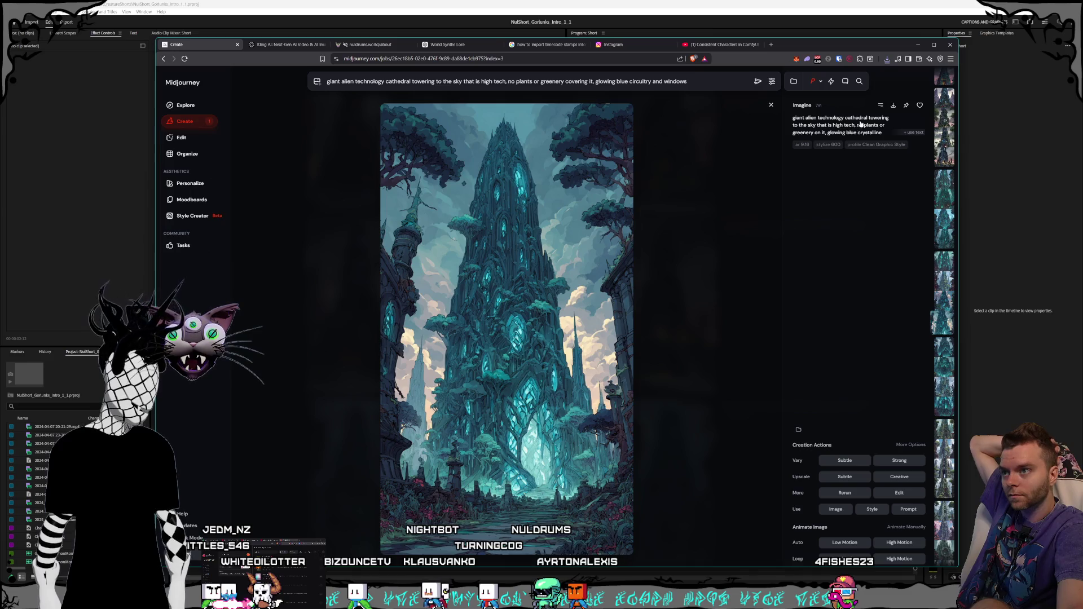
Step: Save the teal spire PNG into Nuldrums > Characters > Shorts > Gorlunks, then show the next cathedral
left_click(894, 107)
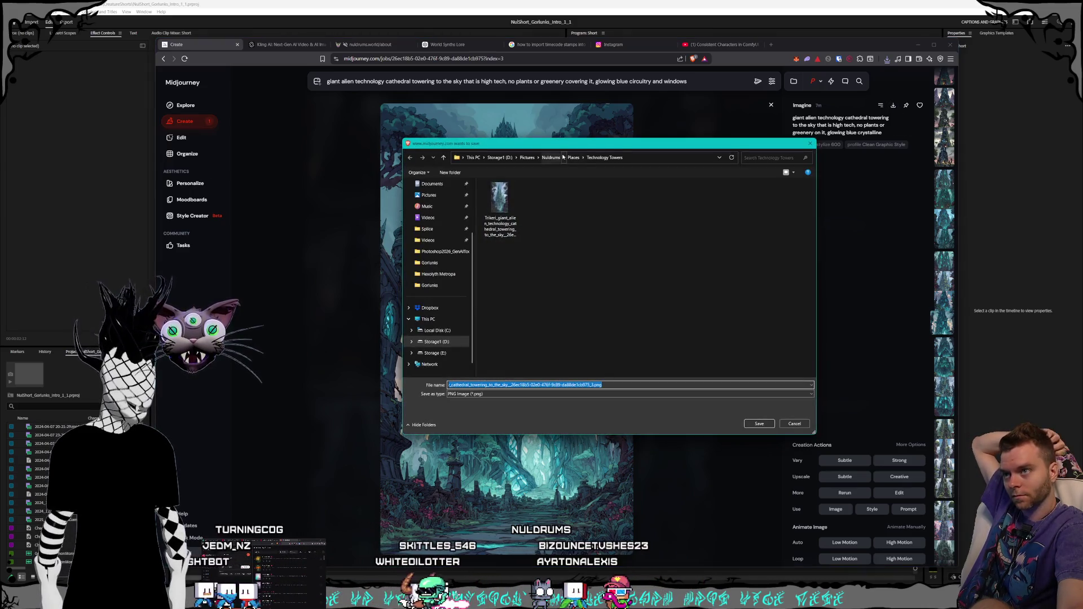
left_click(551, 157)
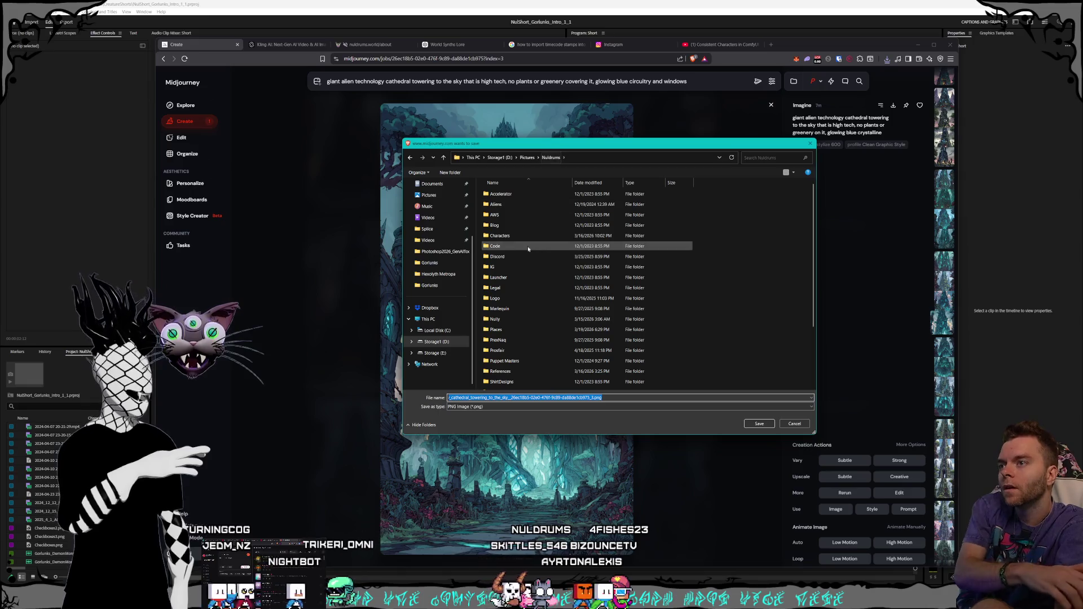
double_click(525, 235)
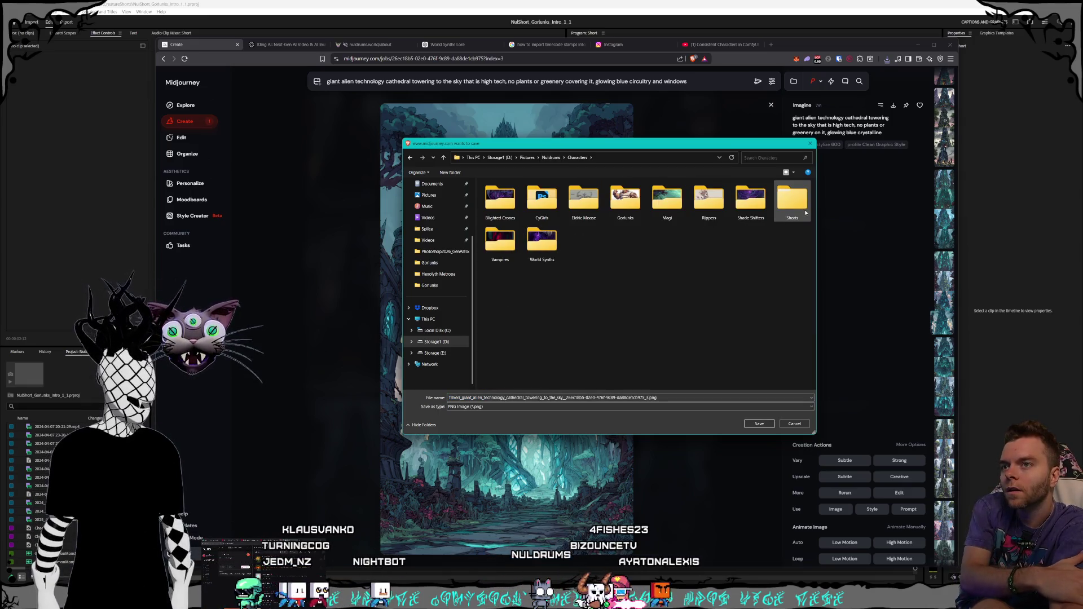
double_click(790, 203)
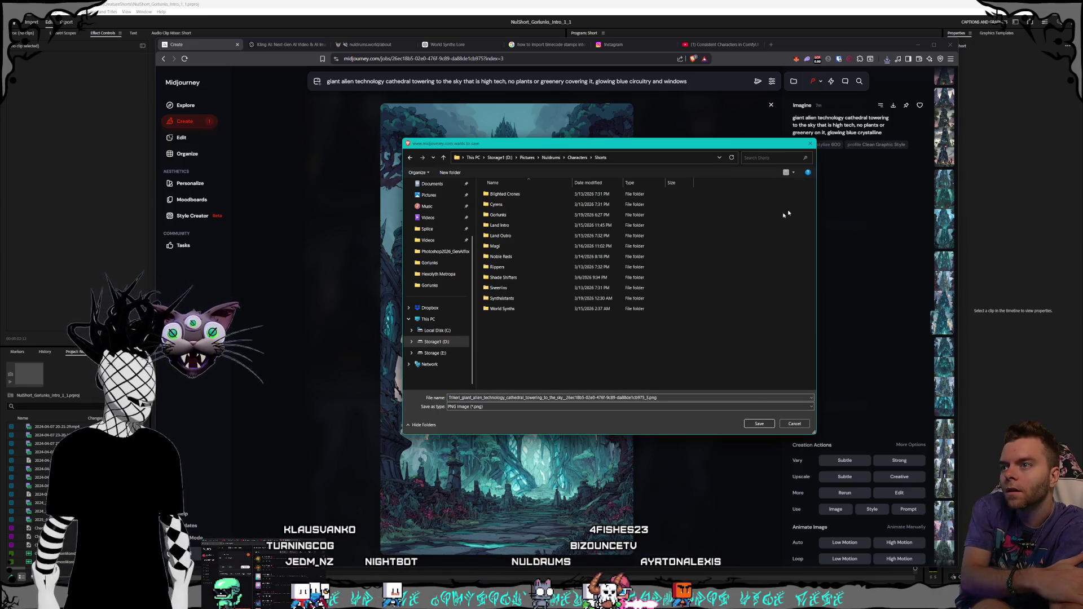
double_click(507, 215)
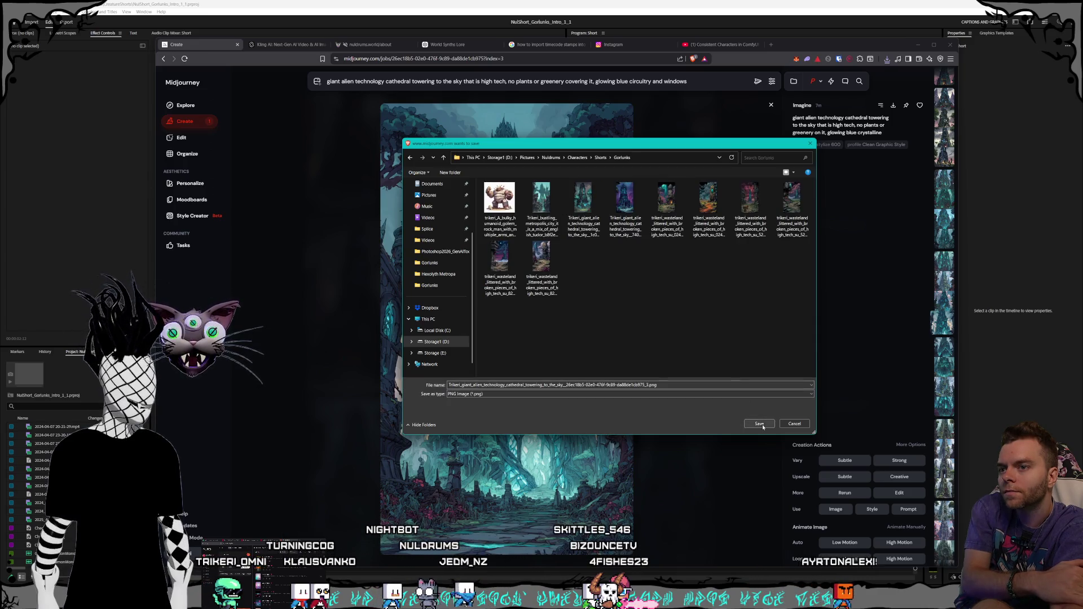
left_click(760, 424)
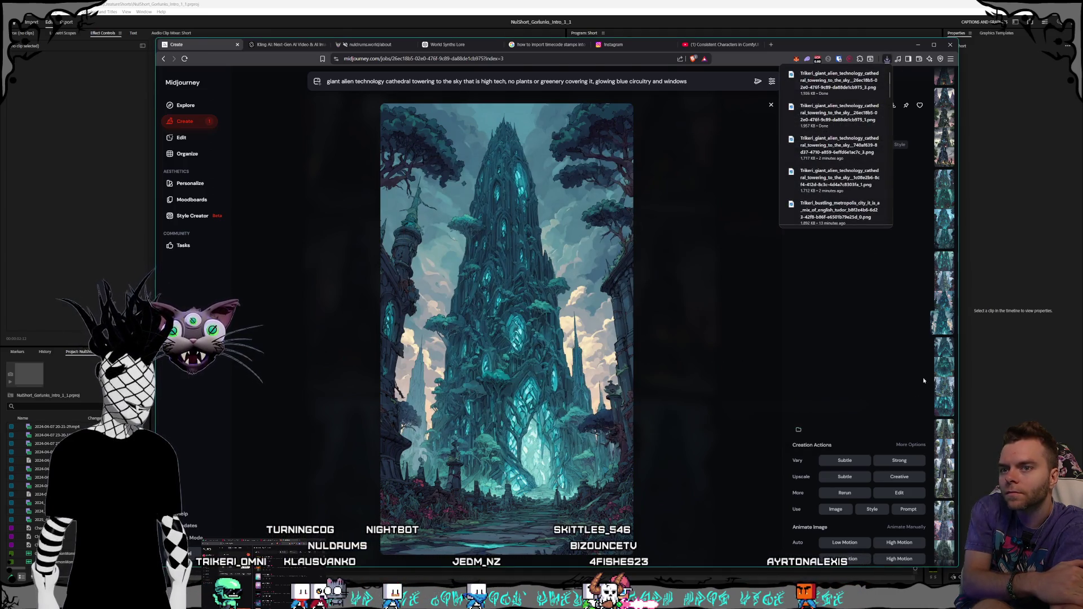
left_click(940, 398)
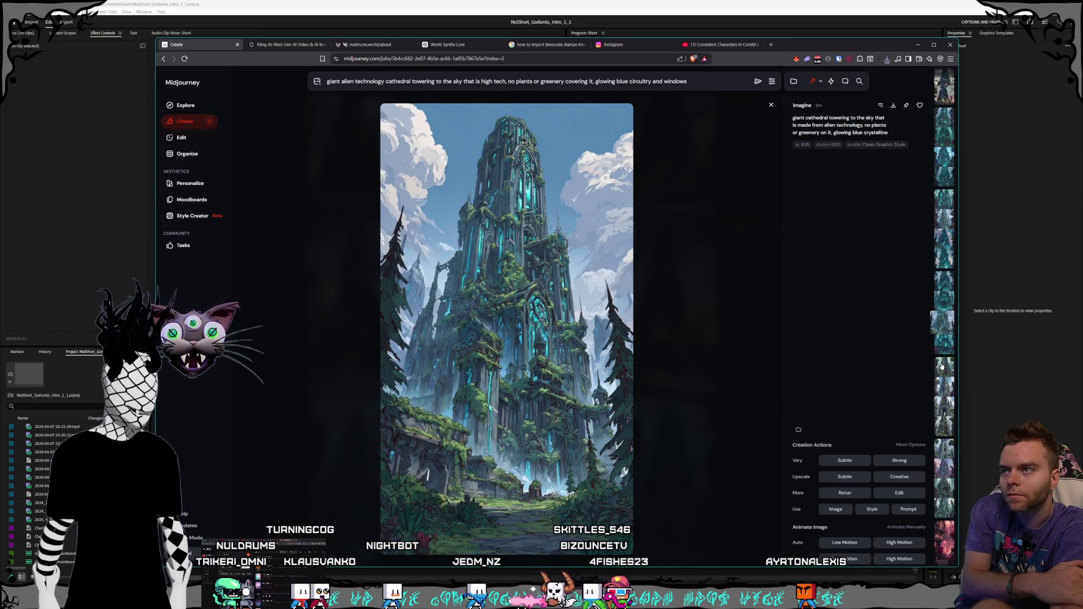
Step: Return to today's generation grid and switch over to the Kling AI video page
left_click(690, 314)
scroll(549, 317, "up", 5)
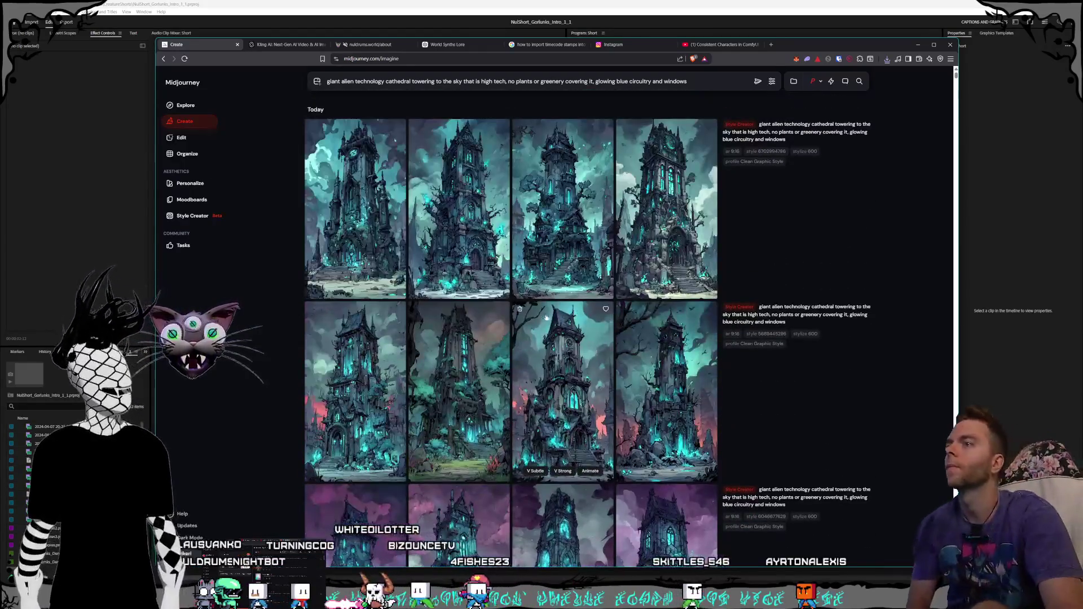
left_click(280, 43)
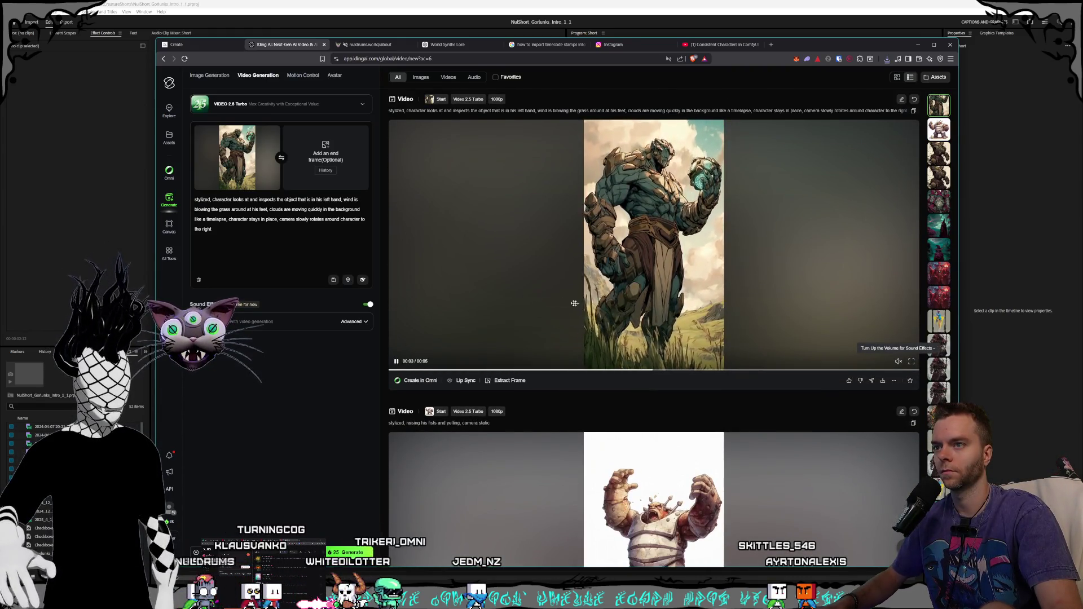
Step: Save the golem MP4 to Storage1 > Videos > Nuldrums > Shorts > Creatures > Gorlunks and clear the start frame
left_click(883, 380)
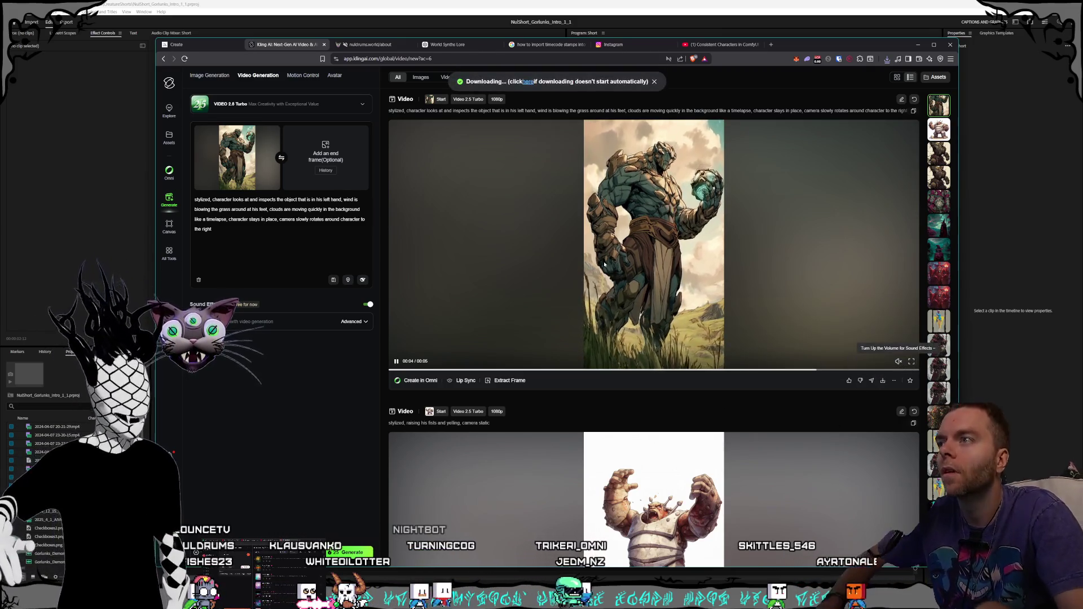
left_click(498, 158)
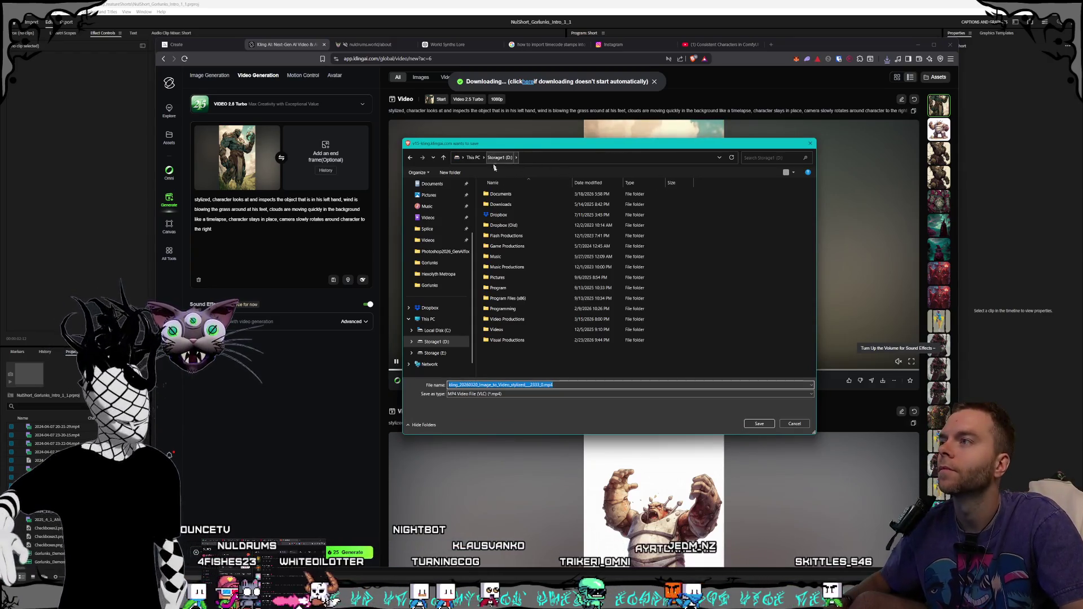
double_click(496, 330)
scroll(530, 216, "down", 3)
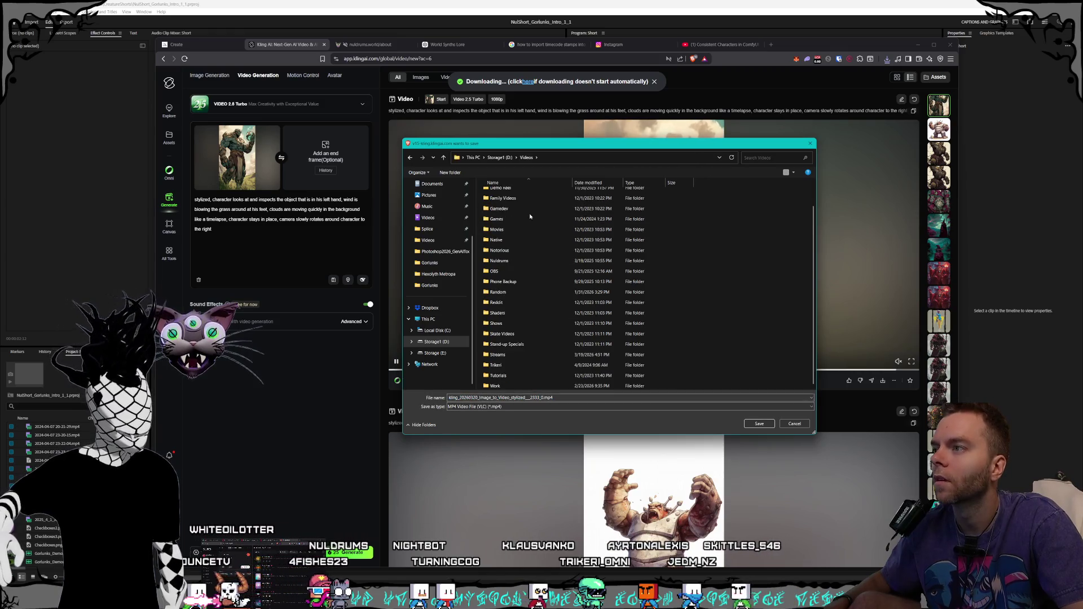
double_click(499, 261)
double_click(500, 266)
double_click(499, 194)
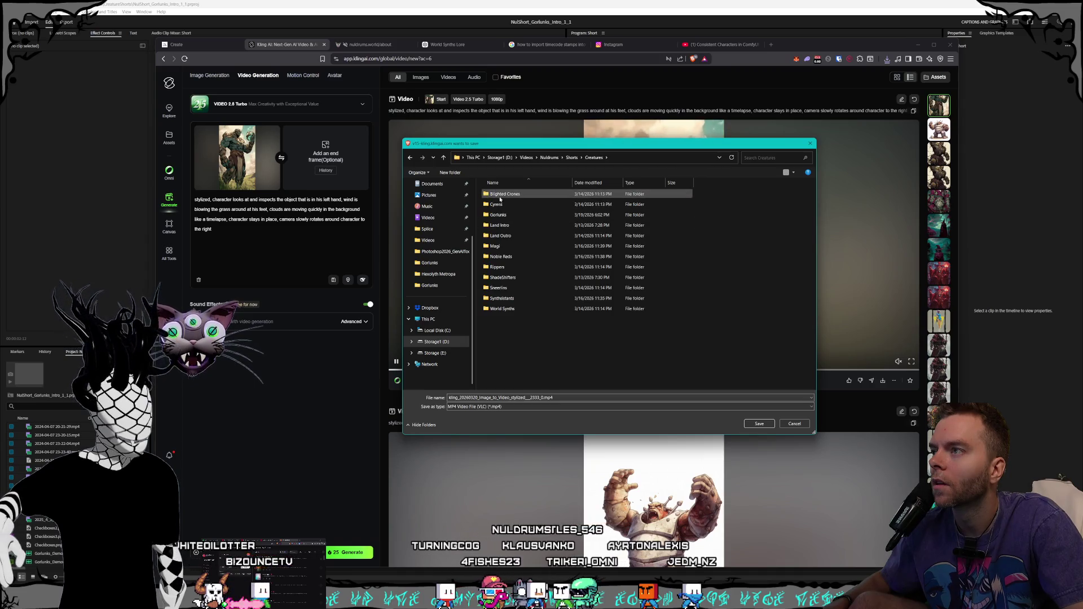
double_click(498, 215)
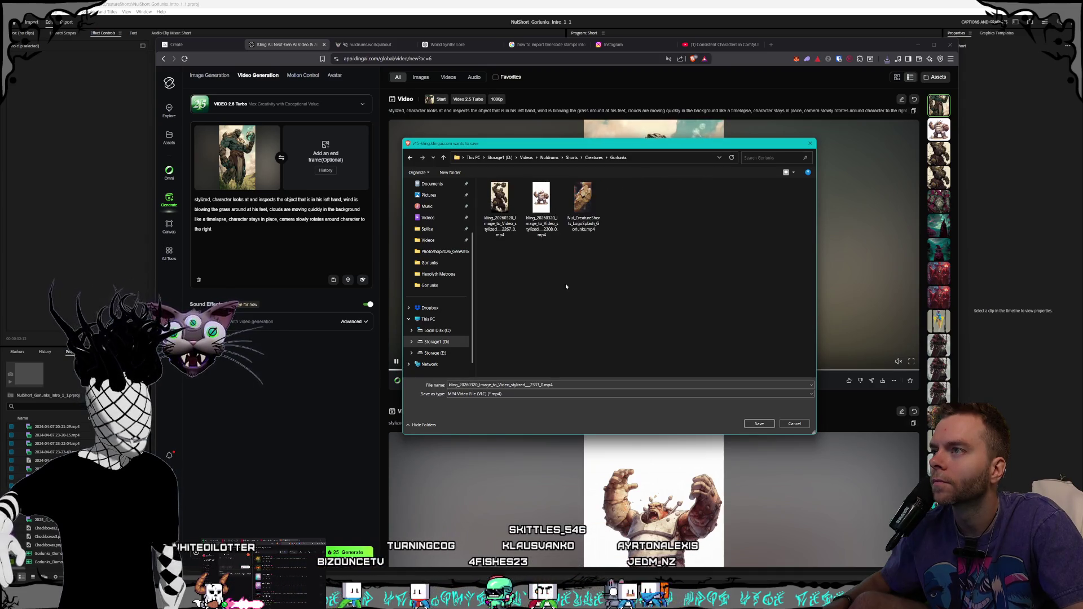
key("Return")
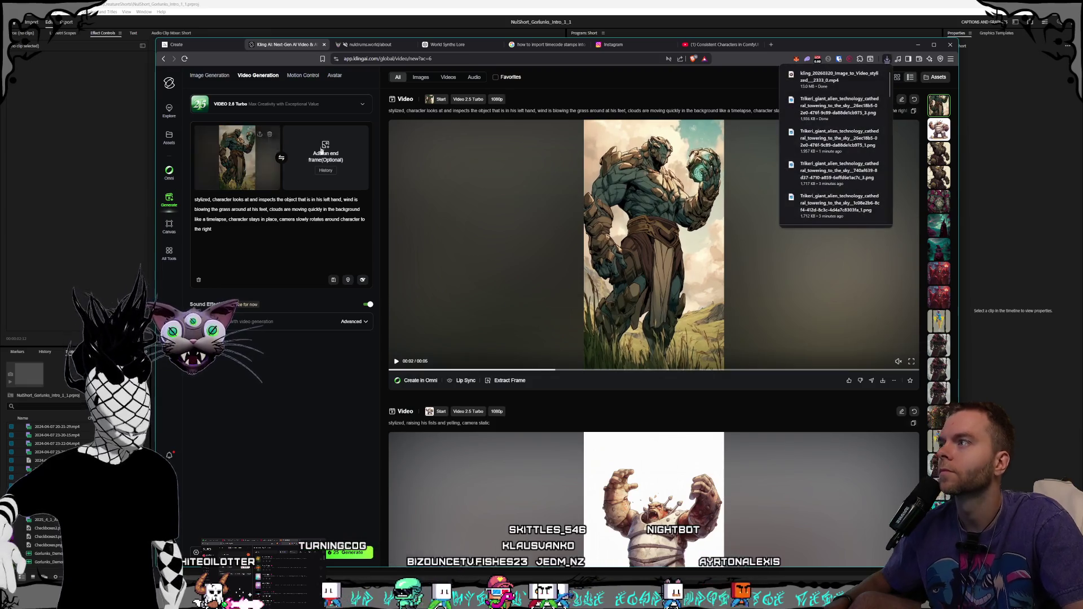
left_click(269, 134)
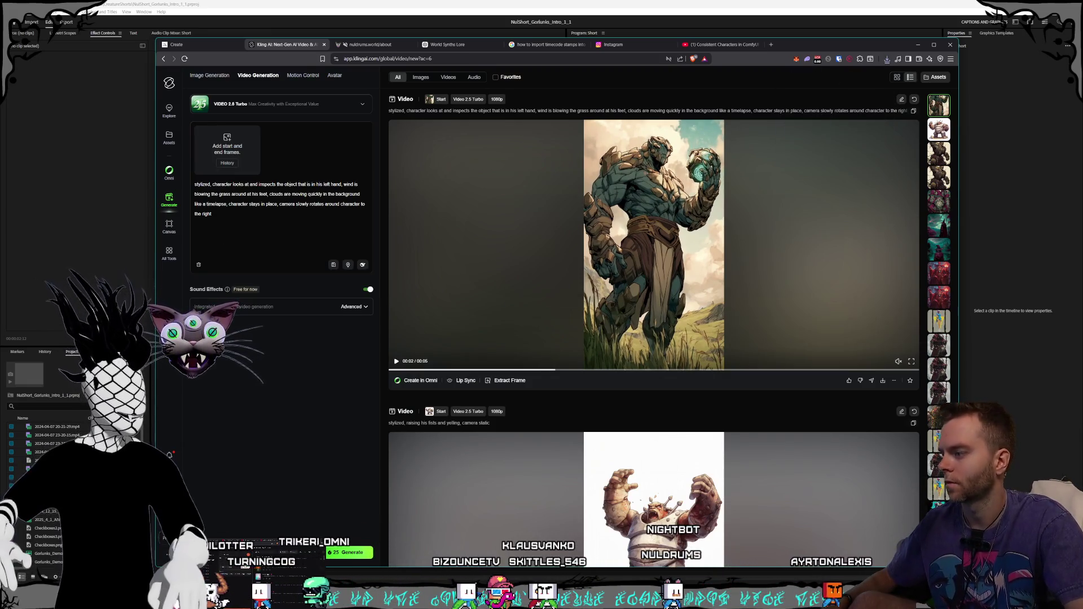
Step: Go from Pictures > Nuldrums into Characters > Shorts > Gorlunks and open the bustling metropolis image
key("alt+Tab")
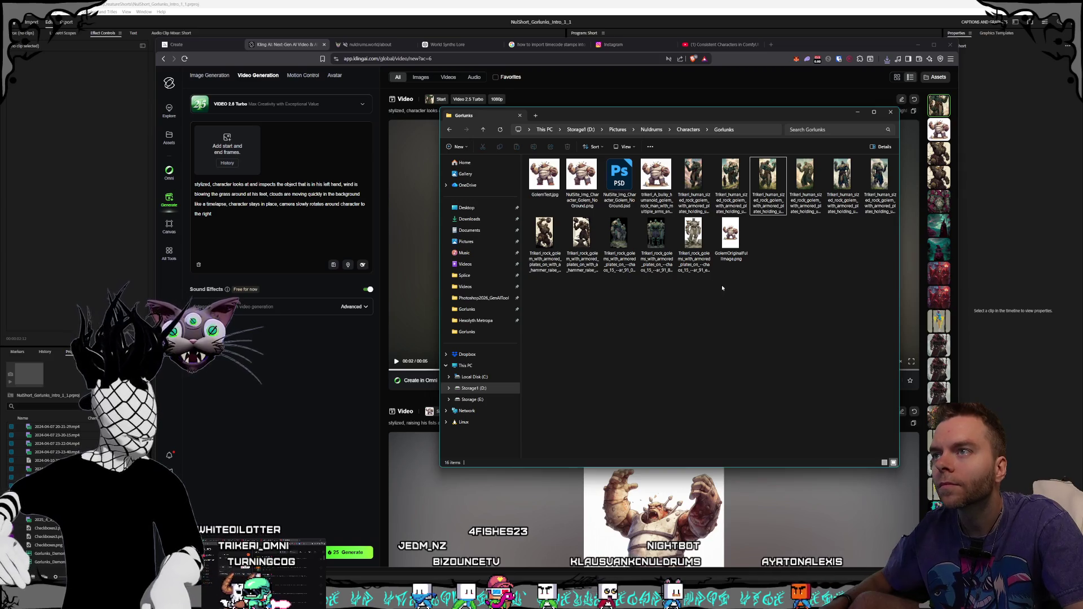
left_click(680, 128)
key("Escape")
left_click(652, 129)
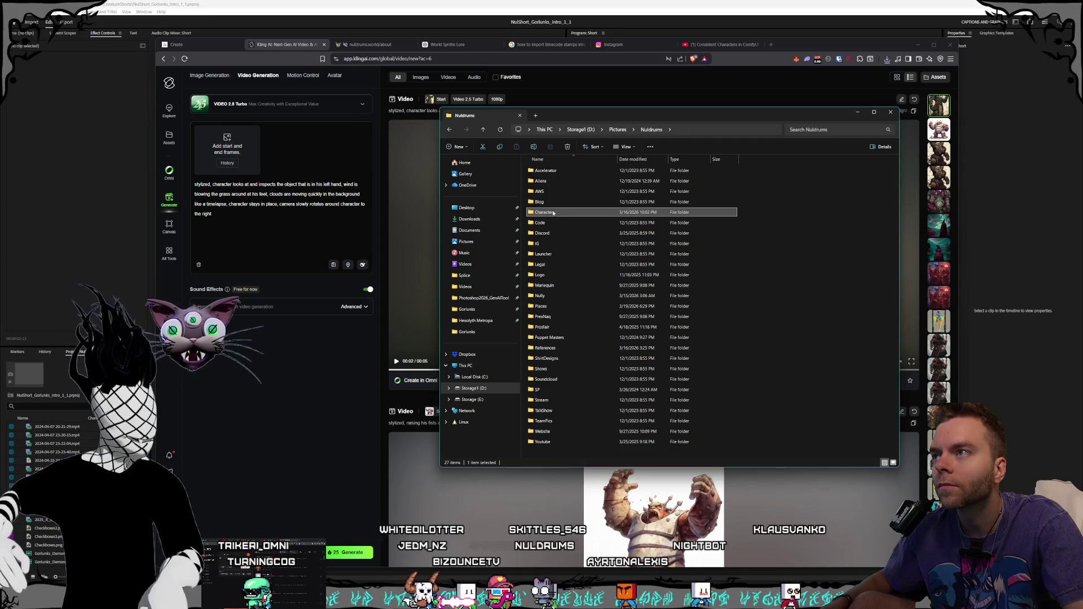
double_click(554, 214)
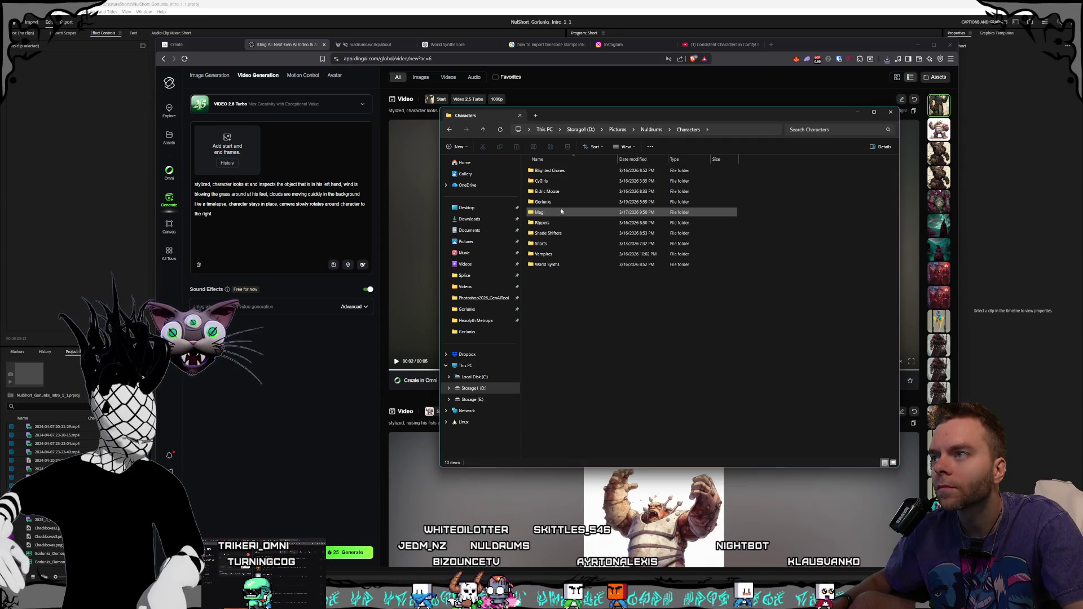
double_click(564, 247)
double_click(621, 191)
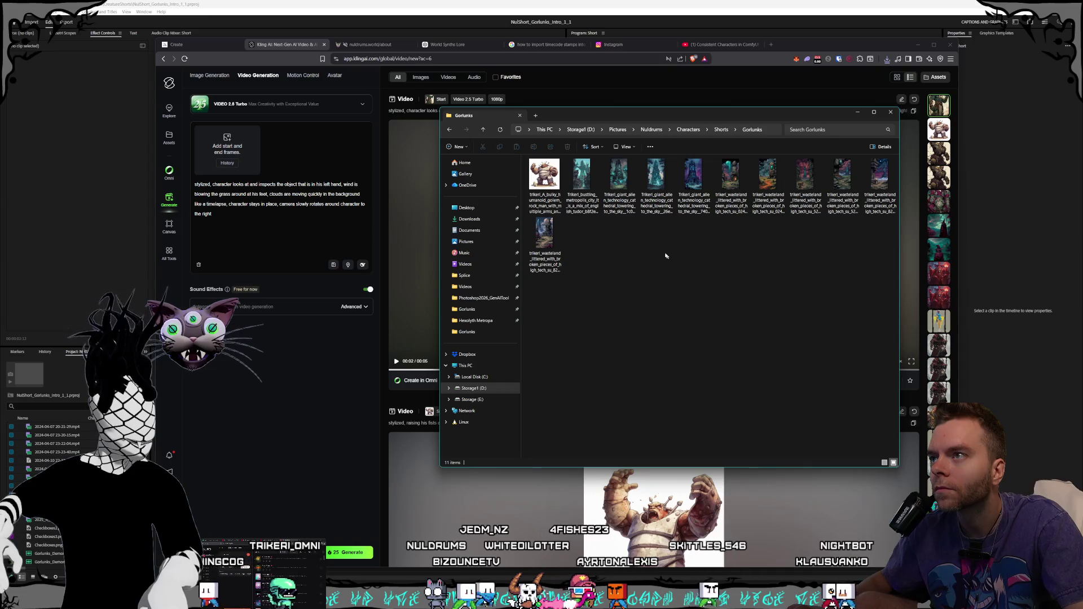
left_click(589, 195)
key("Return")
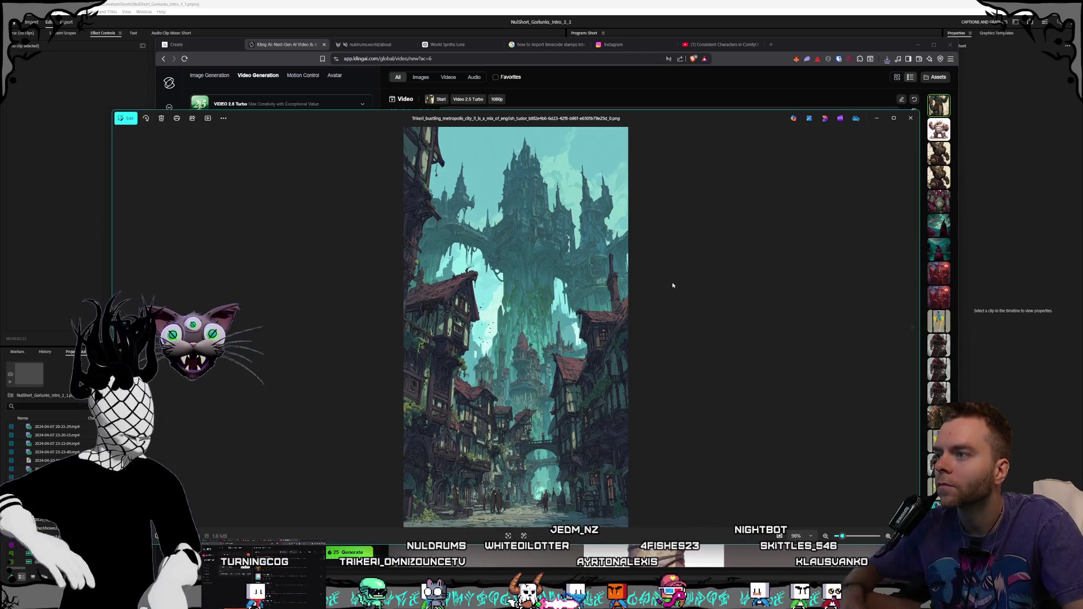
Step: Step through the saved tower, wasteland and moon-doorway images in Photos, then close the viewer
key("Right")
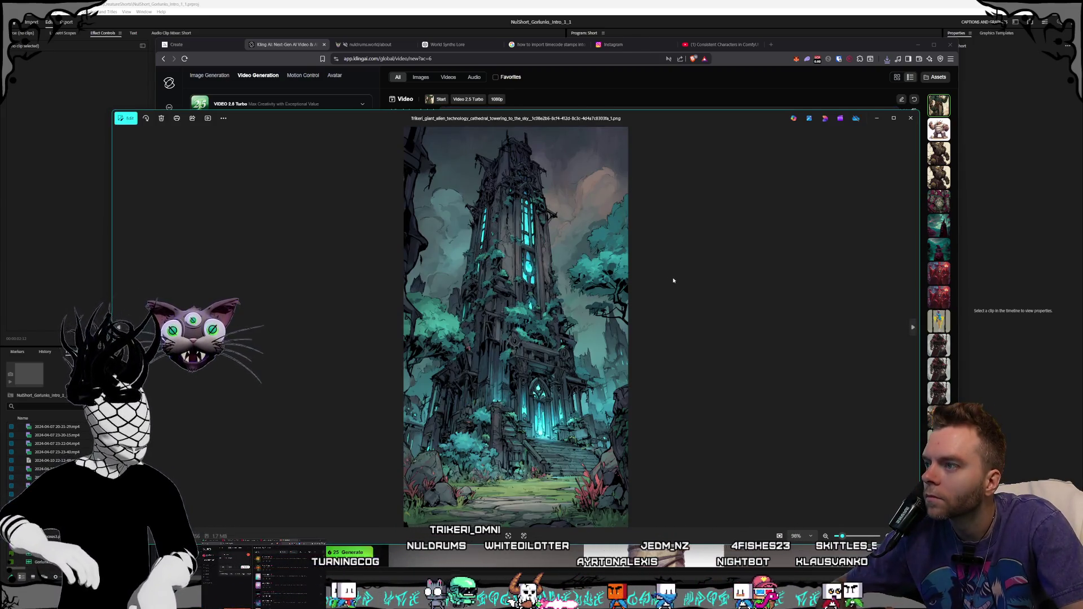
key("Right")
key("Right")
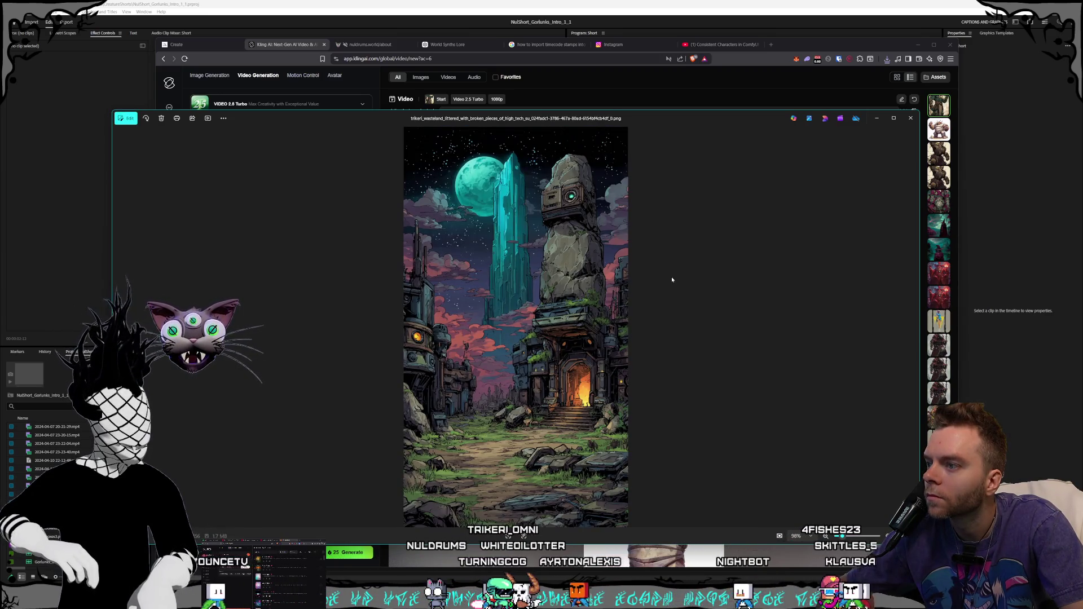
key("Right")
key("Right")
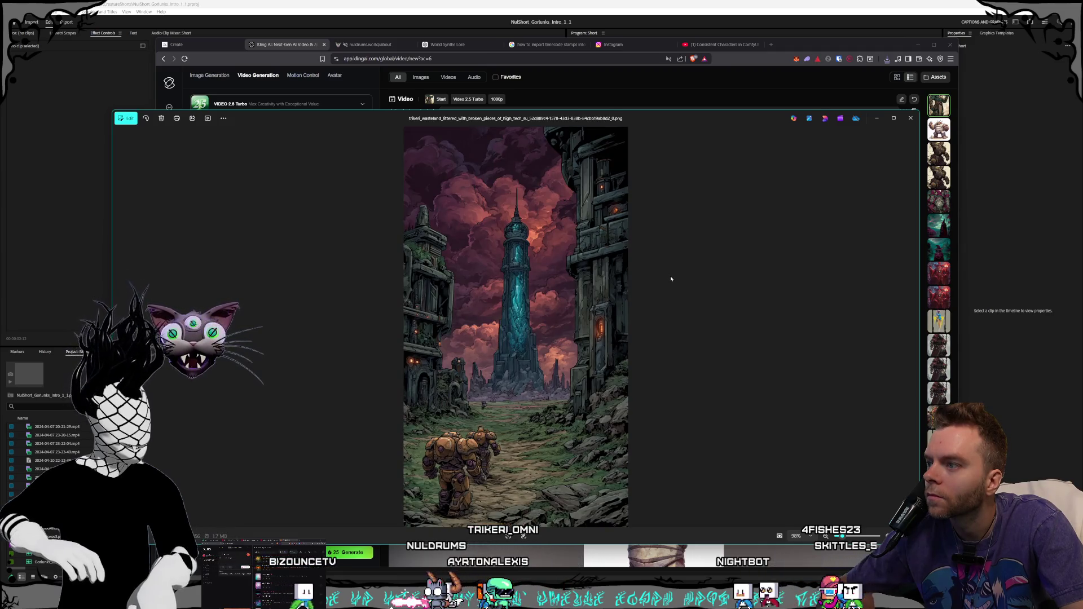
key("Right")
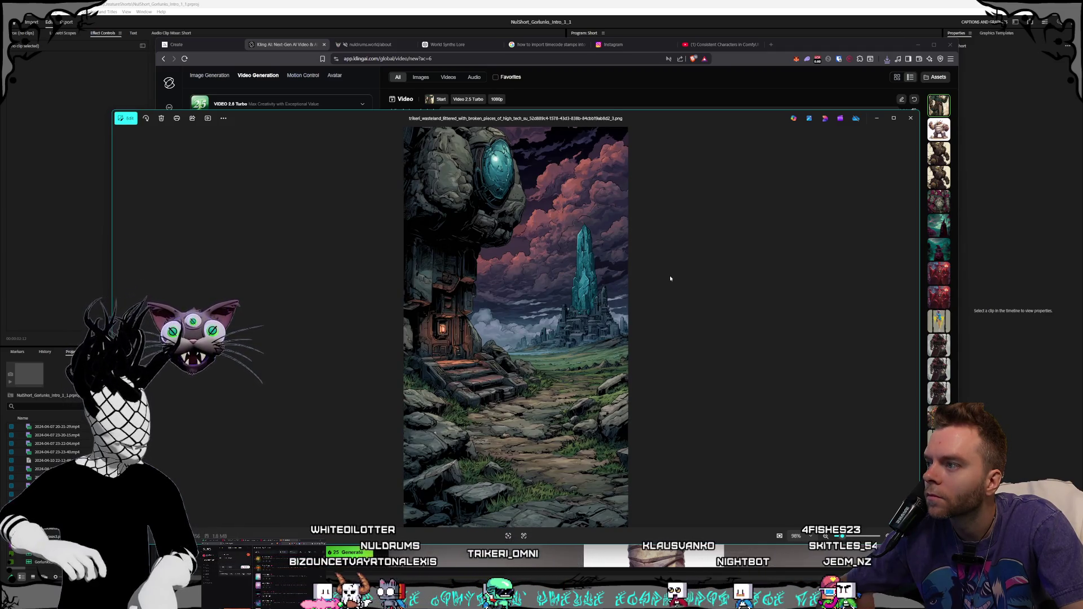
key("Right")
key("Left")
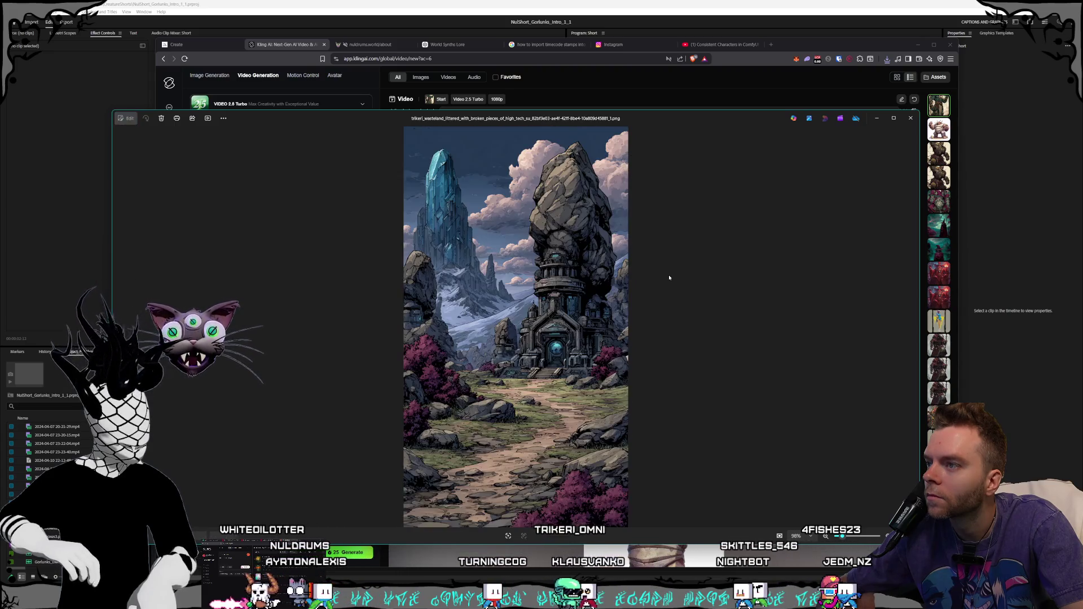
key("Right")
key("Right")
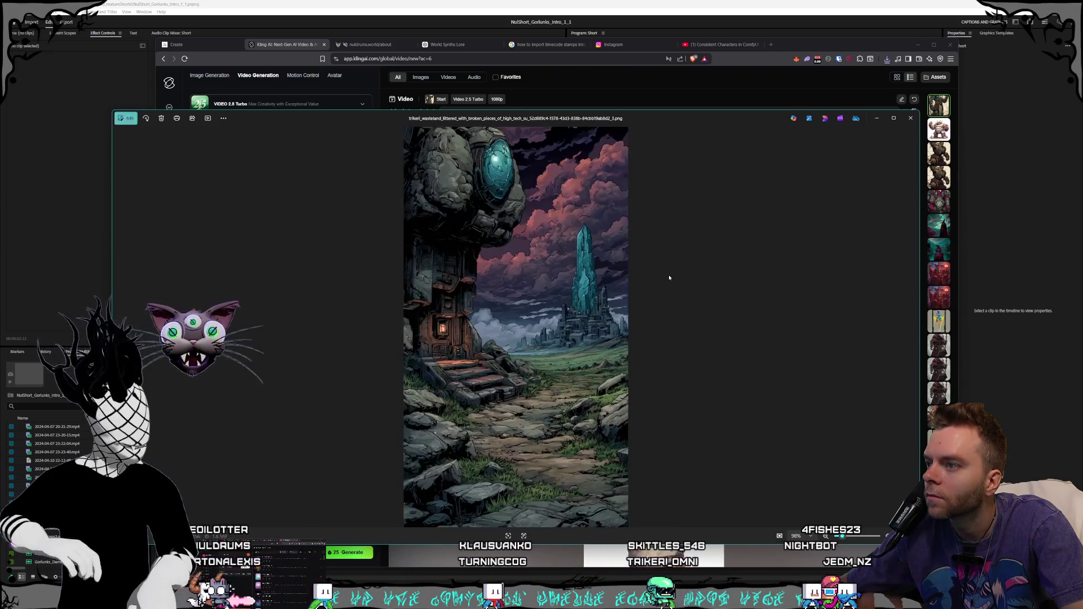
key("Right")
key("Right")
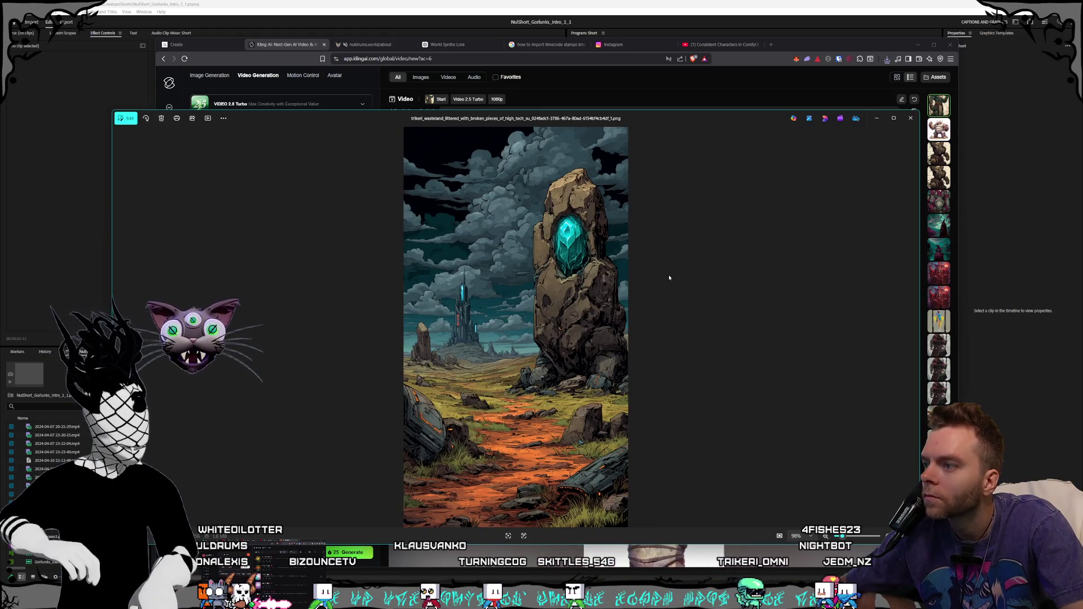
key("Right")
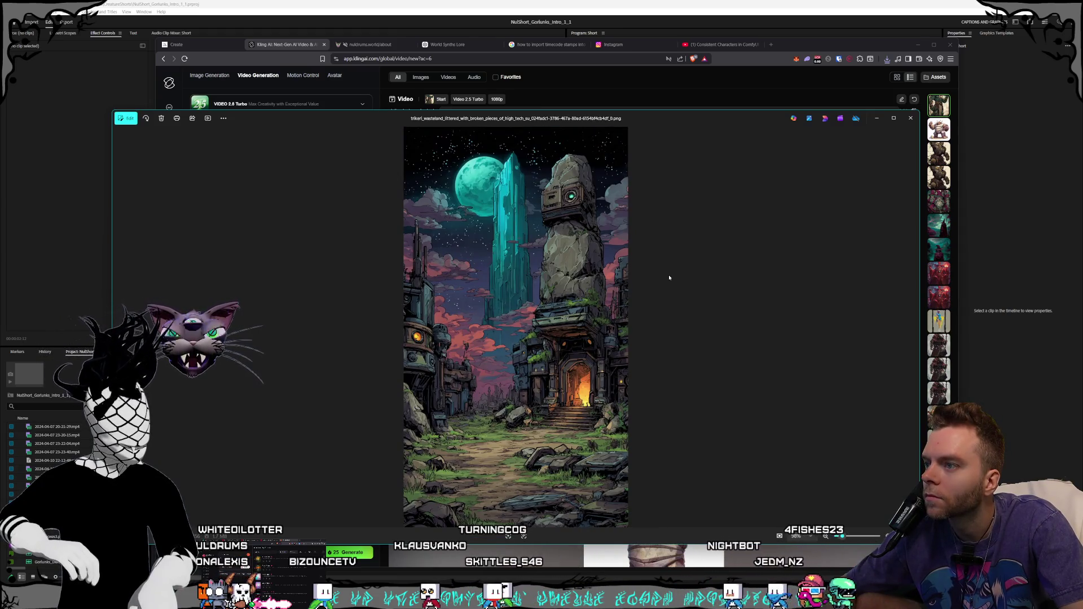
key("Right")
key("Left")
left_click(910, 118)
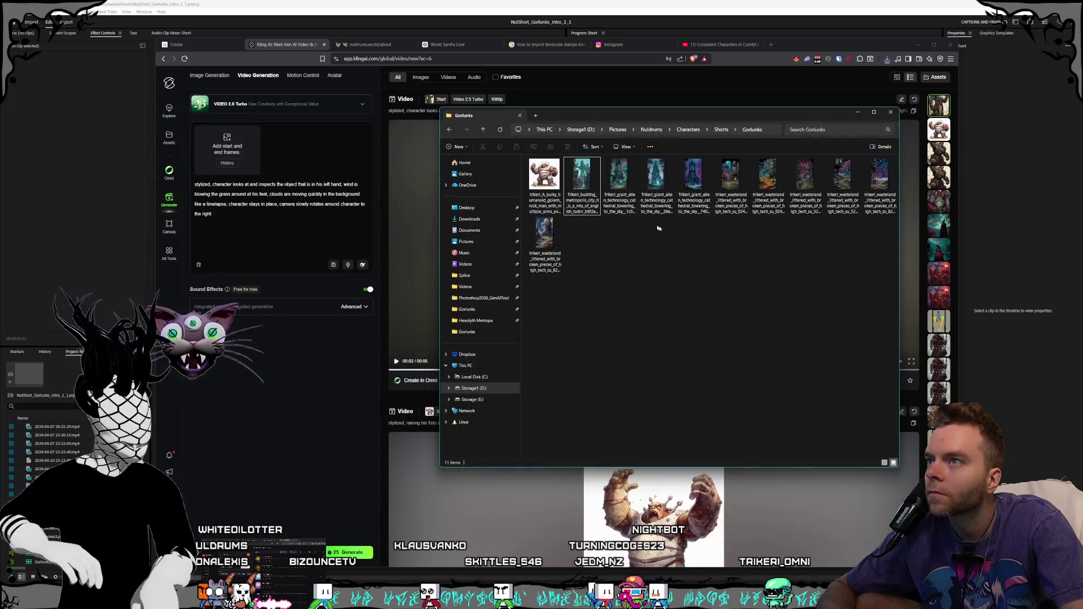
Step: Load the new start-frame image and delete the old golem description after 'stylized,'
left_click(619, 180)
mouse_move(737, 196)
left_mouse_down()
mouse_move(395, 282)
mouse_move(227, 148)
left_mouse_up()
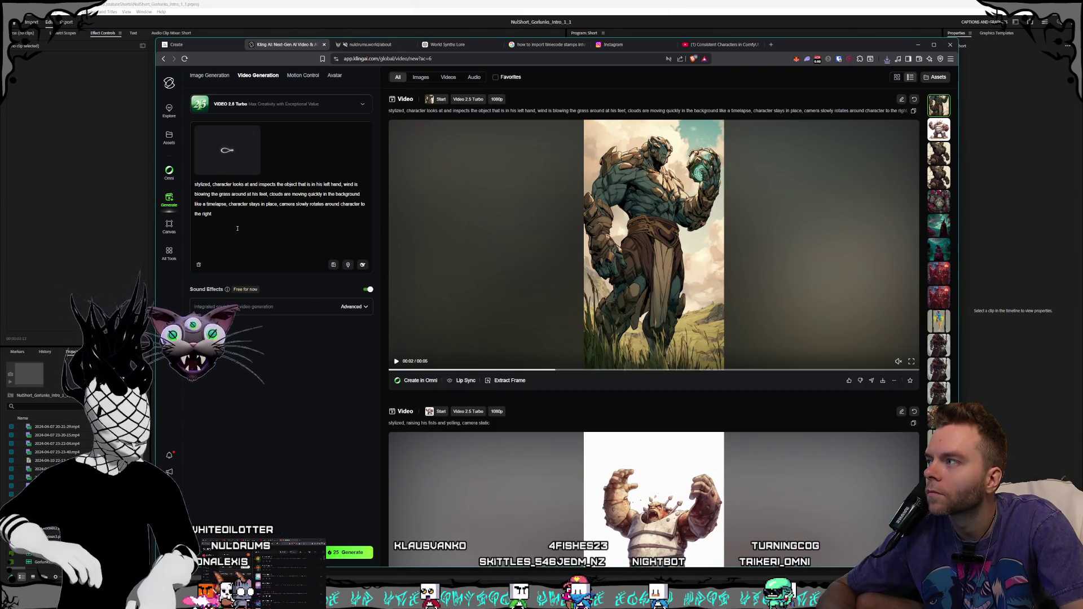
left_click_drag(238, 229, 33, 179)
left_click_drag(239, 224, 213, 184)
key("BackSpace")
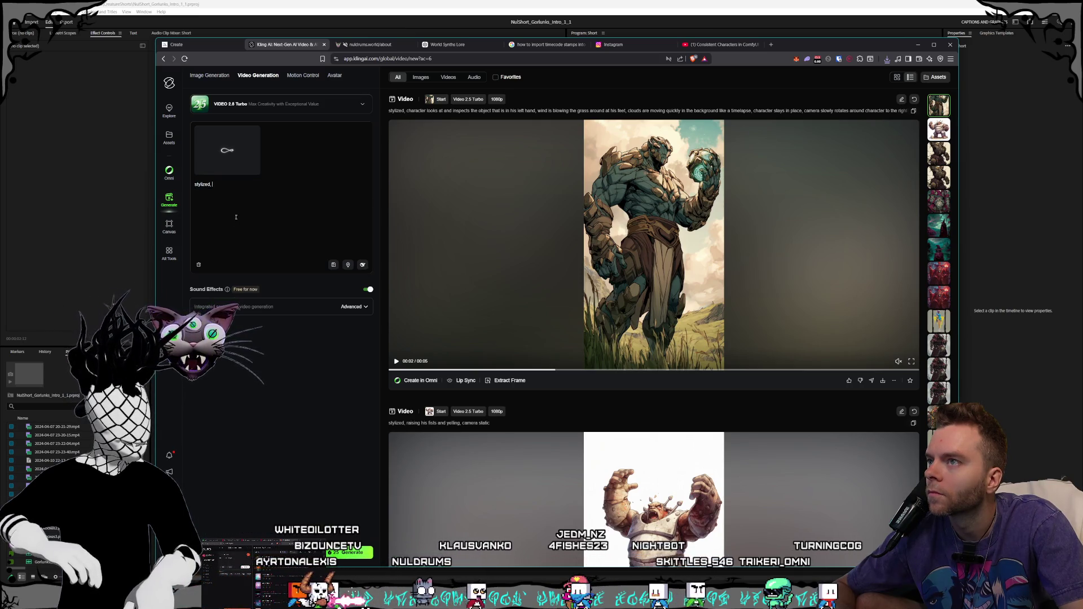
Step: Extend the prompt with 'camera slowly moves forwards, clouds drifting' and generate the video
mouse_move(411, 382)
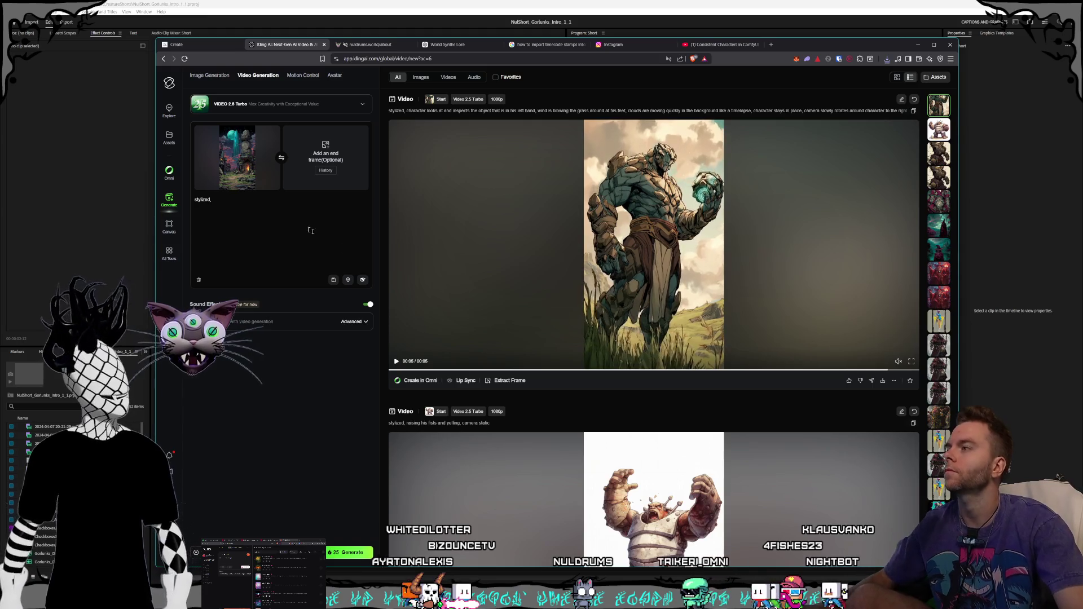
left_click(247, 204)
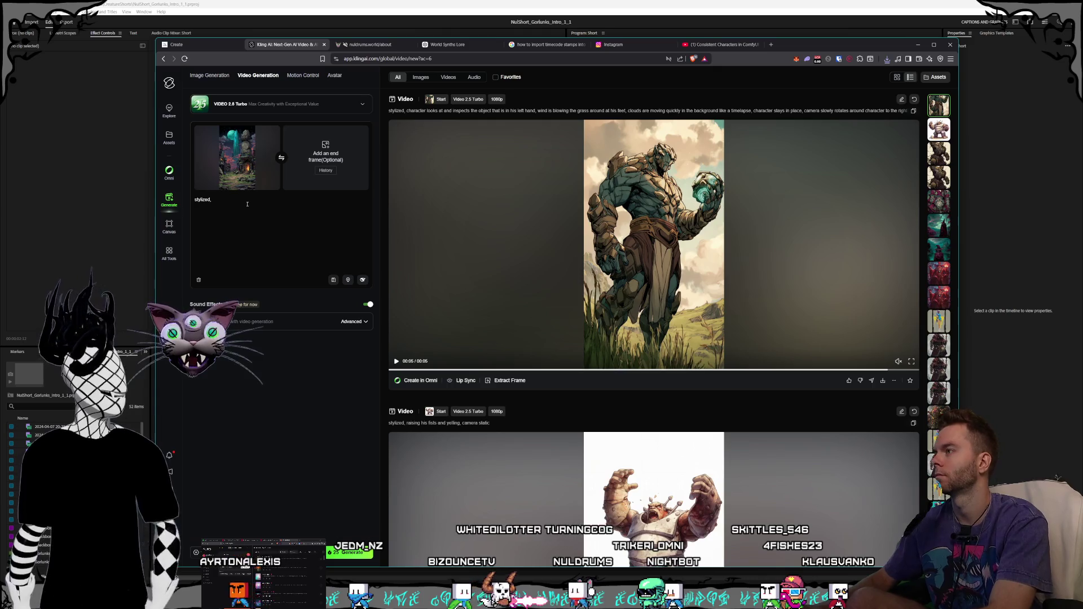
type(" camera slowly moves fo")
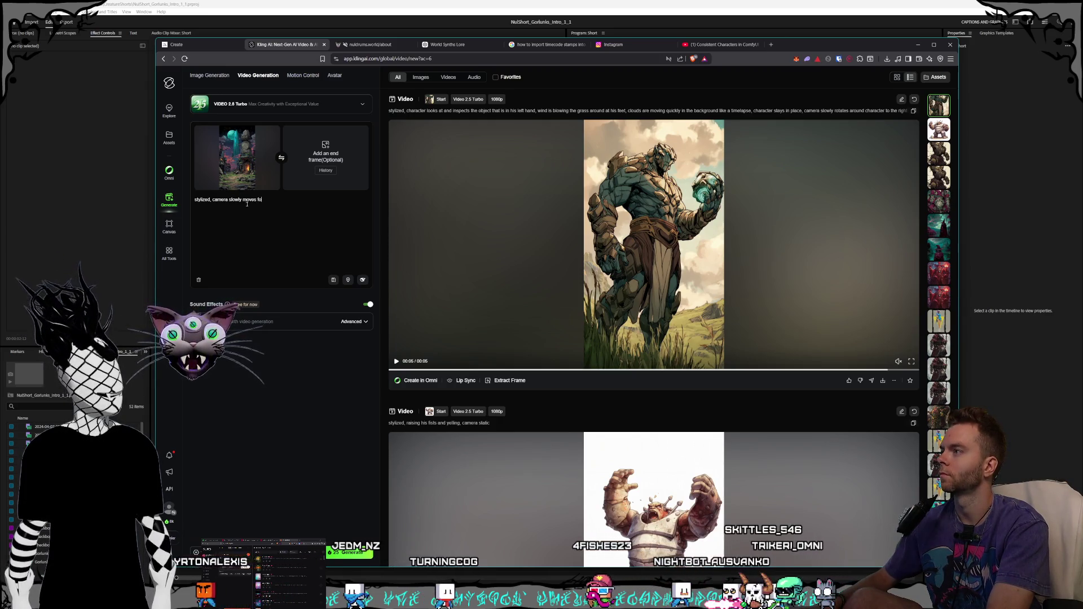
type("rwards, ")
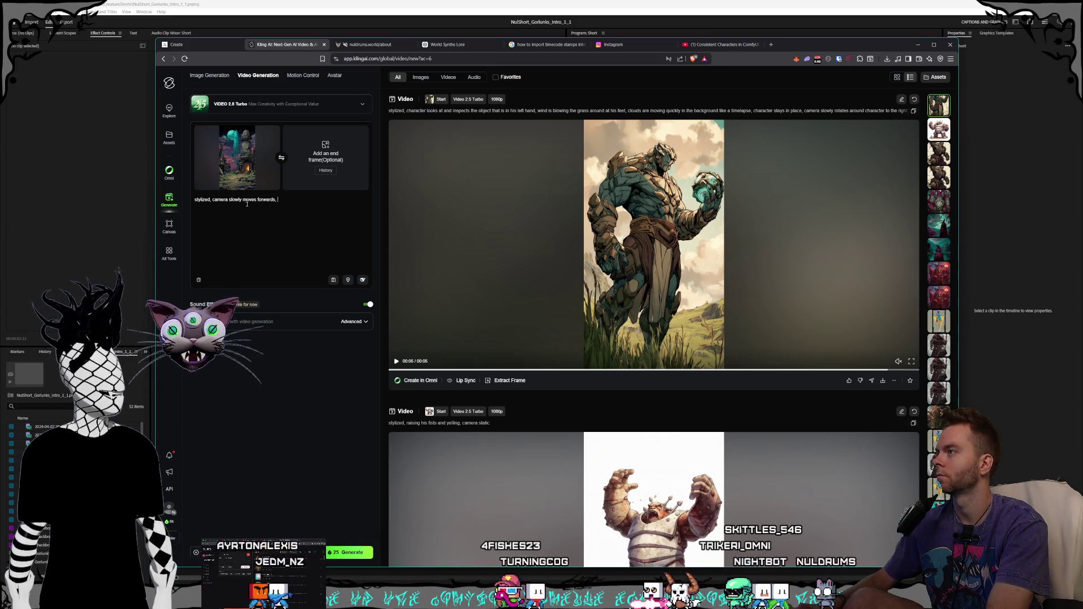
type("clouds")
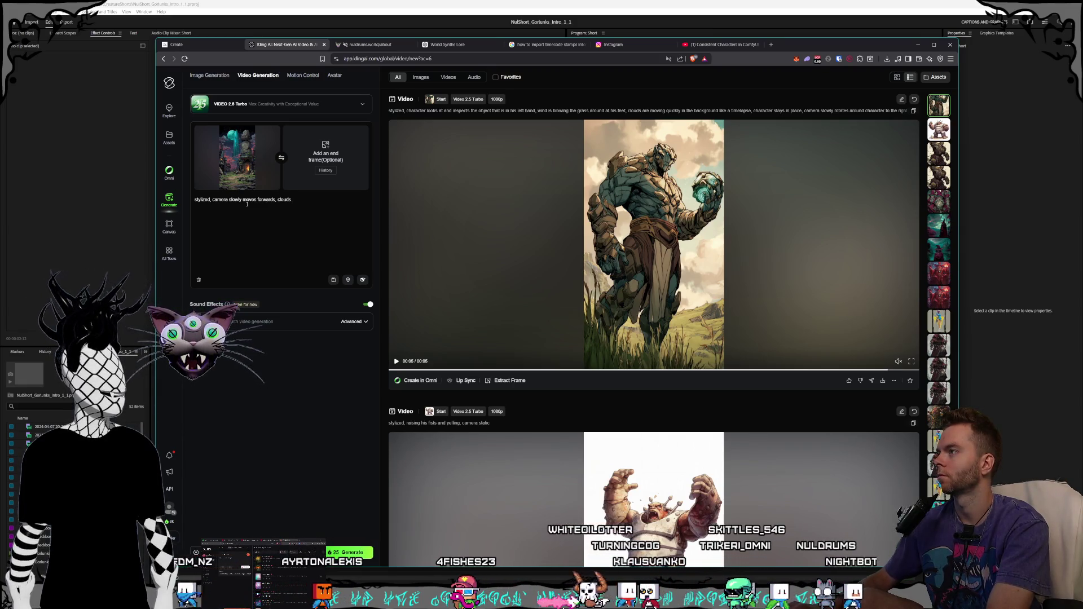
type(" drifting")
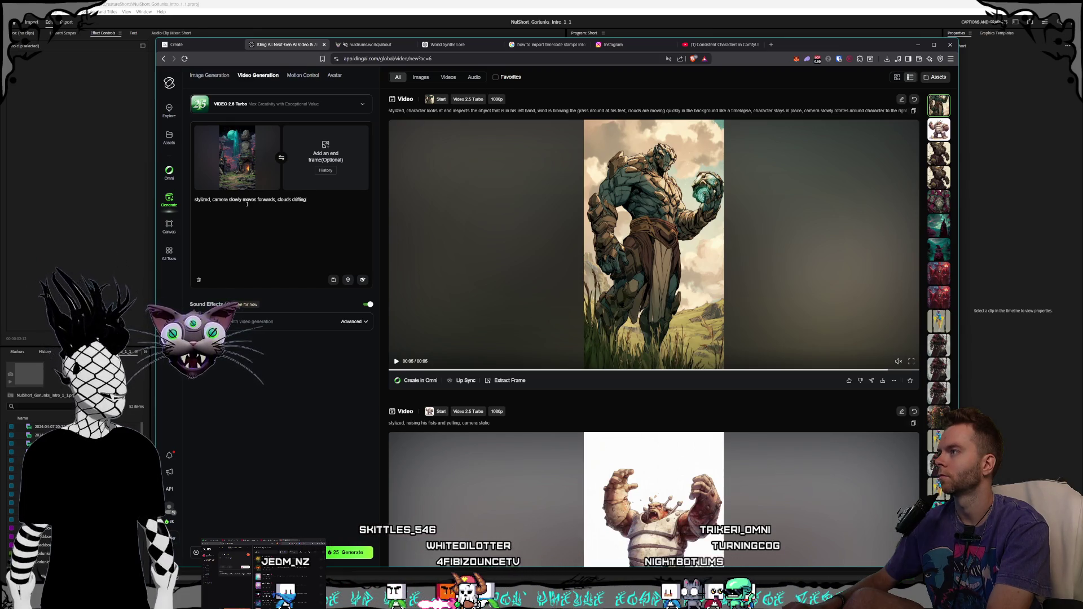
left_click(349, 552)
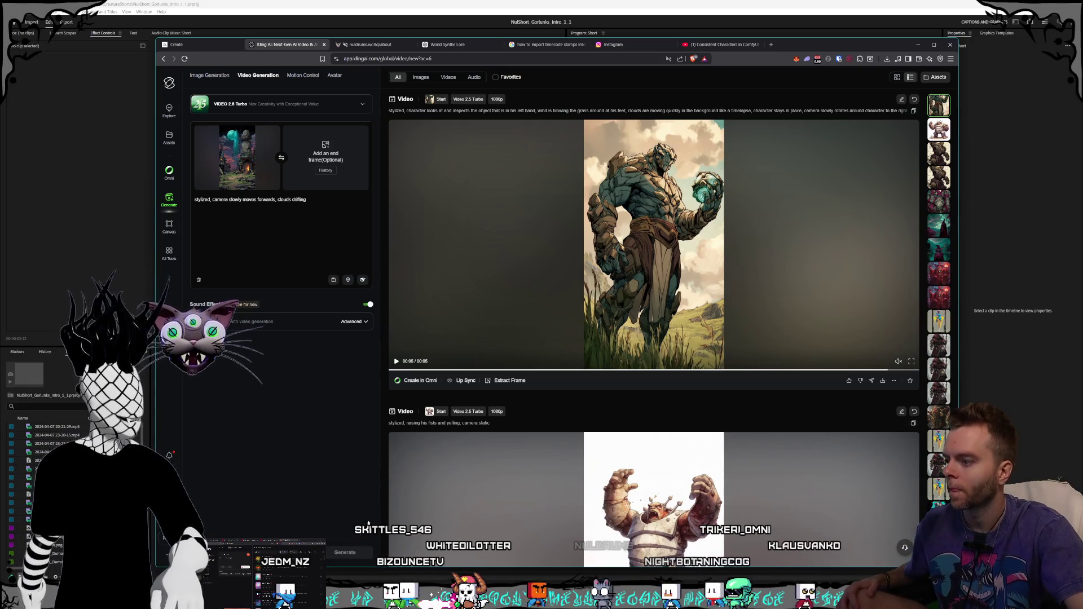
Step: Preview the wasteland image and the three cathedral images from the Gorlunks folder in Photos
key("alt+Tab")
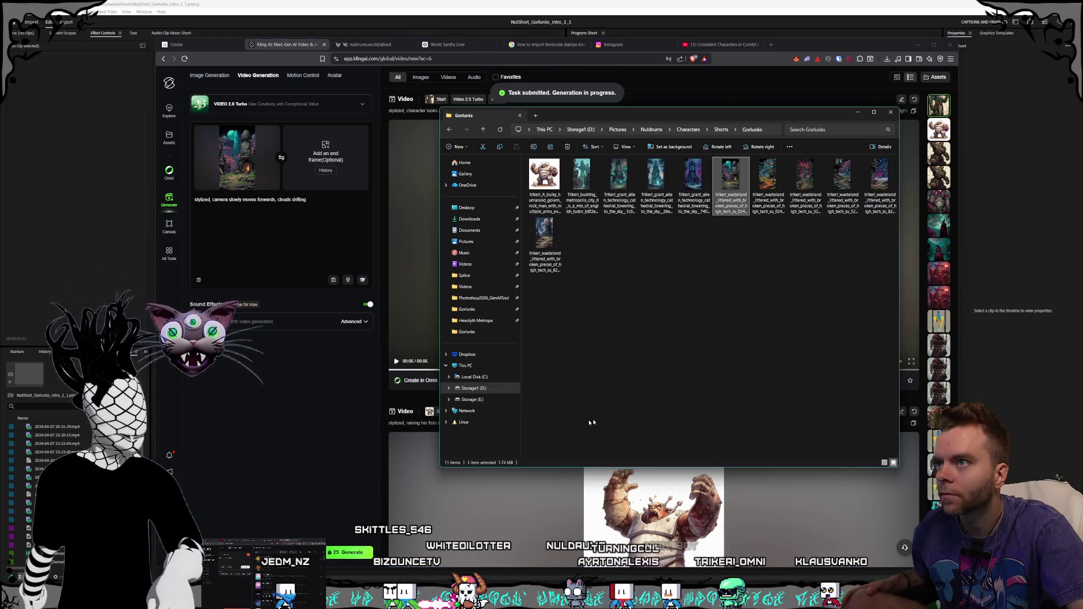
left_click(704, 286)
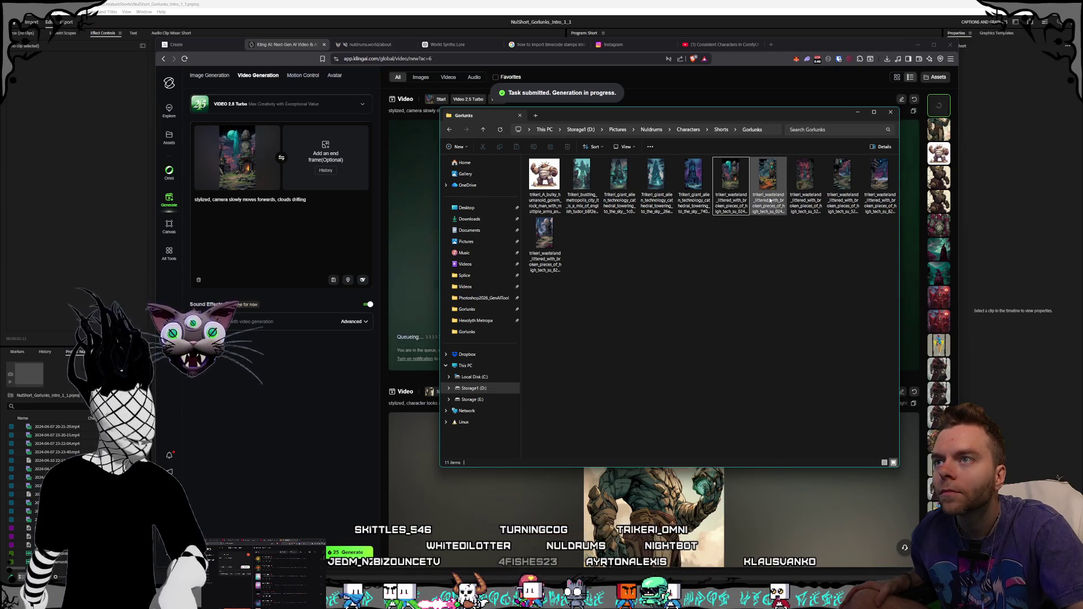
double_click(768, 180)
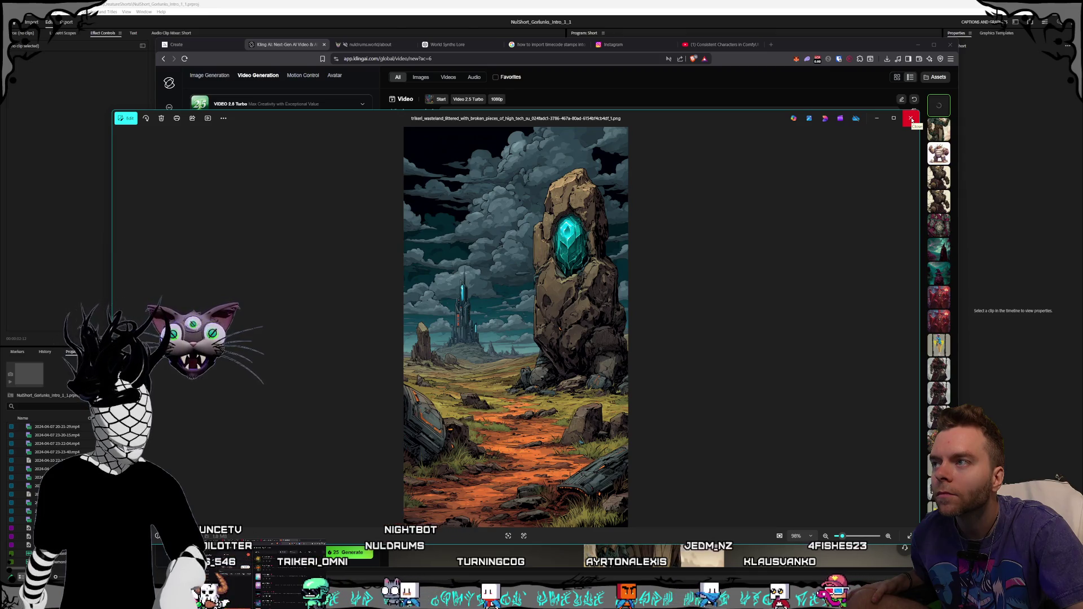
left_click(911, 119)
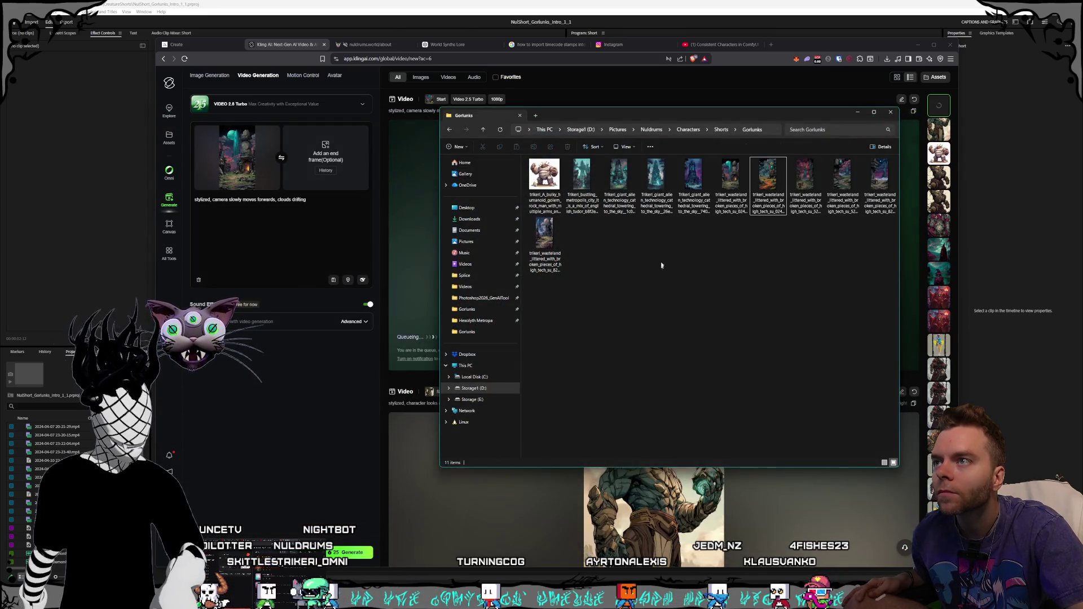
double_click(619, 175)
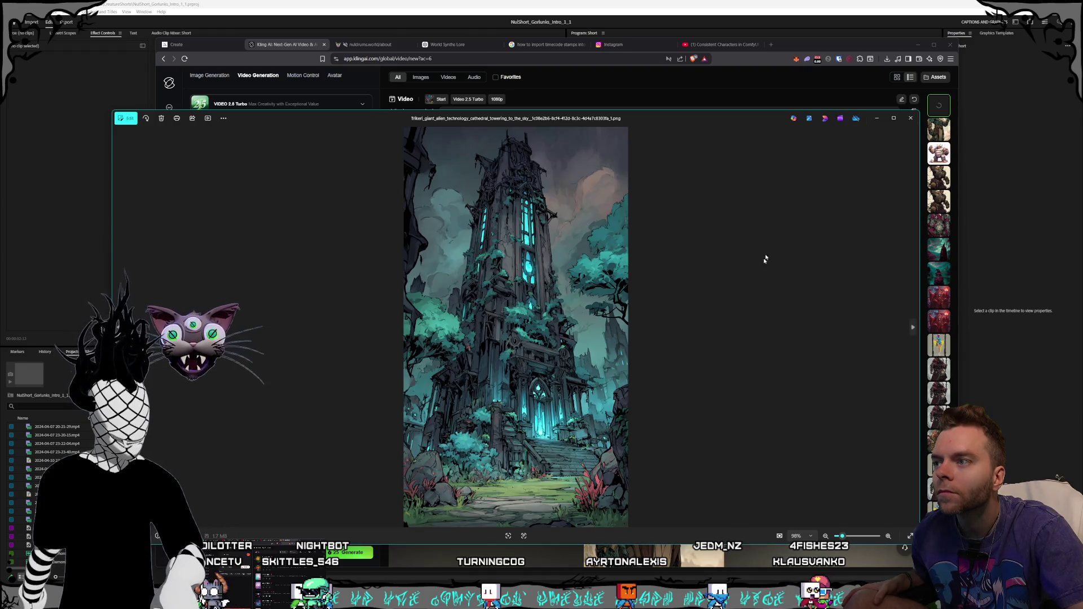
left_click(909, 118)
double_click(654, 179)
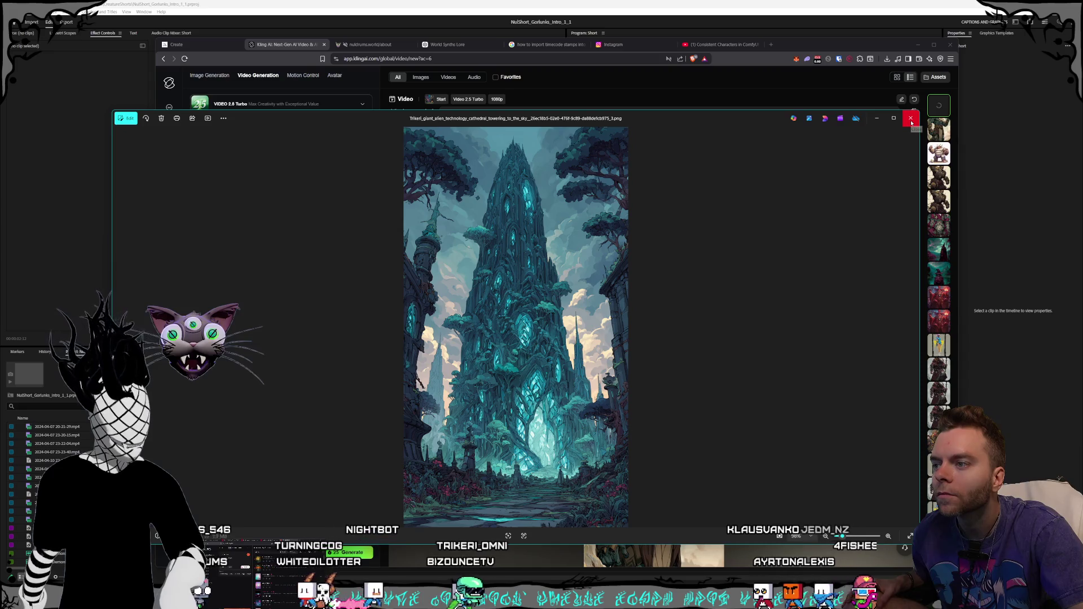
left_click(911, 123)
double_click(697, 192)
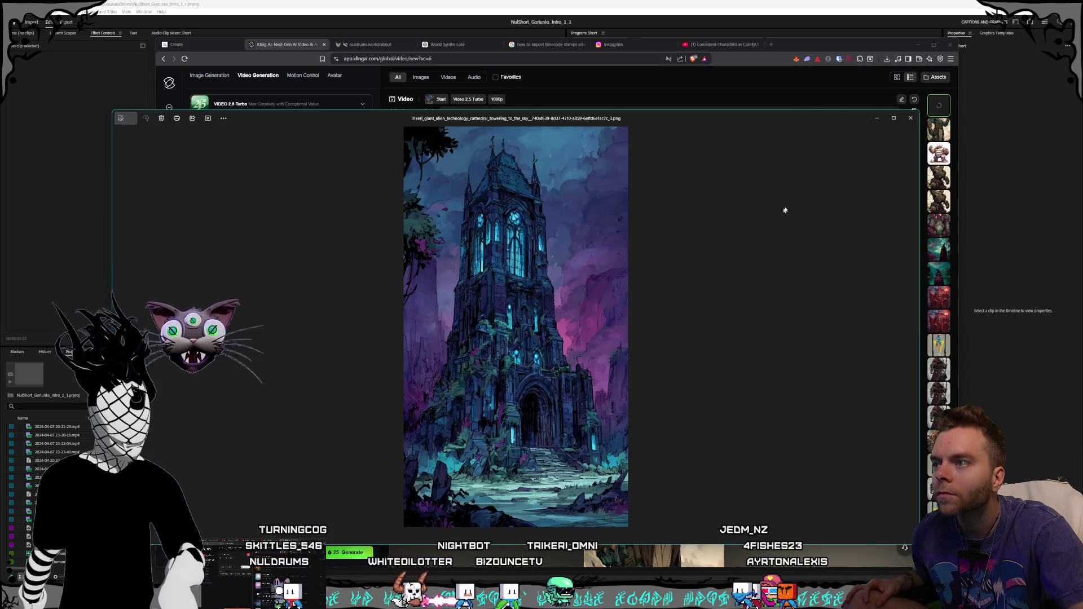
left_click(906, 122)
Step: Preview the bustling metropolis image, then drag it into Kling's start-frame slot
double_click(581, 175)
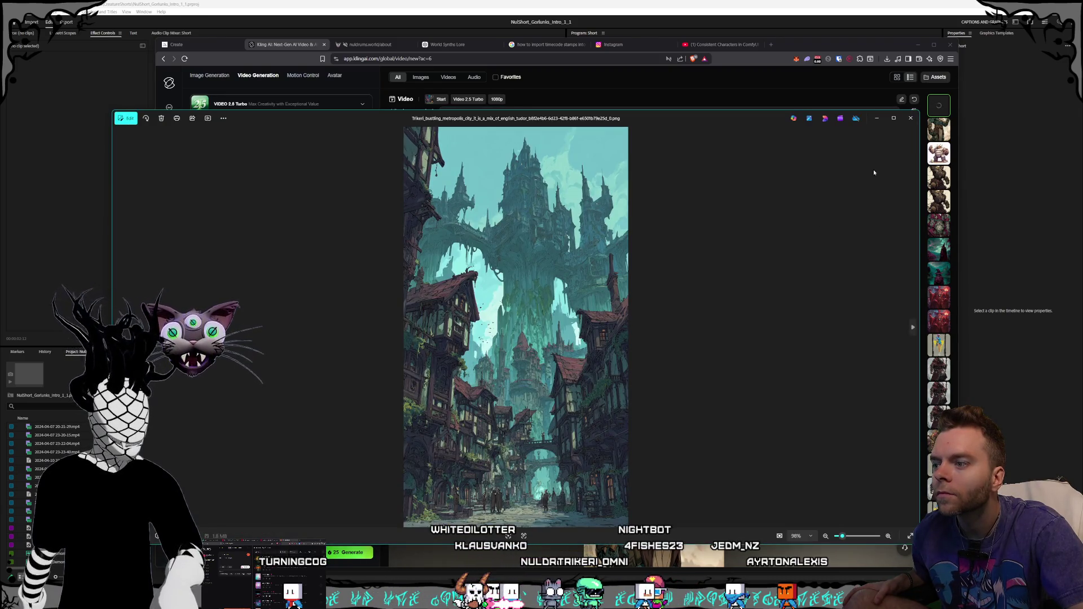
left_click(914, 121)
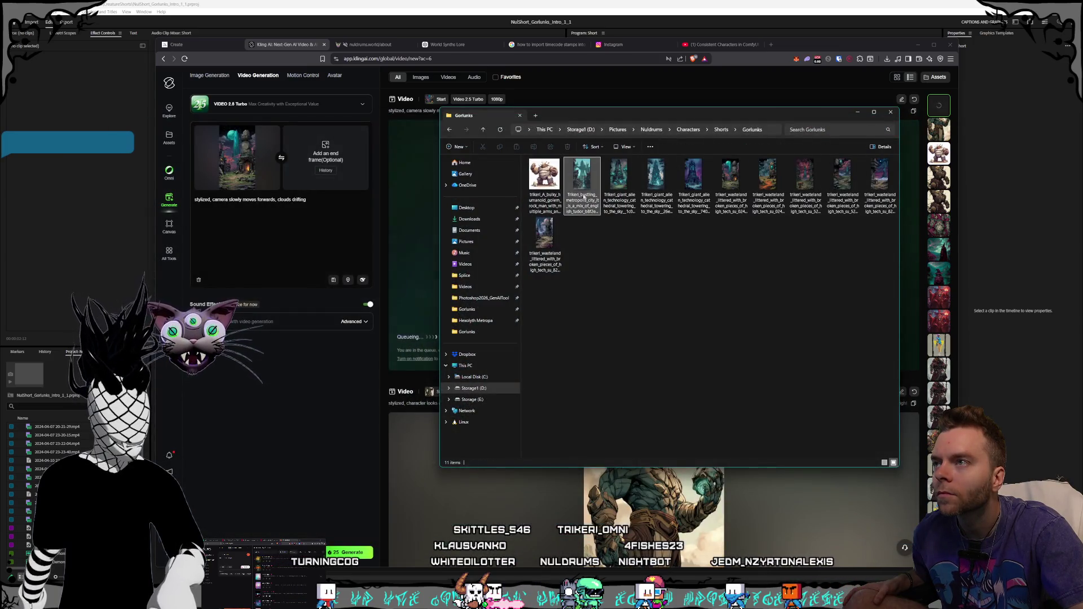
mouse_move(582, 194)
left_mouse_down()
mouse_move(303, 176)
mouse_move(219, 157)
mouse_move(237, 161)
left_mouse_up()
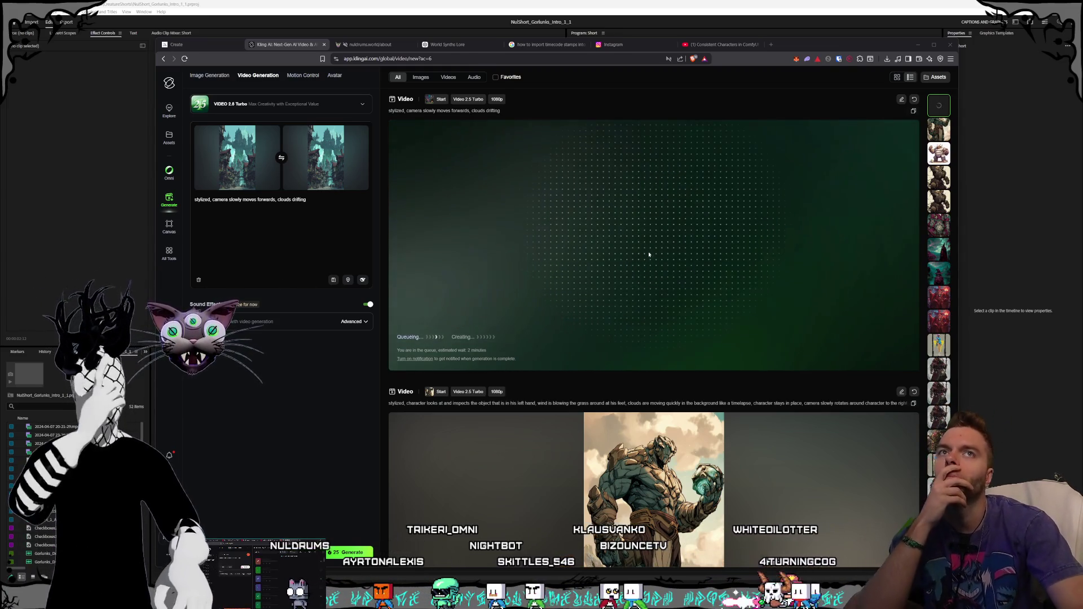
Step: Check the queued metropolis job in the Kling results feed, then switch to Premiere Pro
scroll(649, 248, "down", 2)
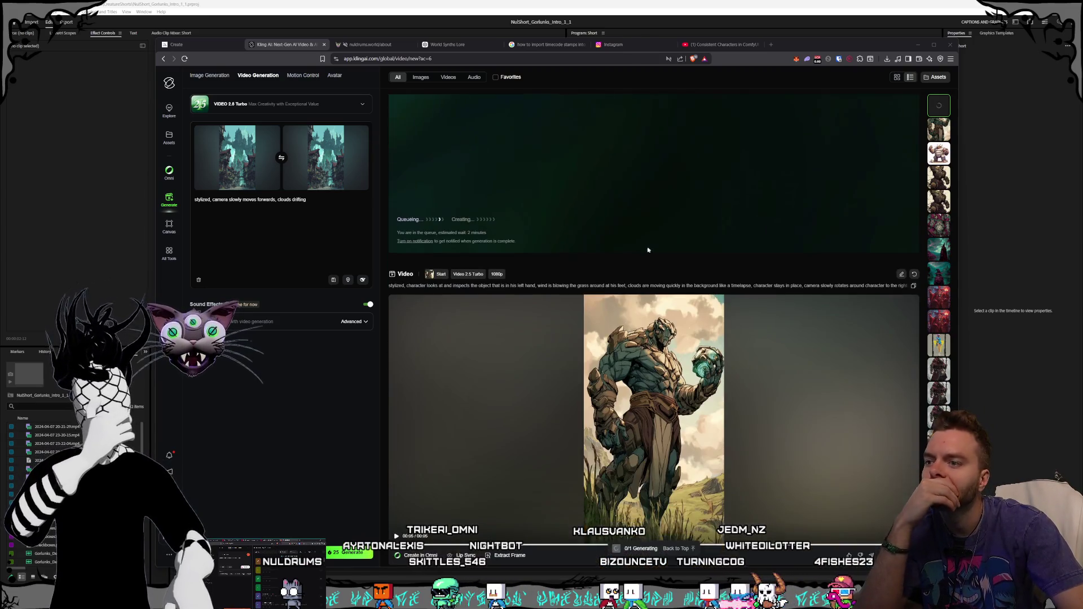
scroll(621, 376, "up", 2)
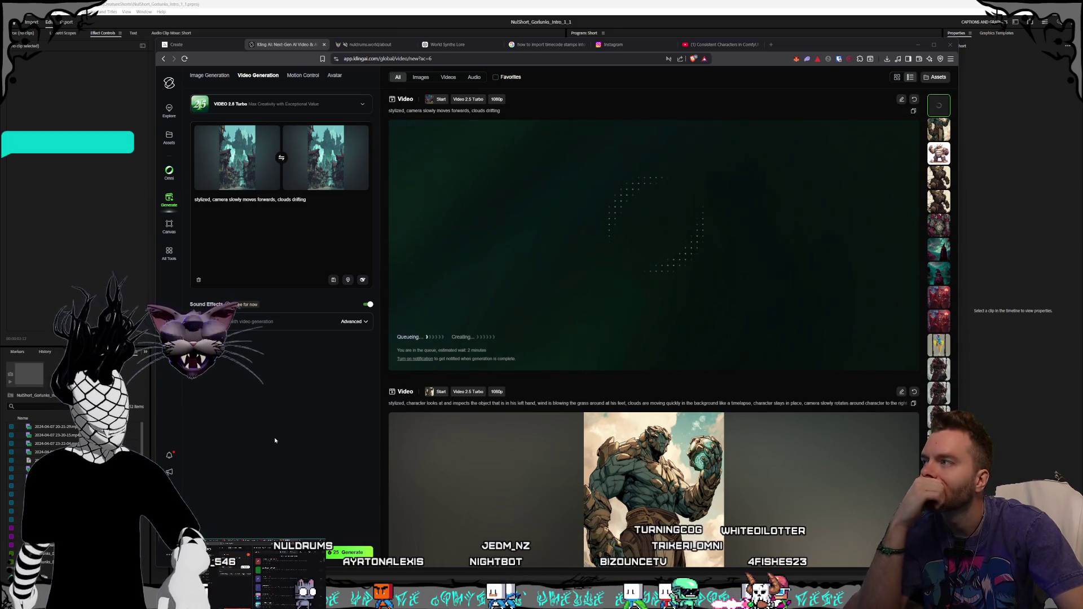
left_click(437, 2)
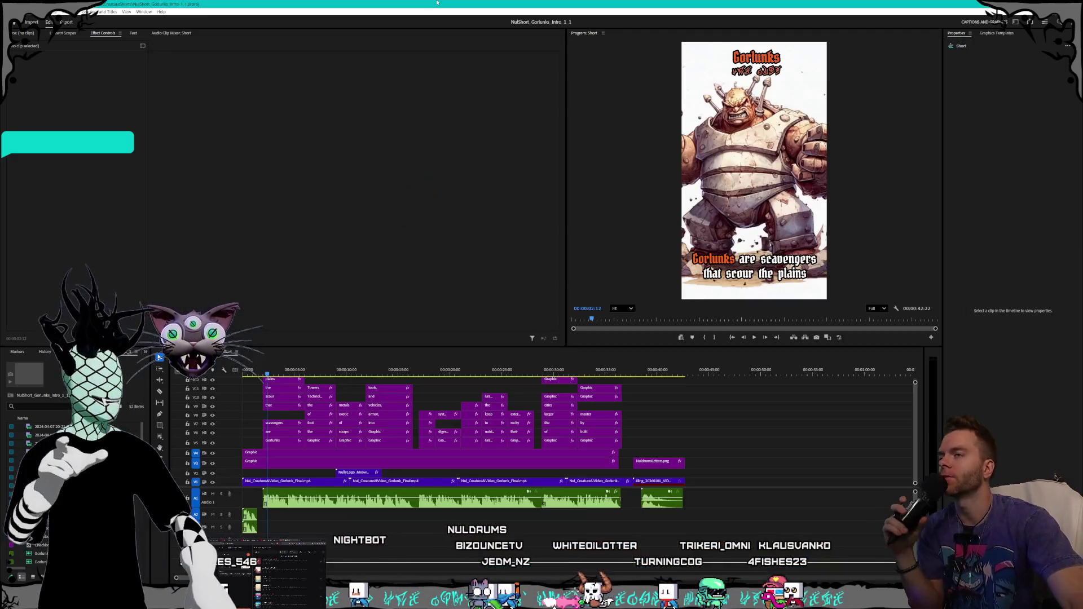
Step: Move the Premiere Pro playhead to about 00:00:27:00, then return to the Midjourney page
mouse_move(396, 373)
left_mouse_down()
mouse_move(556, 376)
mouse_move(395, 375)
mouse_move(427, 375)
left_mouse_up()
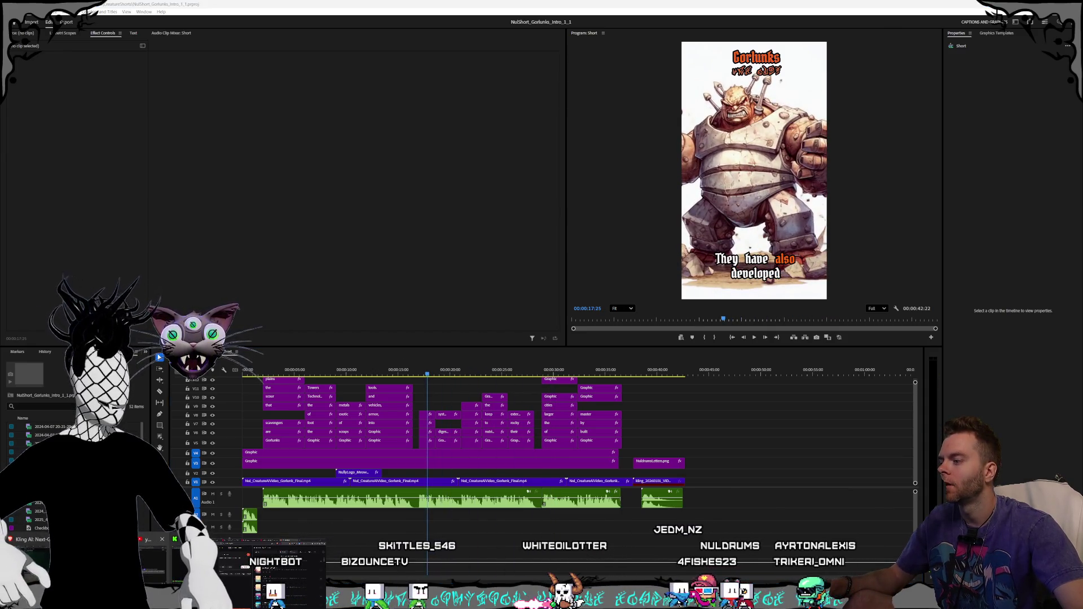
key("alt+Tab")
left_click(205, 46)
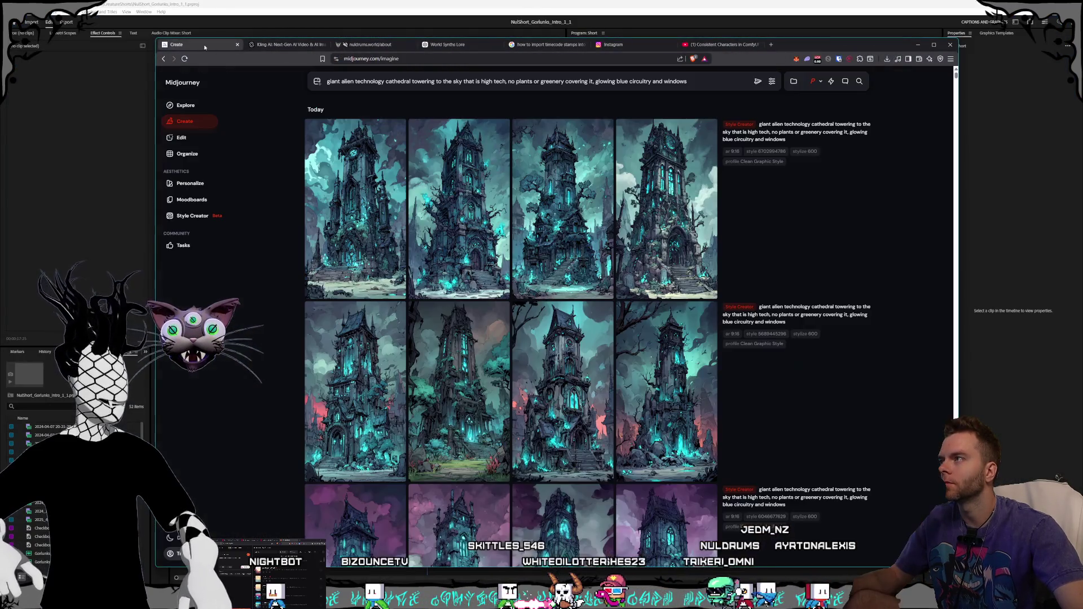
Step: Submit a Midjourney prompt for a rock golem eating metal
type("rock golem eat")
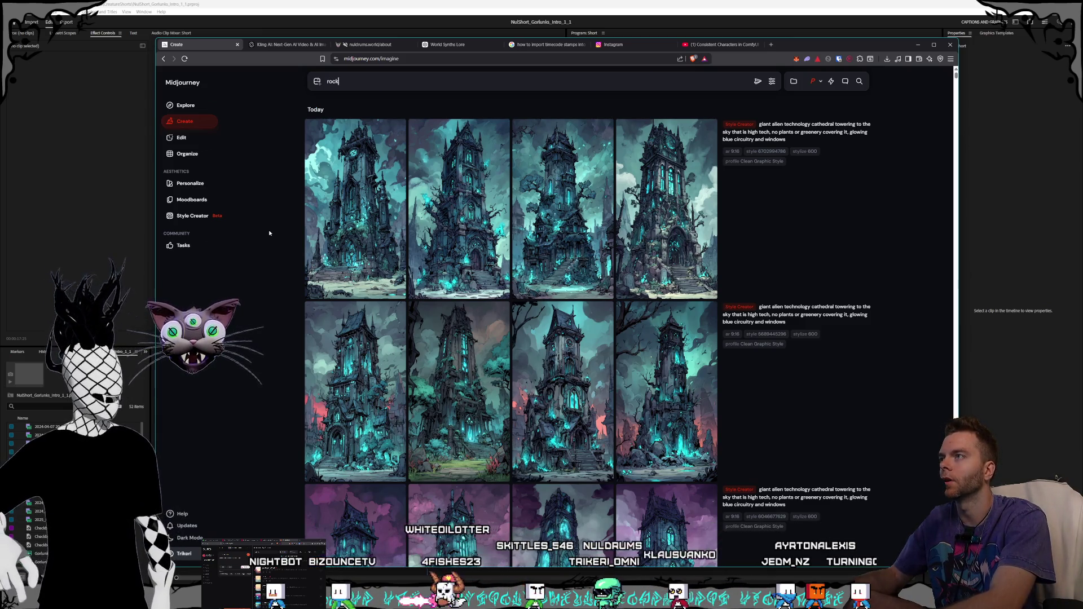
type("ing a")
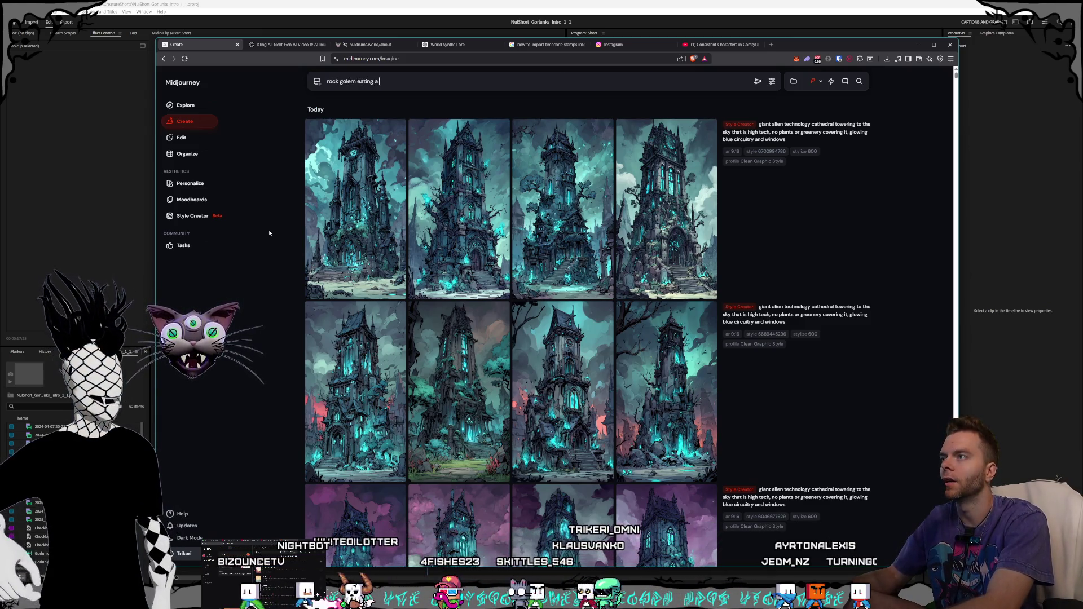
type(" piece of me")
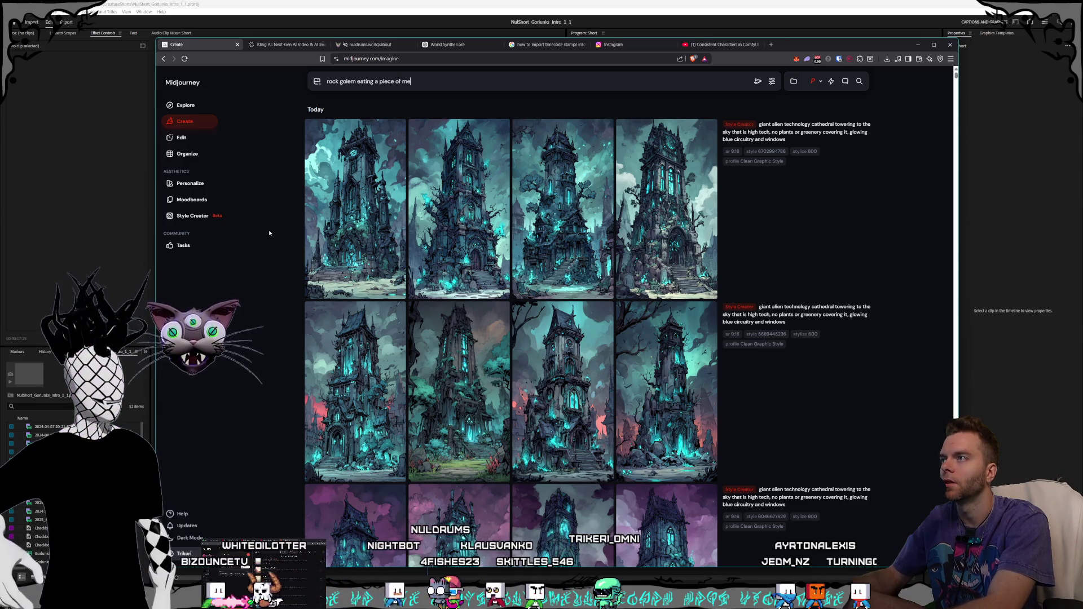
type("tsl")
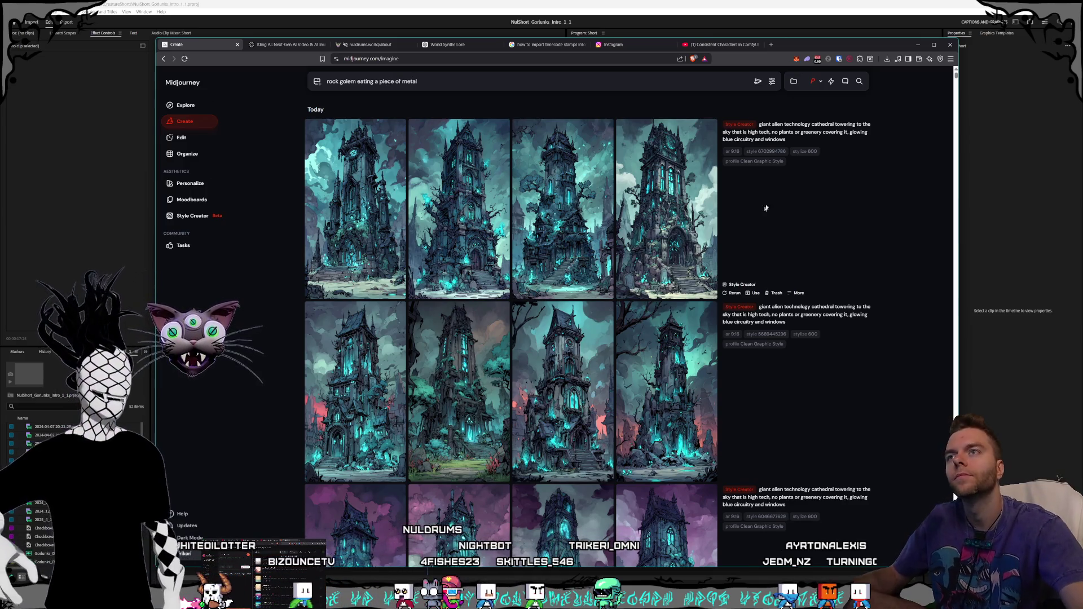
key("Return")
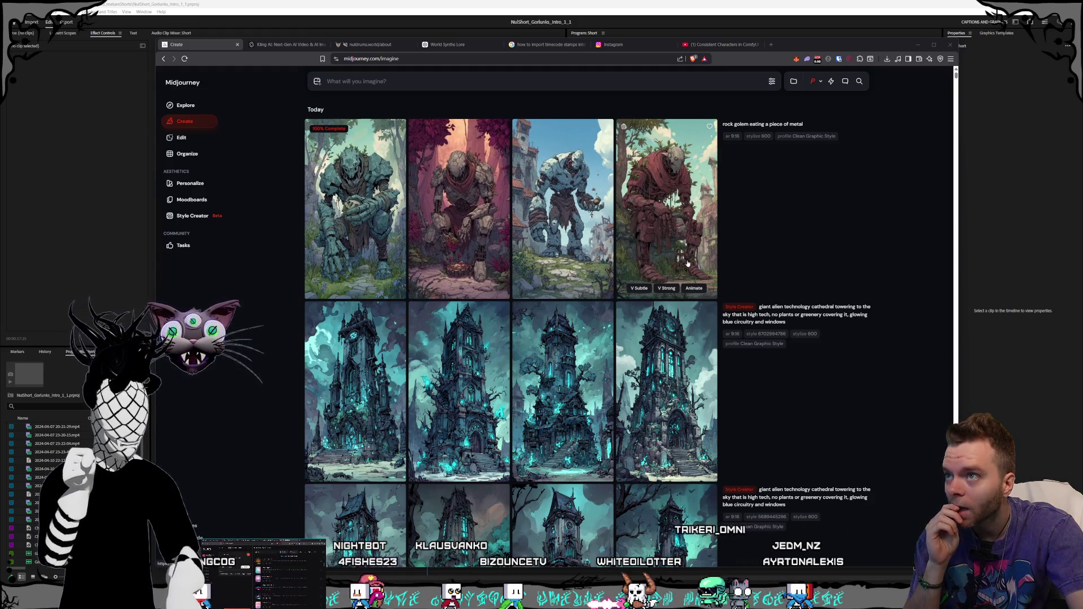
Step: Inspect a couple of the generated golem images in detail view
left_click(687, 263)
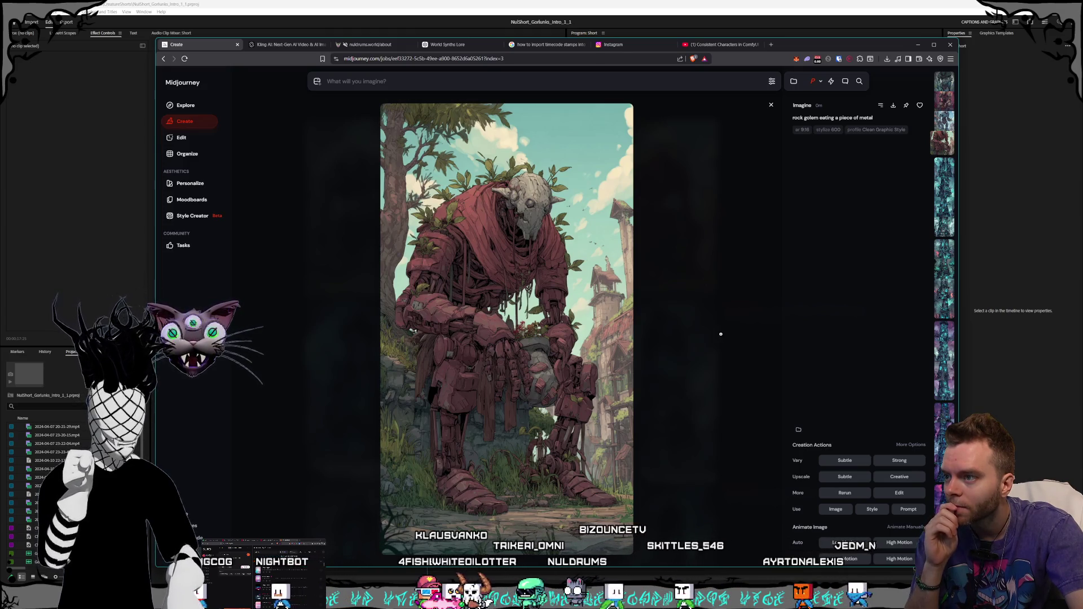
key("Escape")
left_click(571, 229)
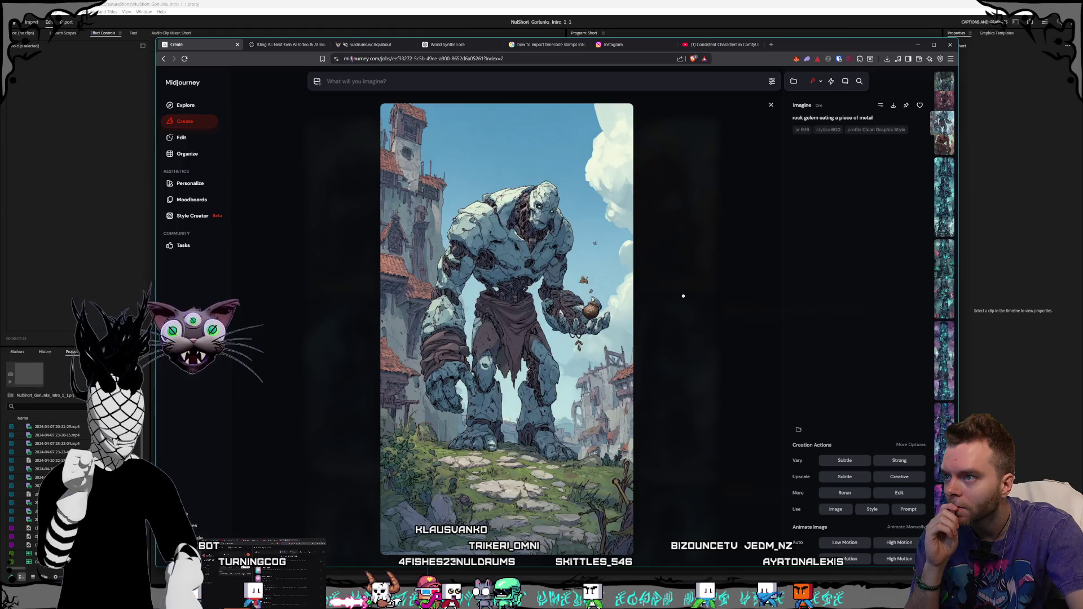
key("Left")
key("Left")
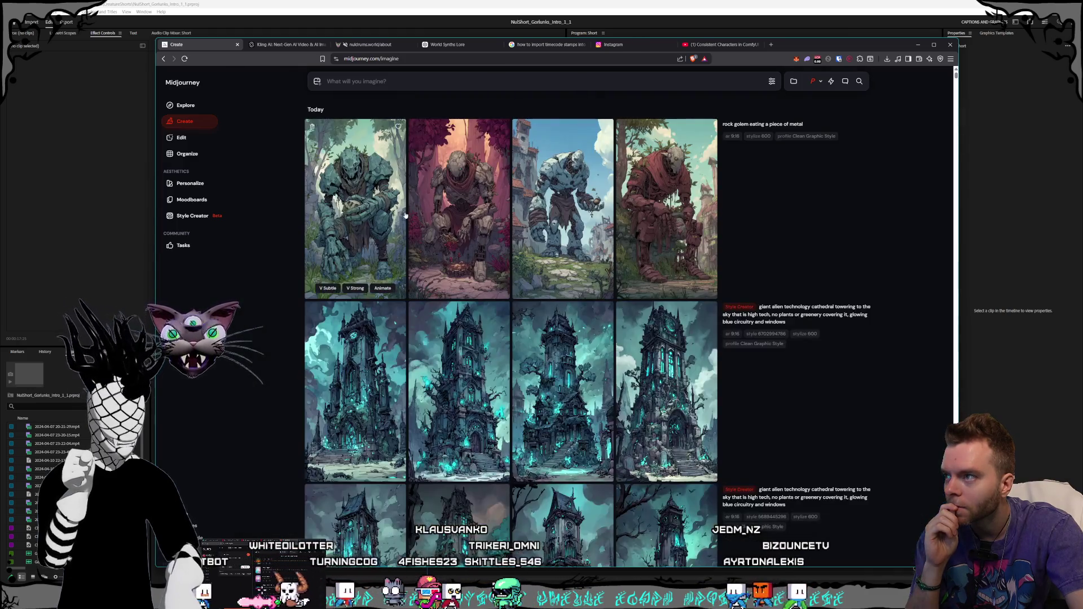
key("Escape")
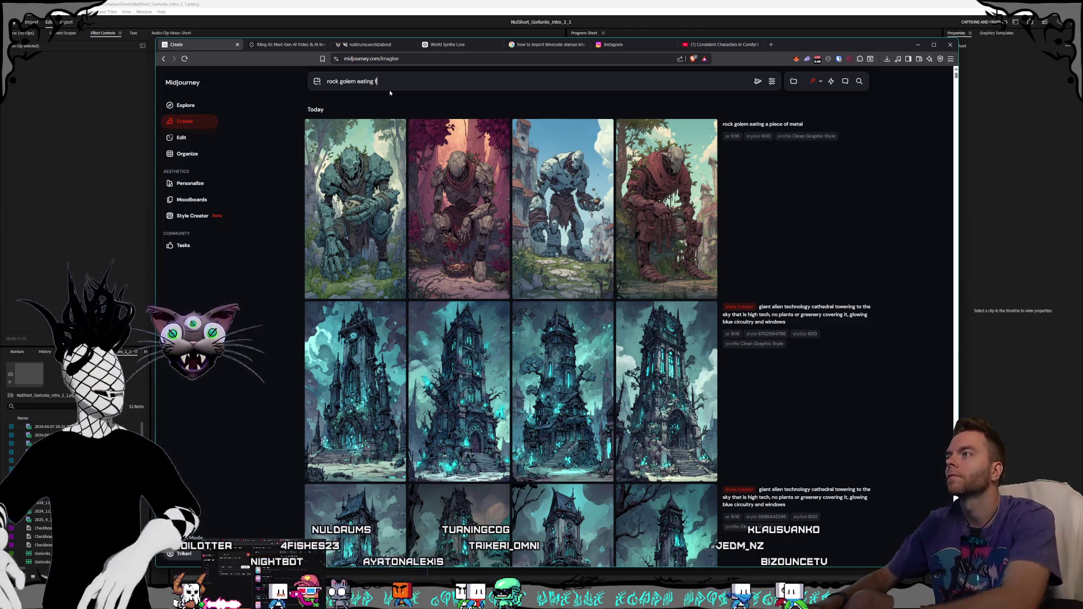
Step: Submit the 'rock golem eating food' prompt in Midjourney
left_click(772, 82)
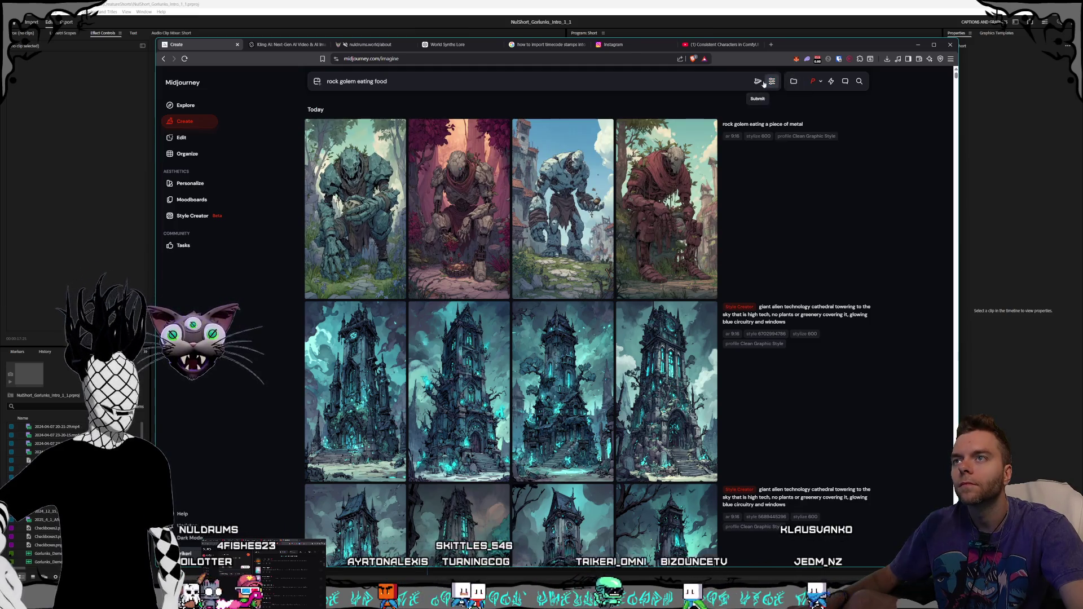
key("Return")
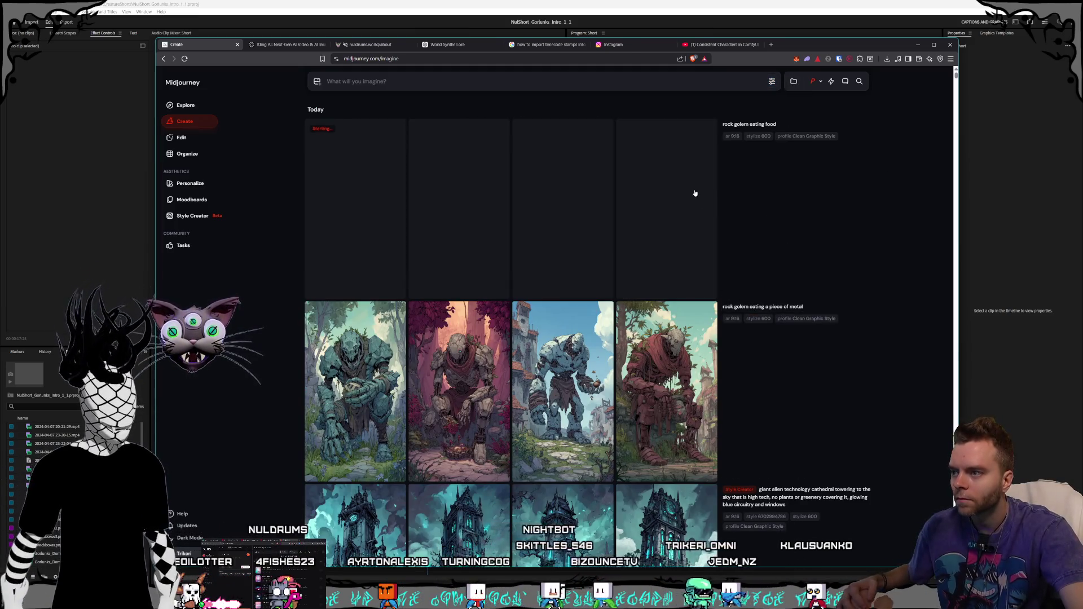
key("ctrl+Tab")
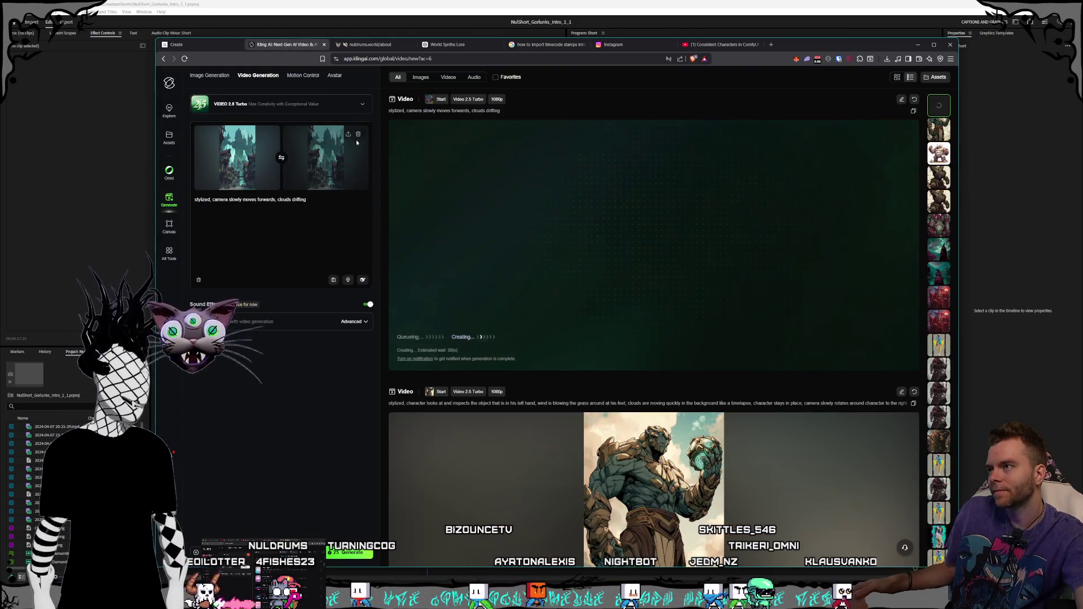
Step: Remove the end frame and change the prompt to 'stylized, characters walking around in a bustling city, camera pans up'
left_click(358, 134)
left_click_drag(306, 200, 197, 200)
left_click_drag(306, 199, 212, 200)
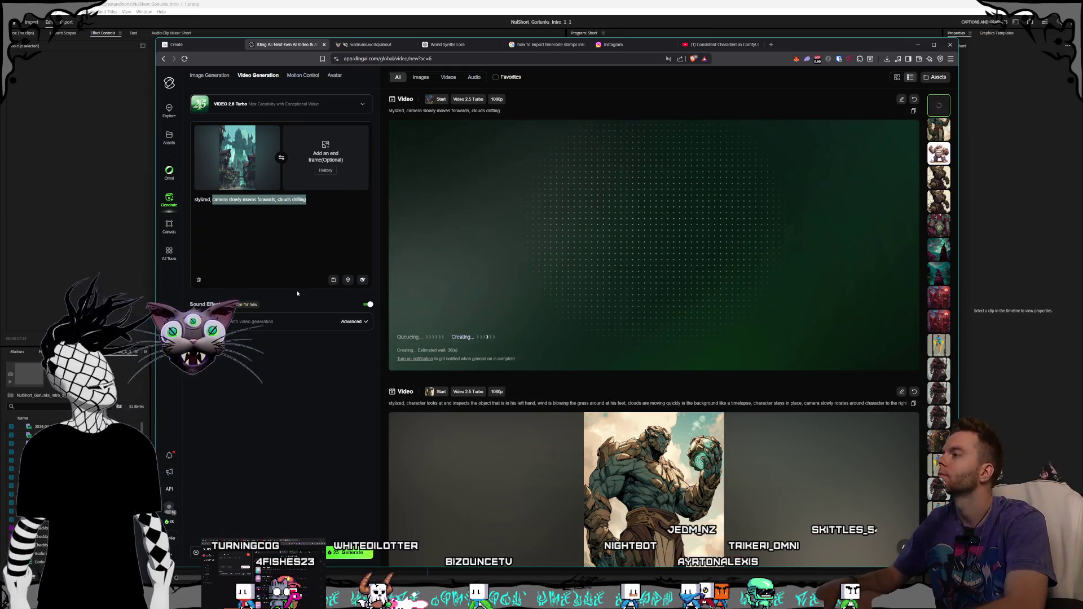
key("BackSpace")
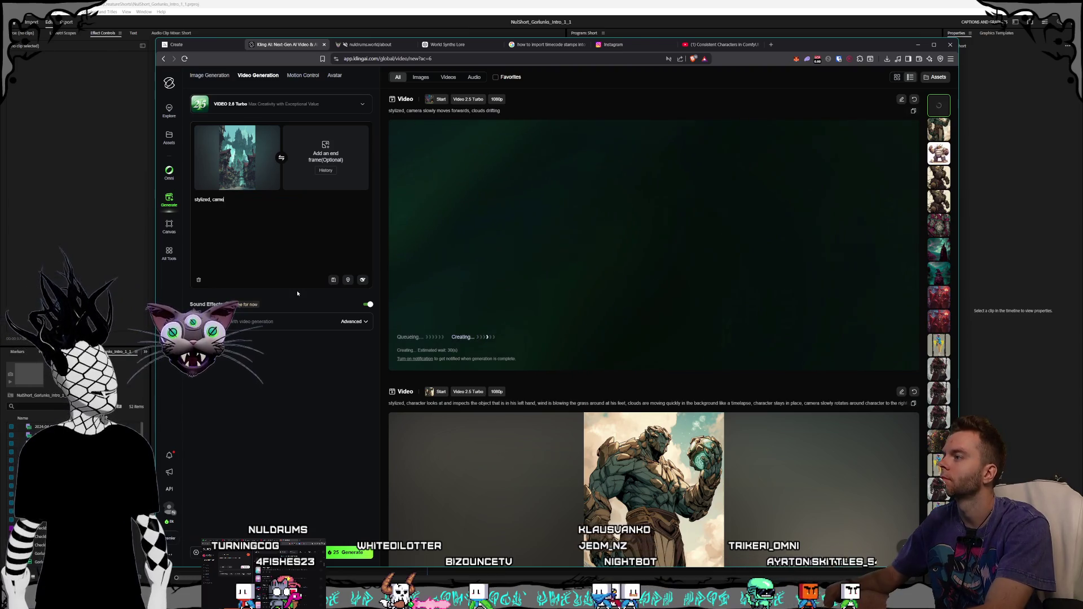
type("ra pans up")
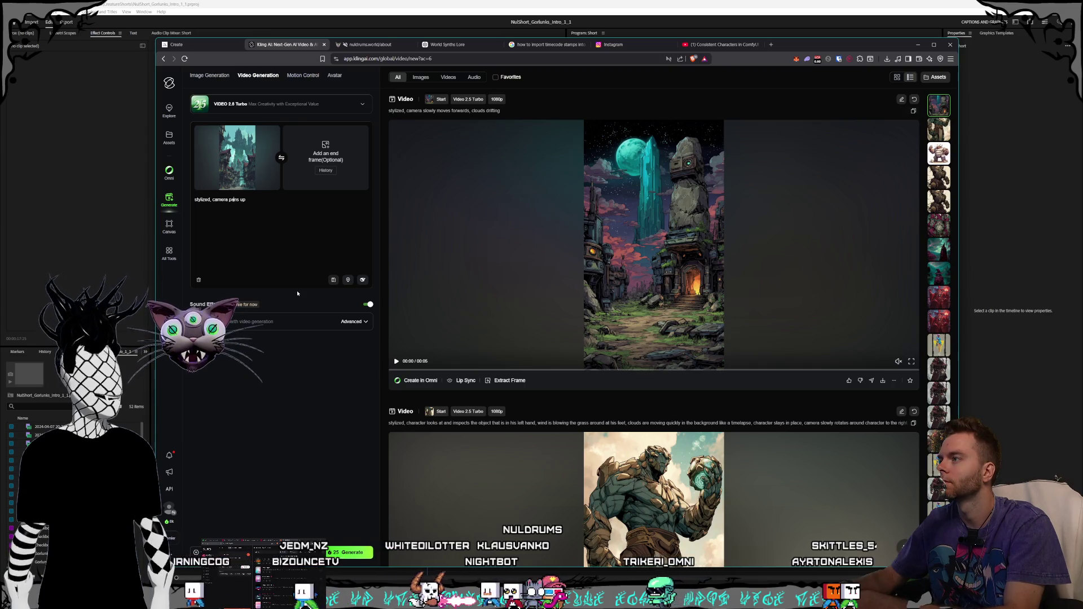
key("ctrl+Left")
key("ctrl+Left")
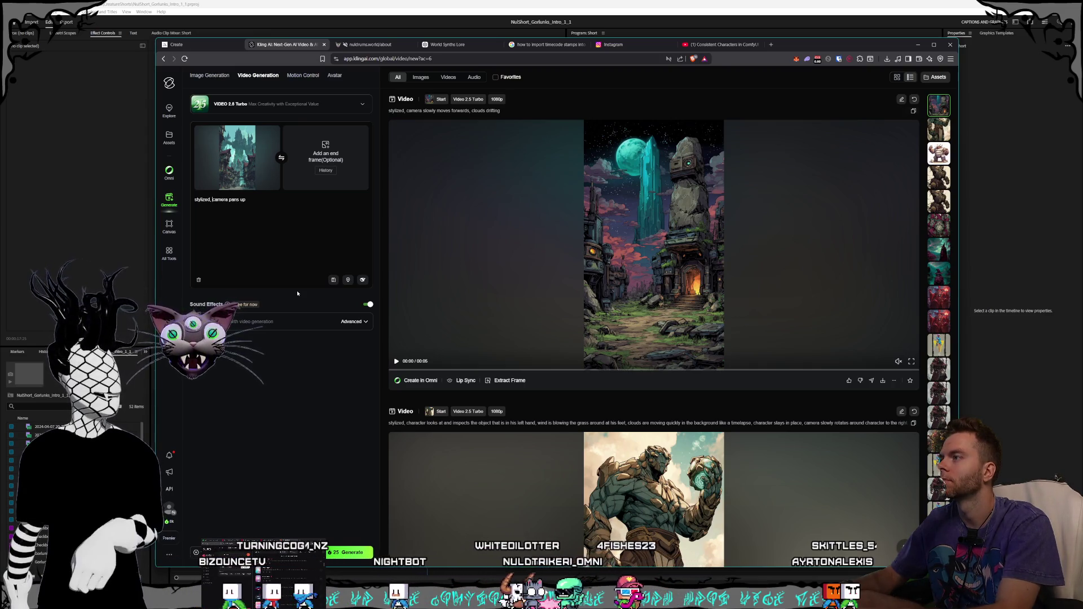
type("d")
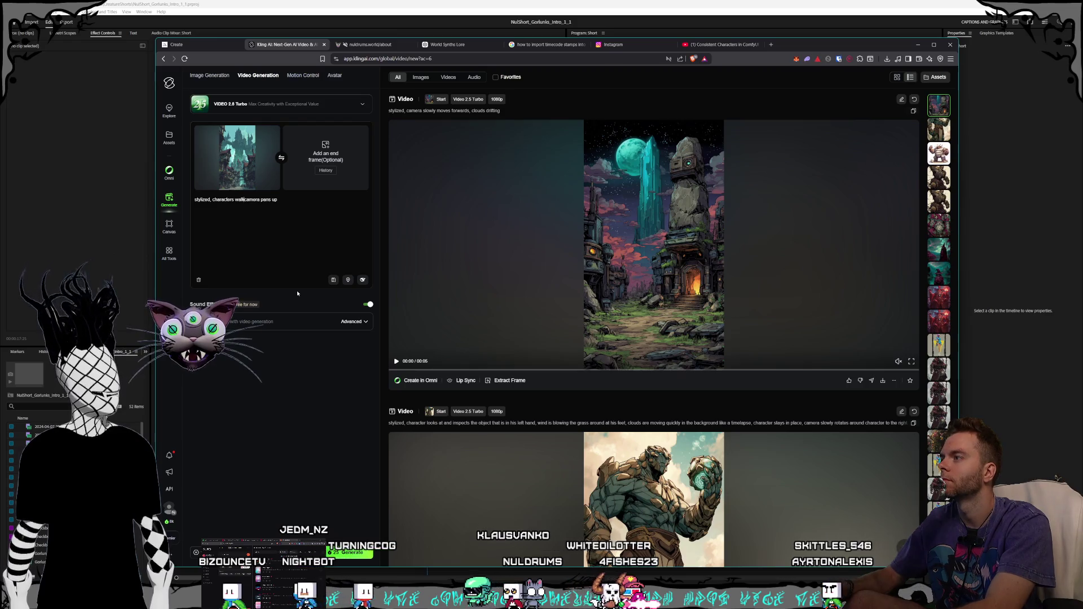
type("around in a bust")
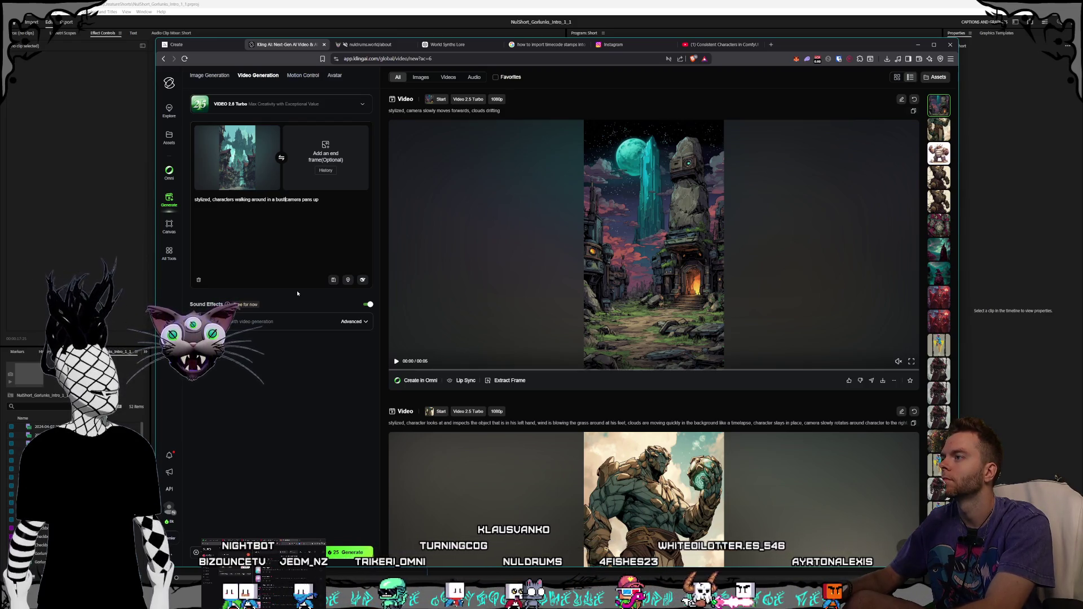
type("city,")
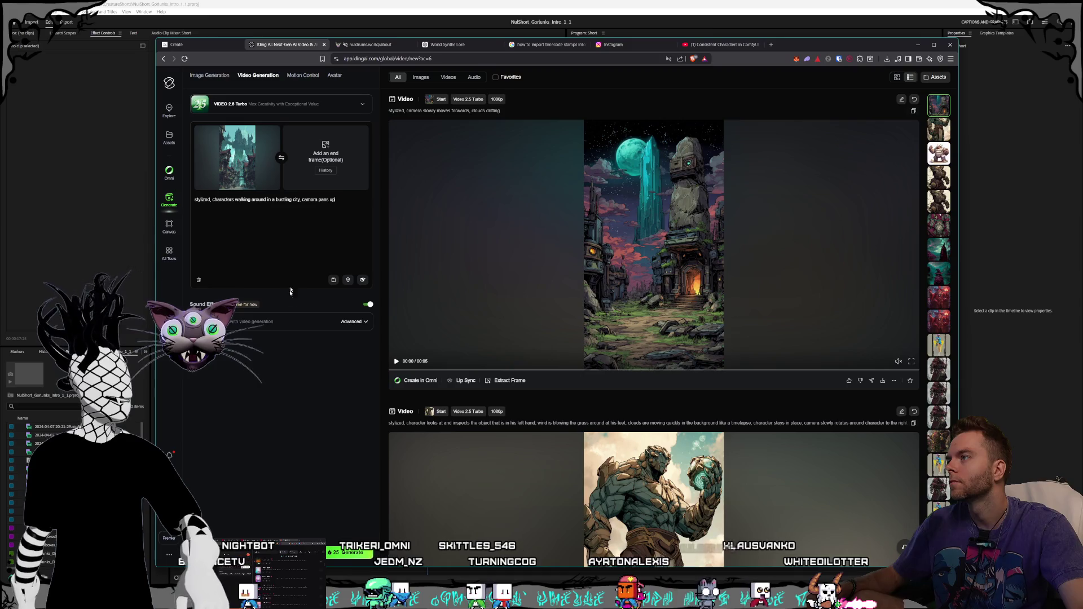
key("alt+Tab")
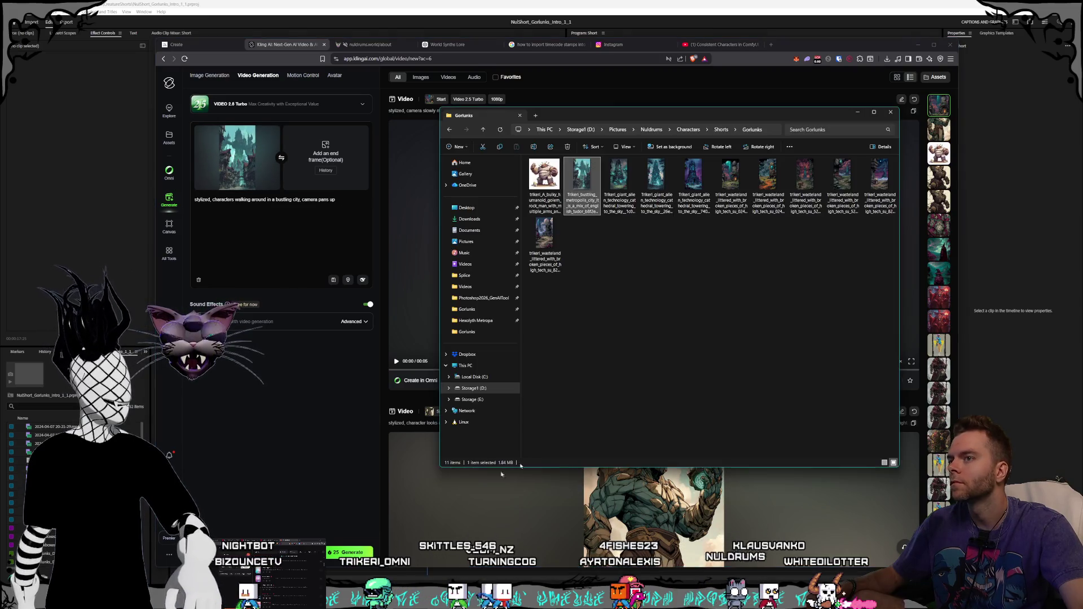
Step: View the bustling metropolis image full-size in Photos, then close it and return to Kling
double_click(593, 193)
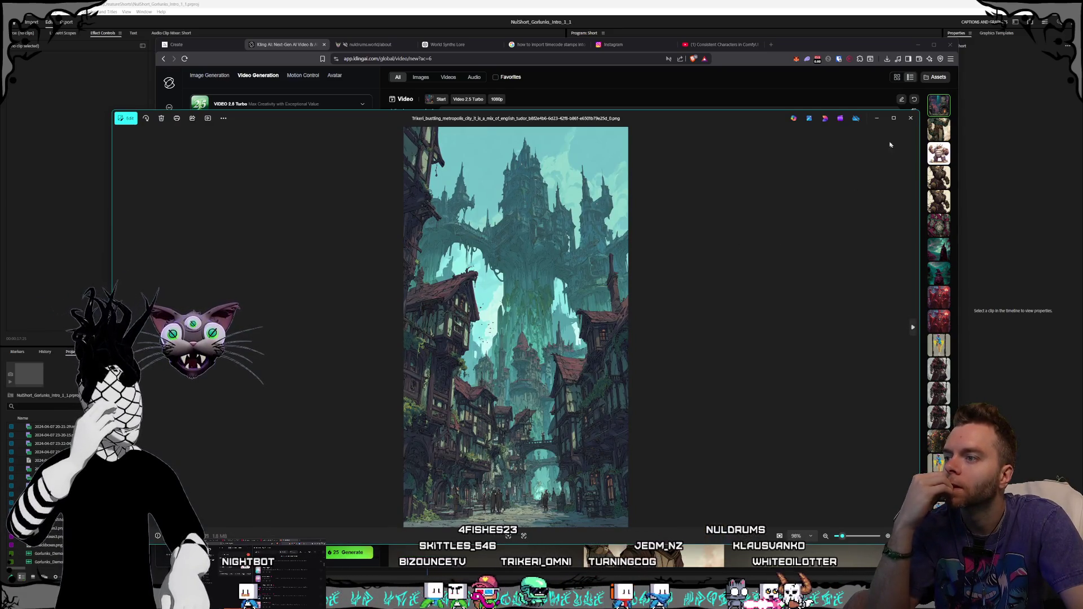
mouse_move(887, 117)
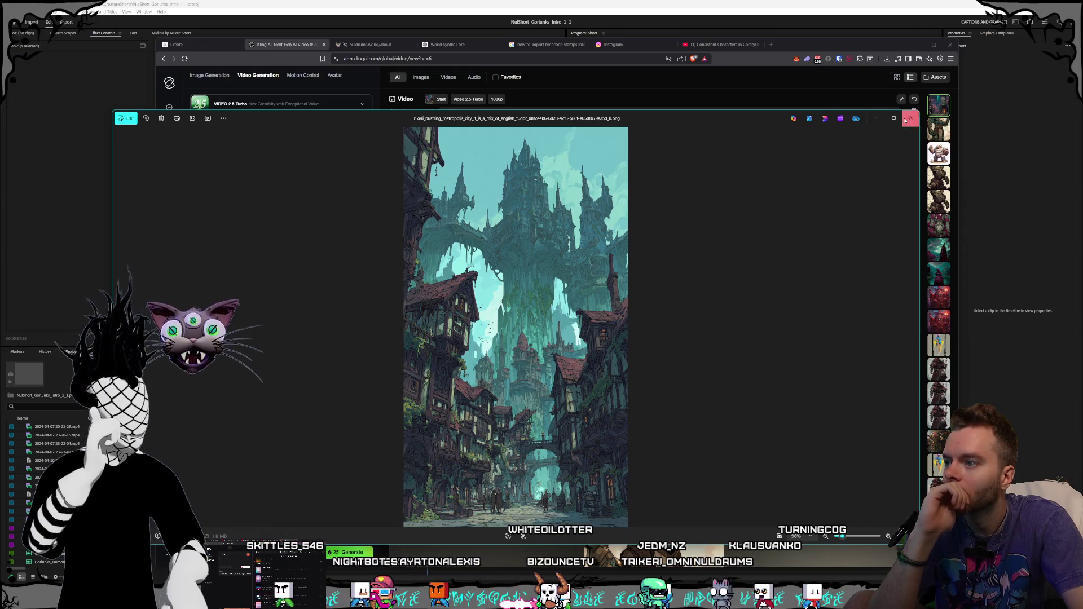
left_click(909, 119)
left_click(337, 205)
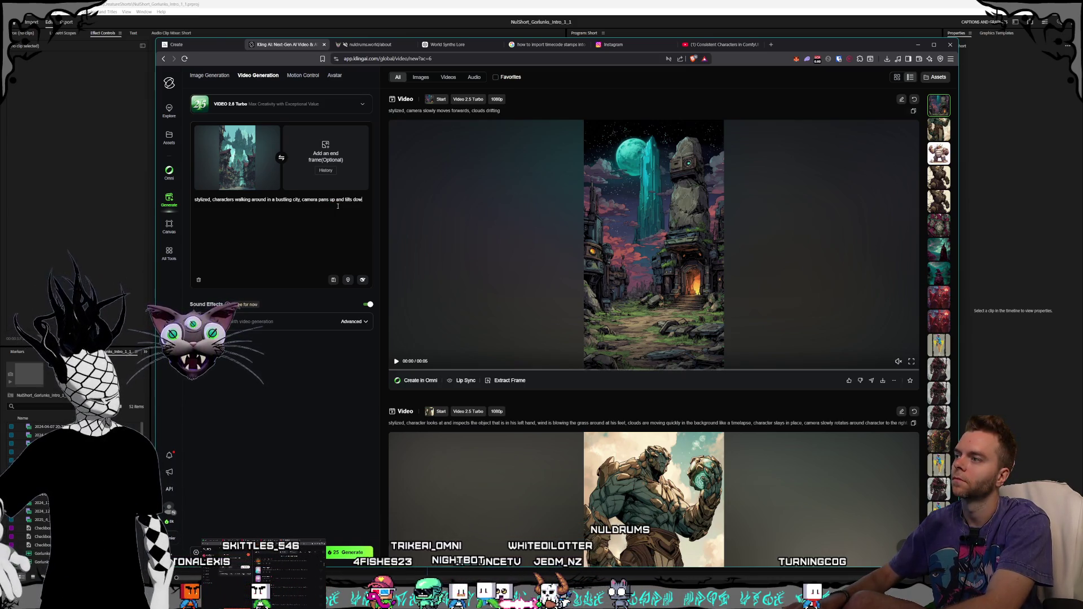
Step: End the prompt with 'camera pans up and tilts down', switch Sound Effects off, and generate the metropolis video
type("wn")
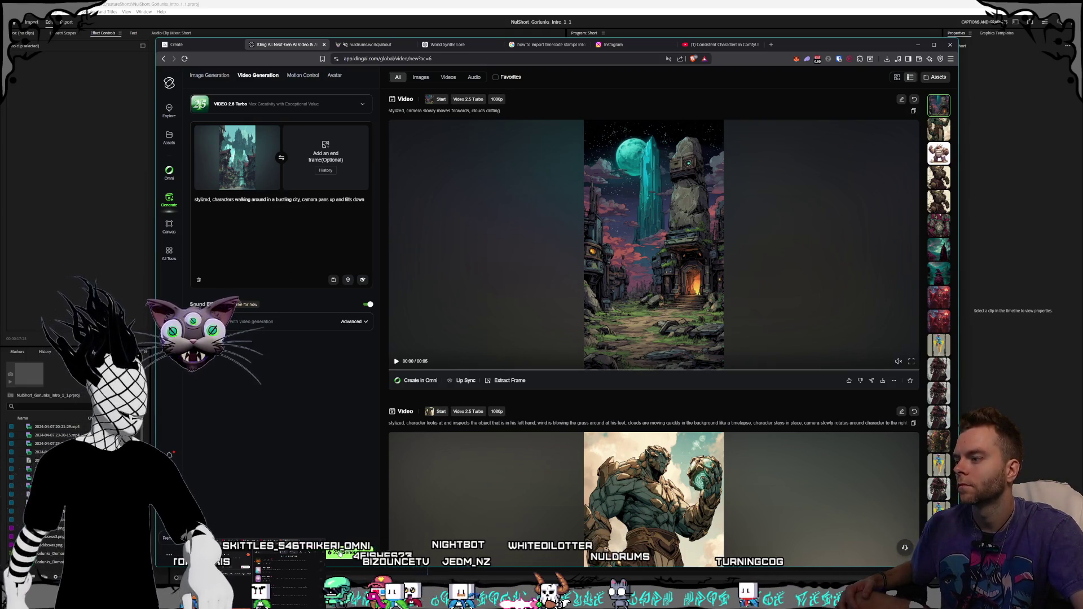
left_click(367, 304)
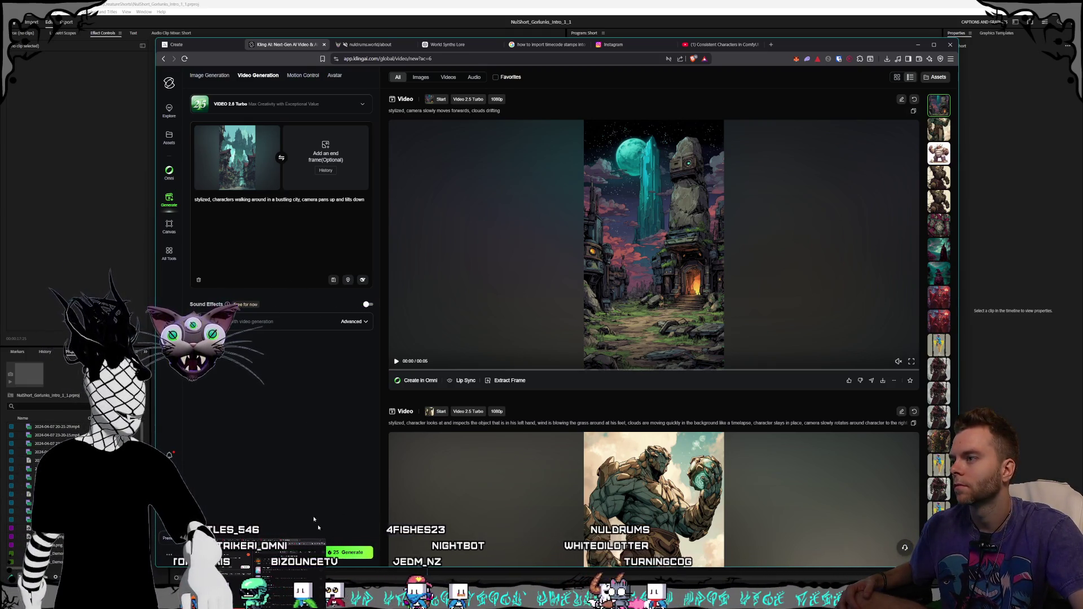
left_click(341, 553)
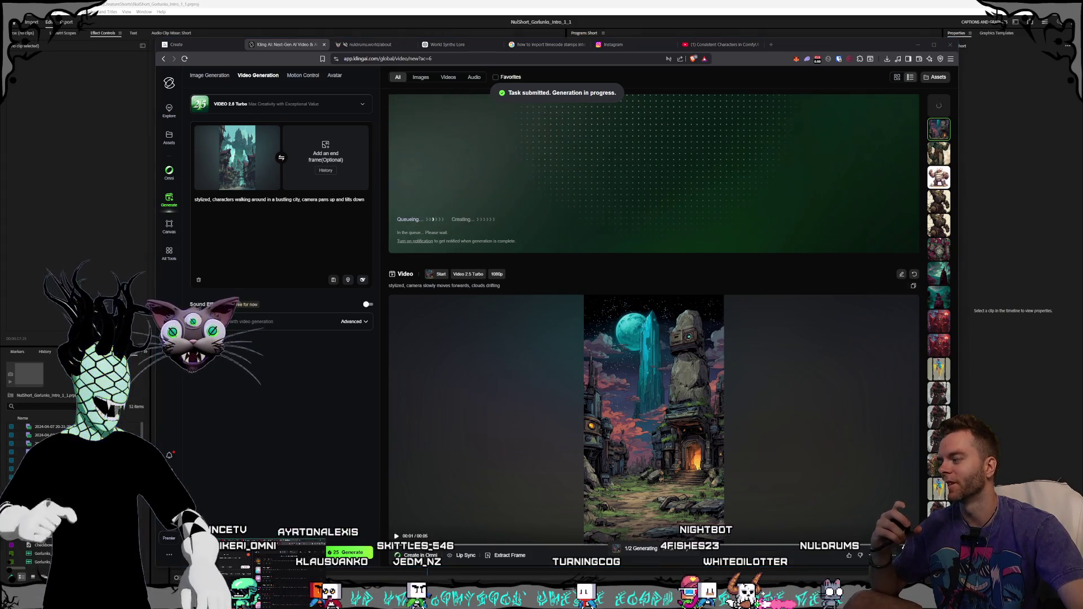
Step: Review the new clips, toggling the tower video's sound and pausing the golem video
scroll(669, 300, "down", 1)
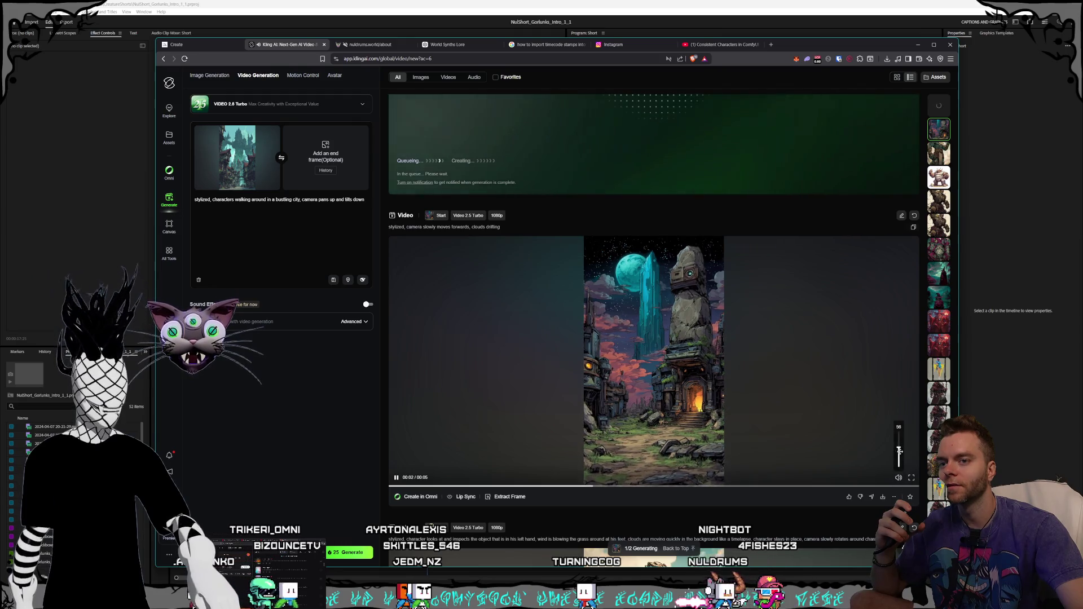
left_click(898, 478)
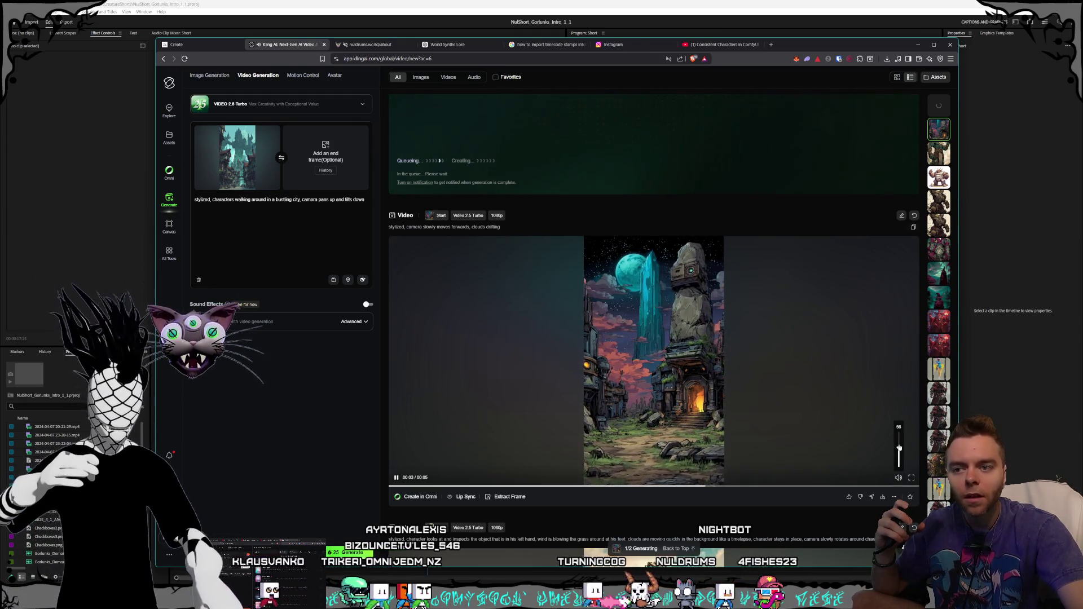
left_click(899, 435)
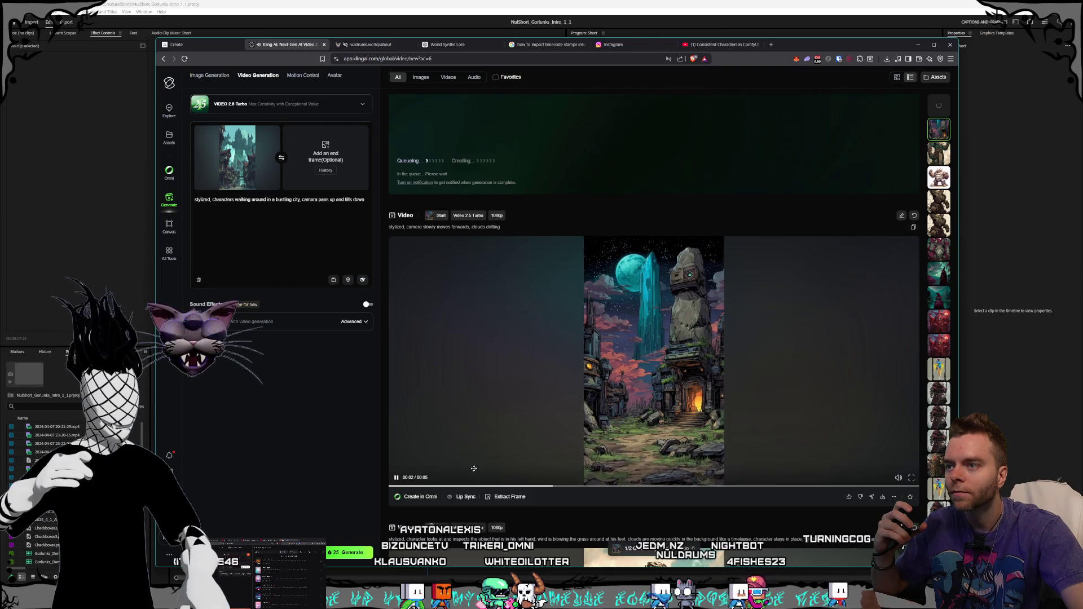
scroll(491, 463, "down", 7)
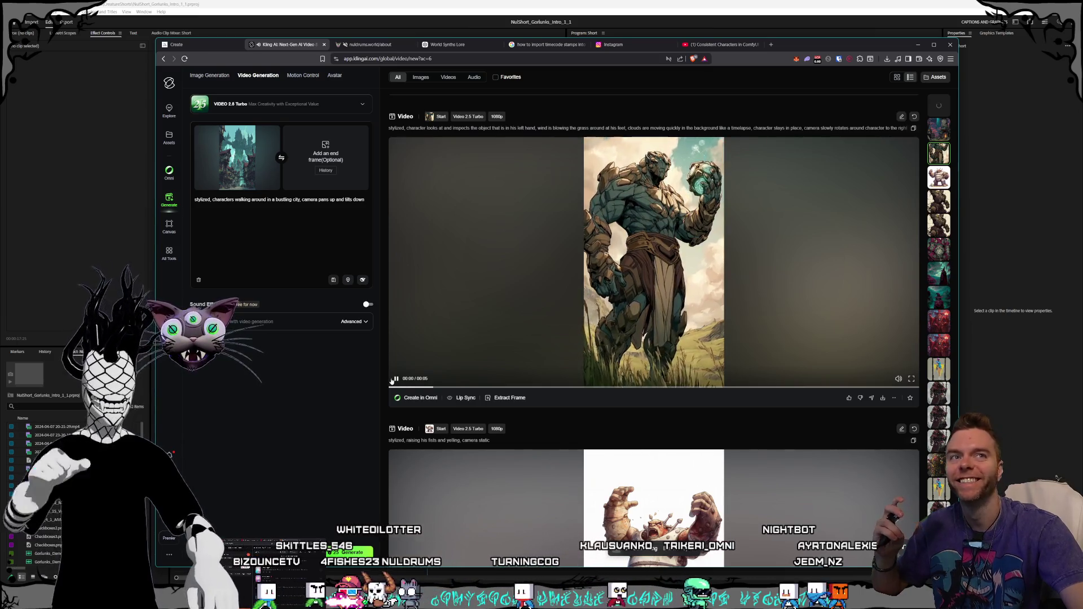
left_click(395, 379)
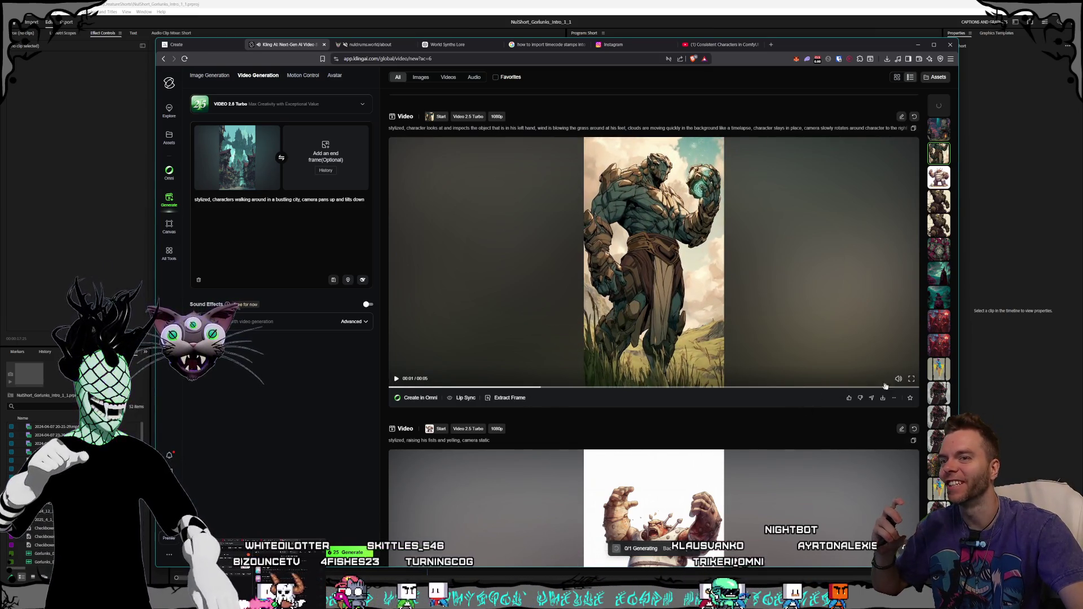
Step: Mute the tower video and start downloading the clouds-drifting tower clip
scroll(630, 448, "up", 10)
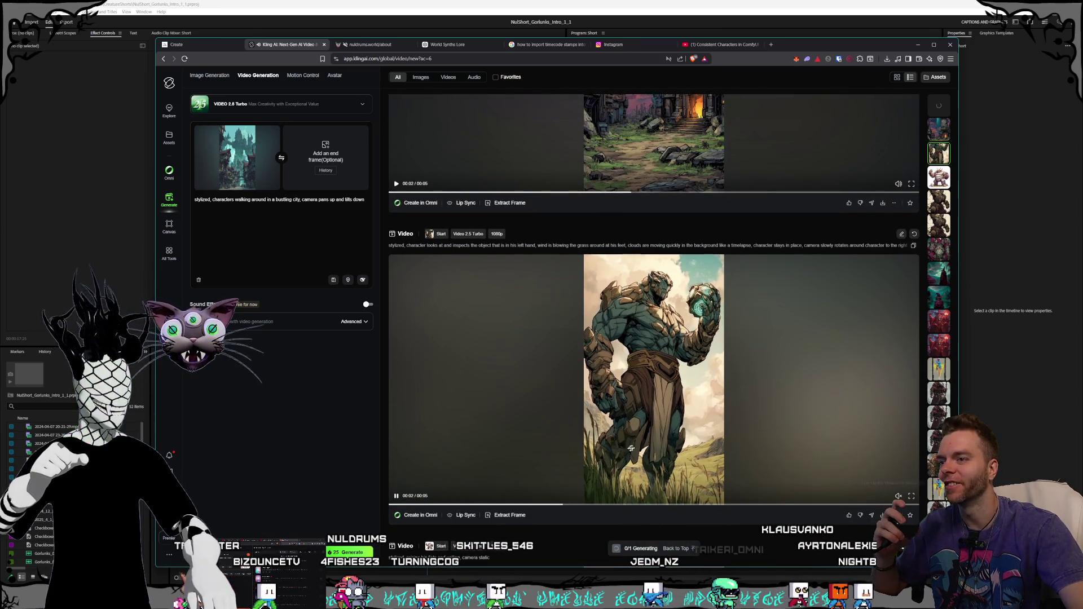
scroll(541, 456, "down", 4)
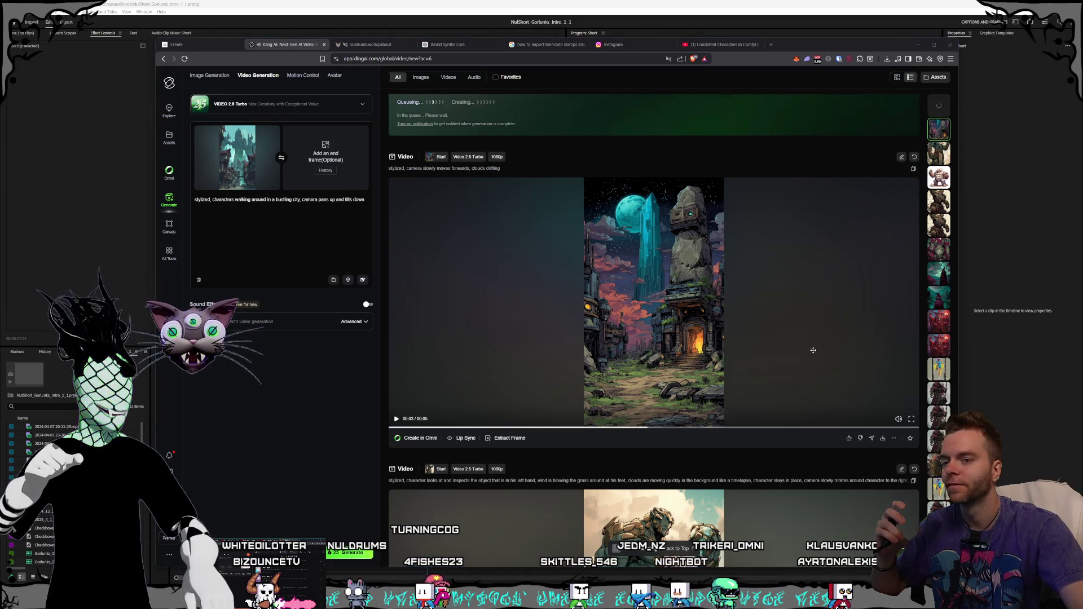
left_click(897, 418)
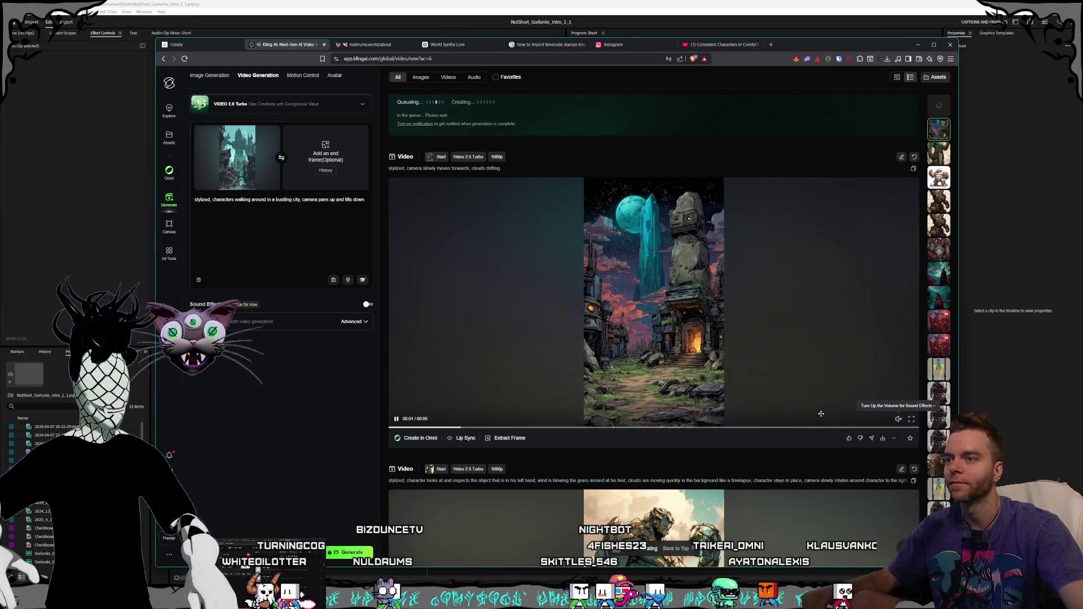
left_click(883, 438)
left_click(863, 395)
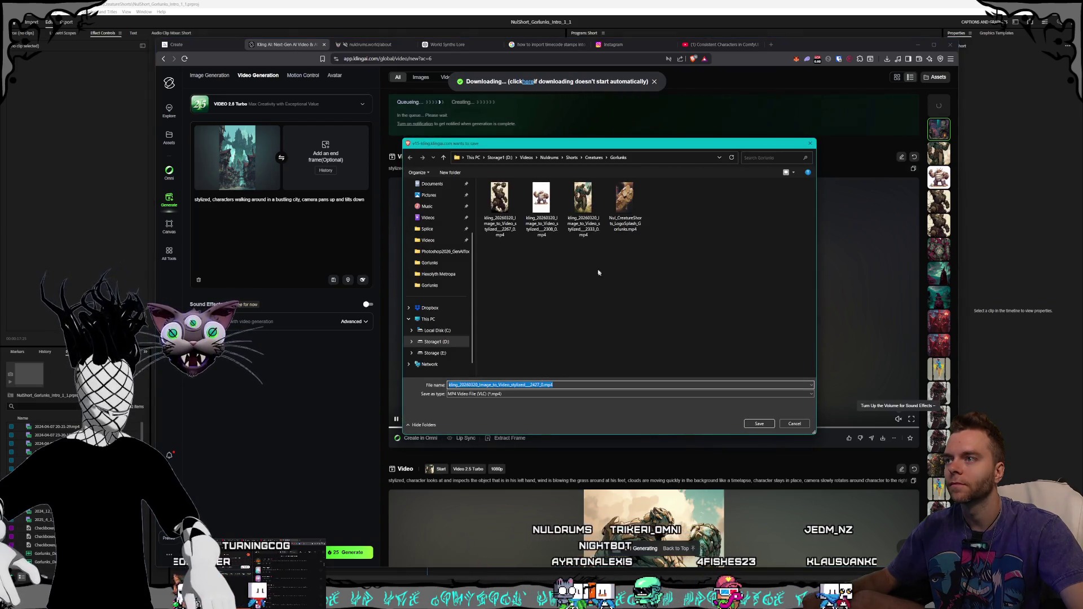
Step: Save the tower clip as MP4 into the Gorlunks folder and remove the city start-frame image
left_click_drag(617, 146, 675, 149)
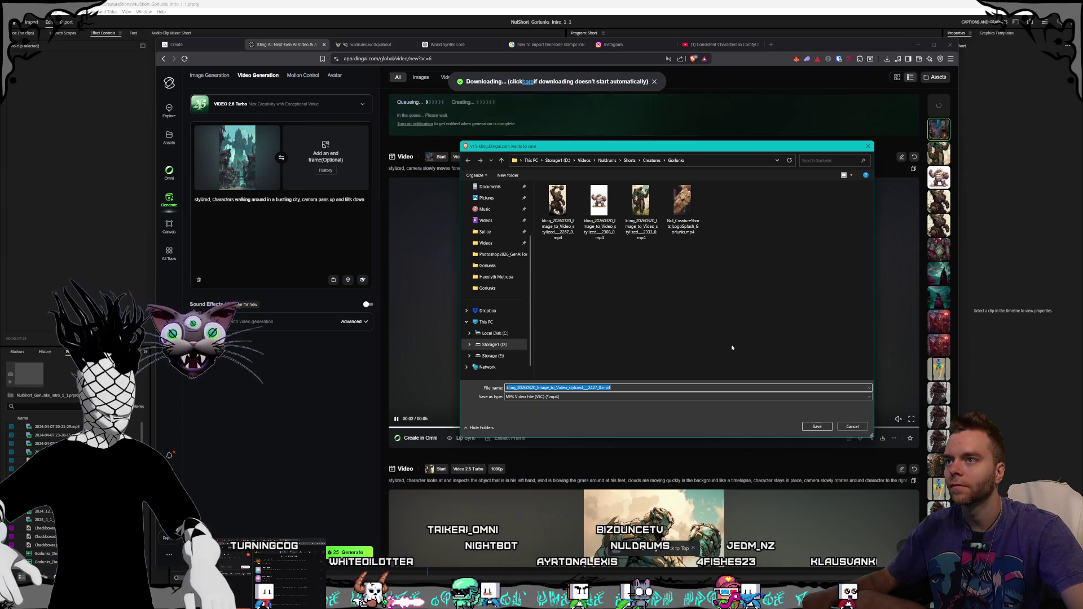
key("Return")
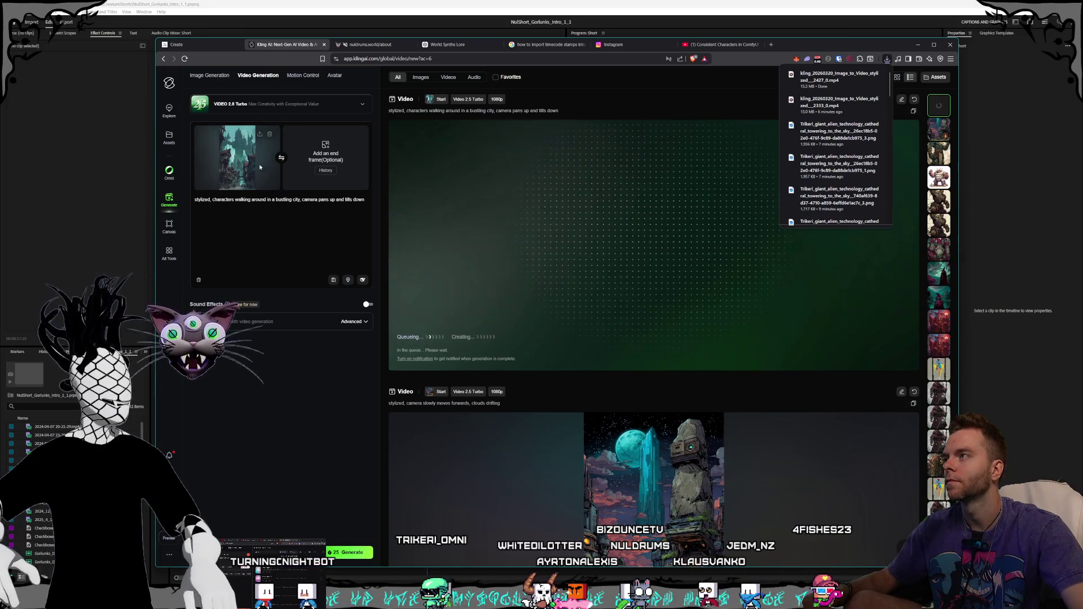
mouse_move(273, 139)
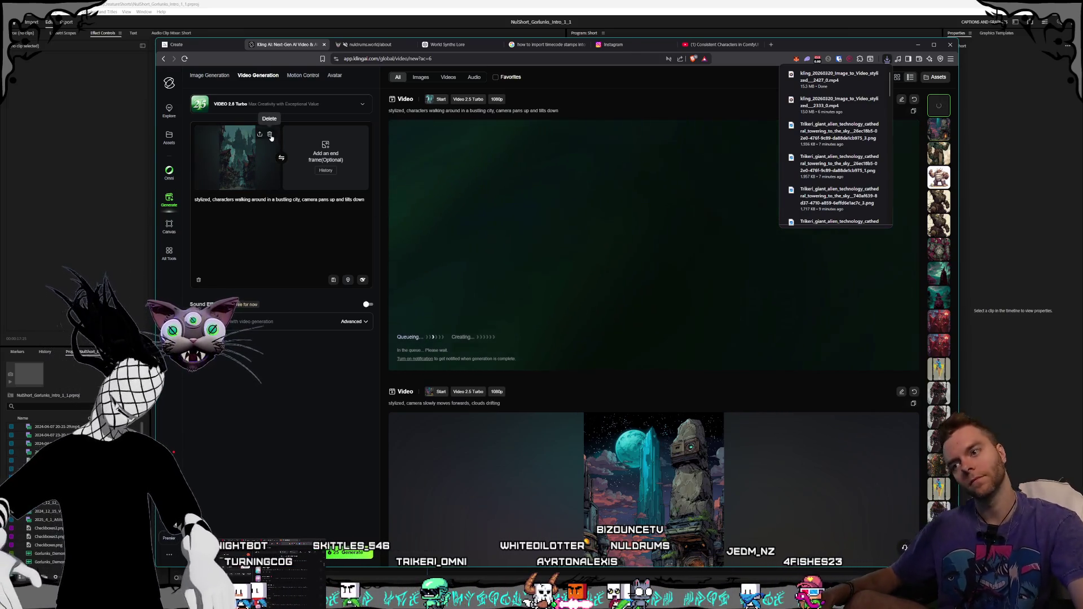
left_click(271, 137)
left_click(269, 135)
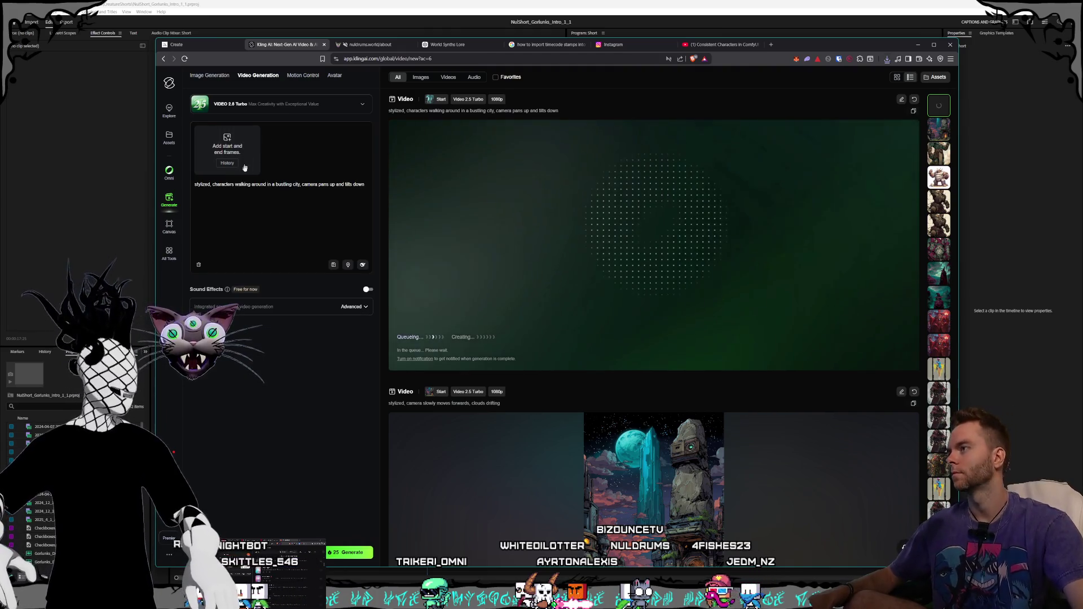
Step: Preview both wasteland PNGs in the Gorlunks folder, then drag the rock-carved tower one in as the start frame
key("alt+Tab")
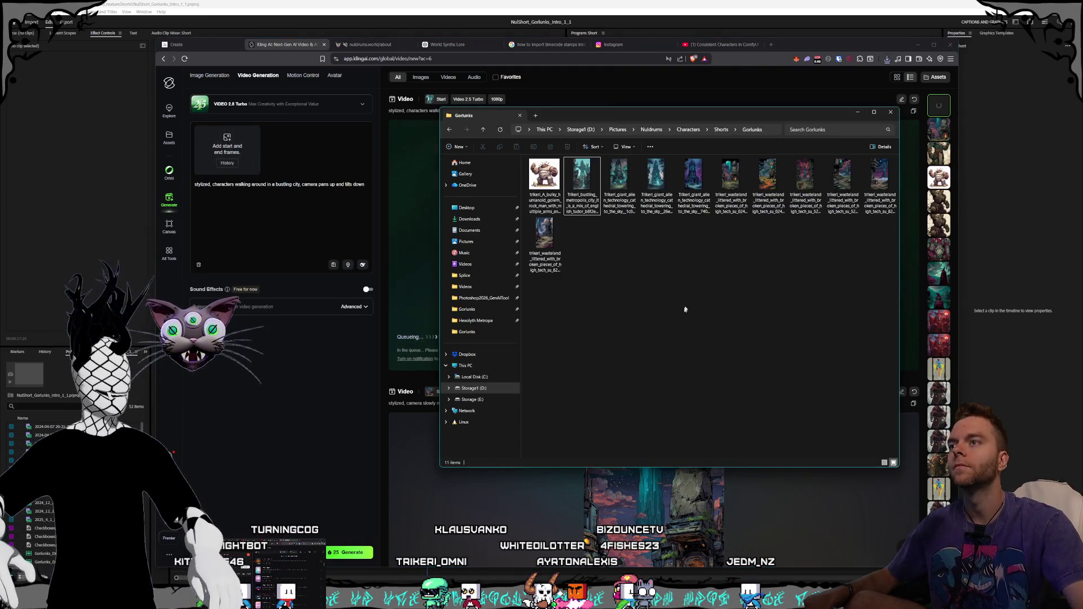
left_click(768, 181)
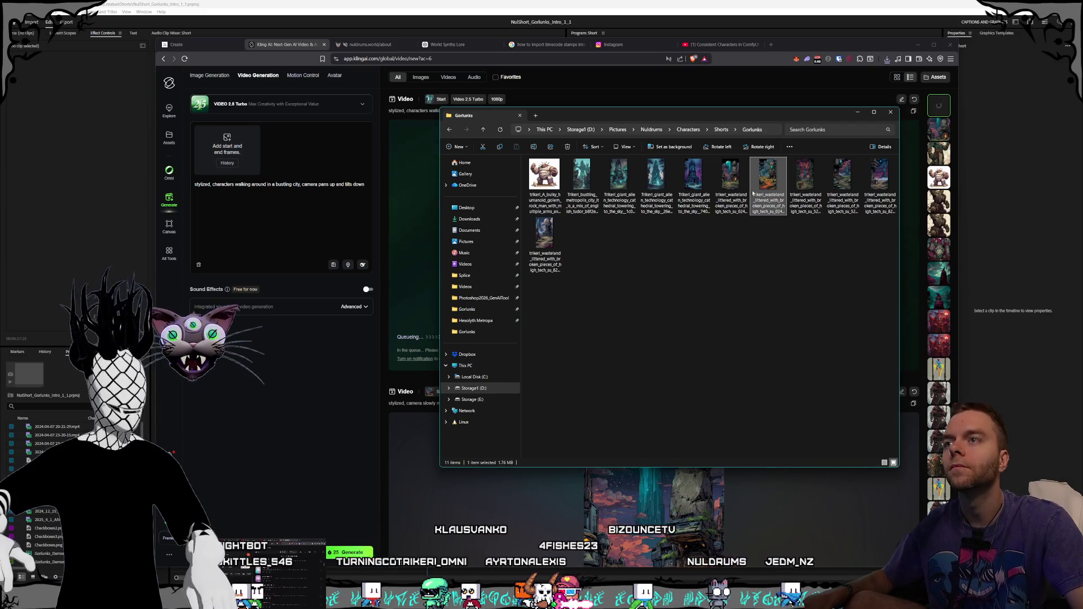
double_click(770, 181)
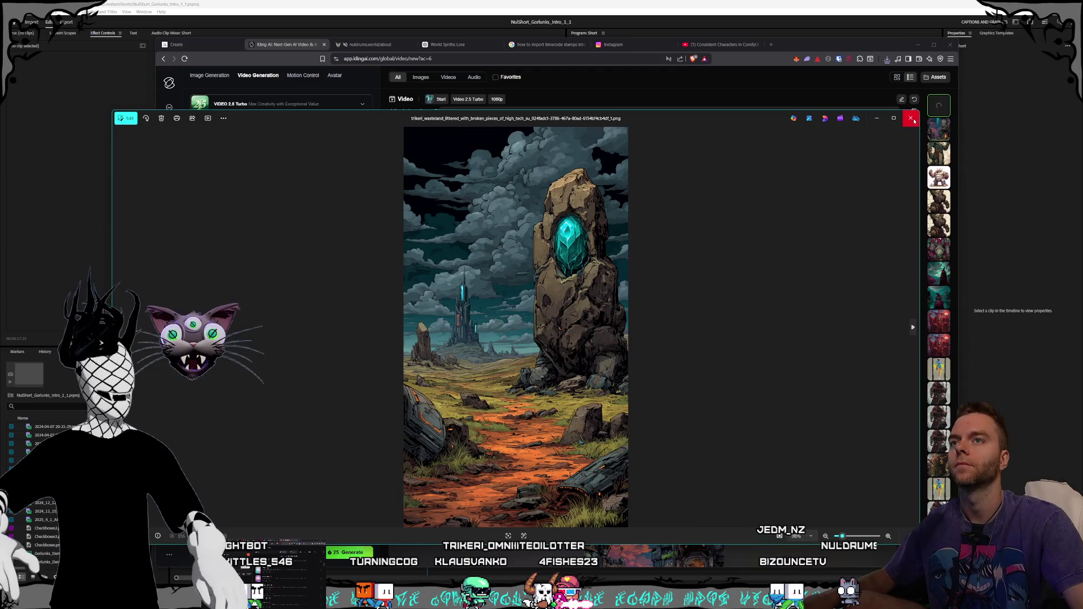
left_click(911, 119)
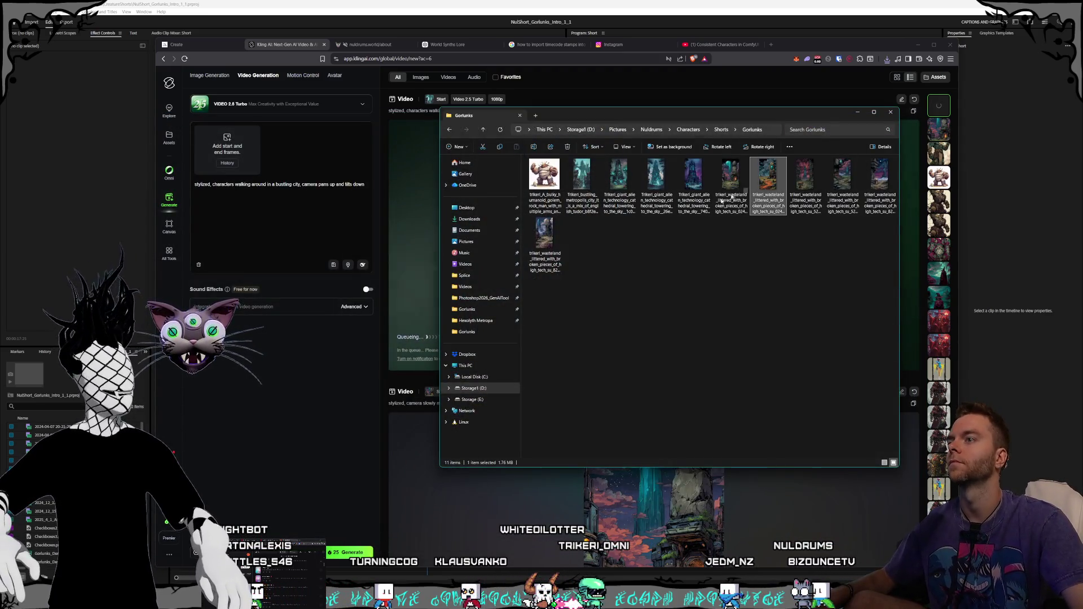
double_click(544, 237)
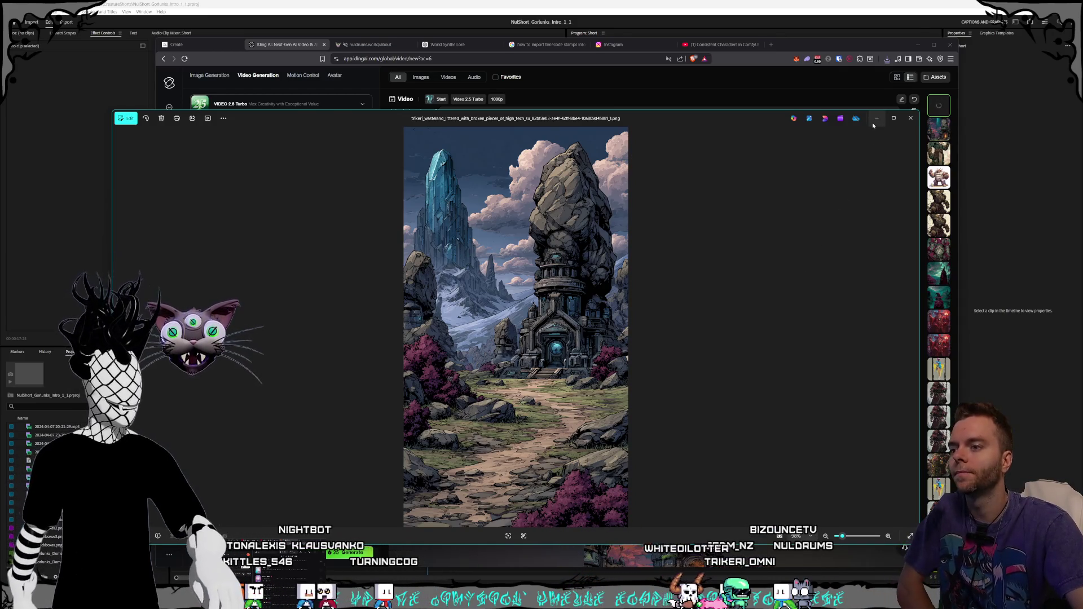
left_click(909, 117)
mouse_move(762, 180)
left_mouse_down()
mouse_move(224, 121)
mouse_move(227, 144)
left_mouse_up()
left_click(307, 271)
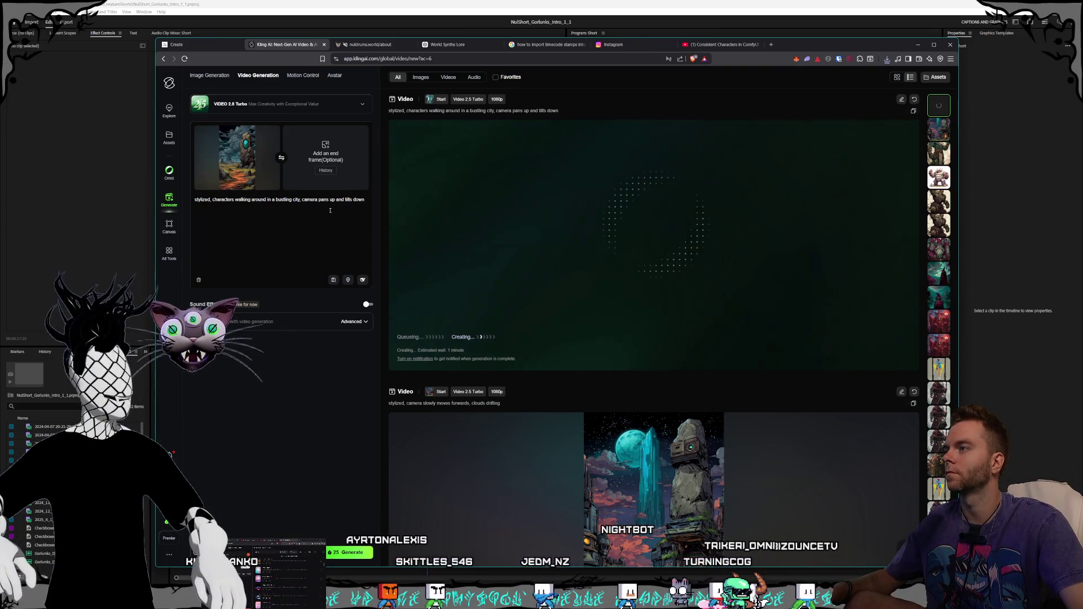
Step: Replace the prompt with 'camera walks forwards through rough terrain, clouds drifting' and generate the wasteland video
left_click(364, 200)
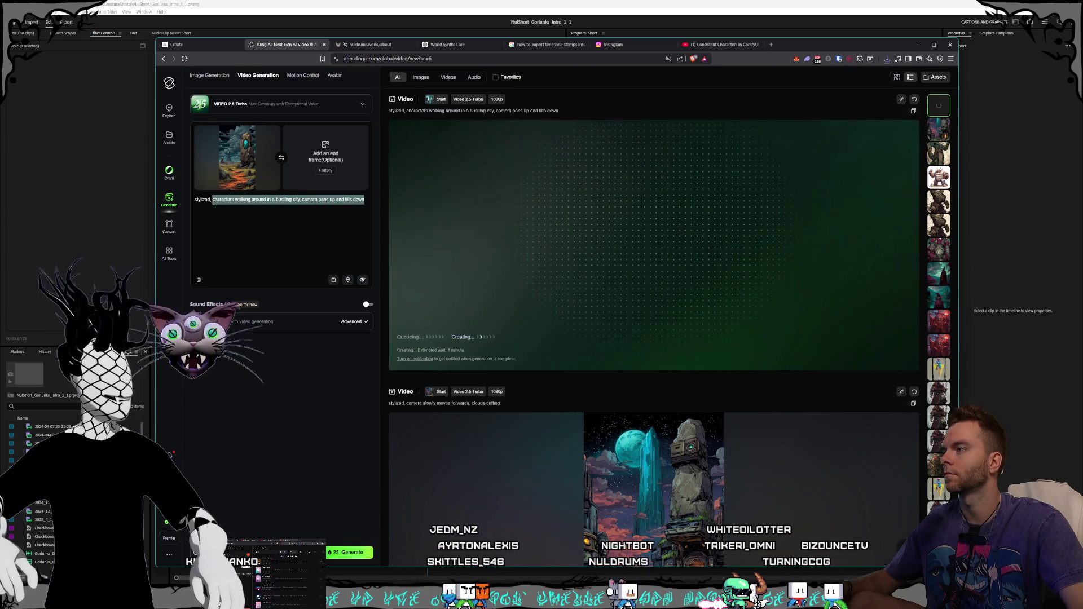
key("BackSpace")
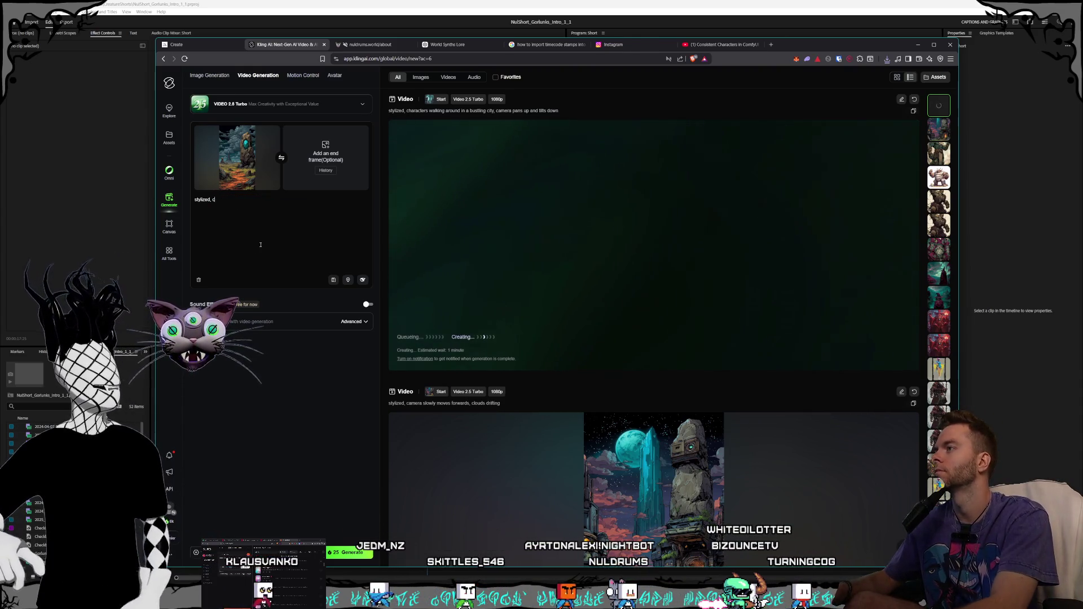
type("amera w")
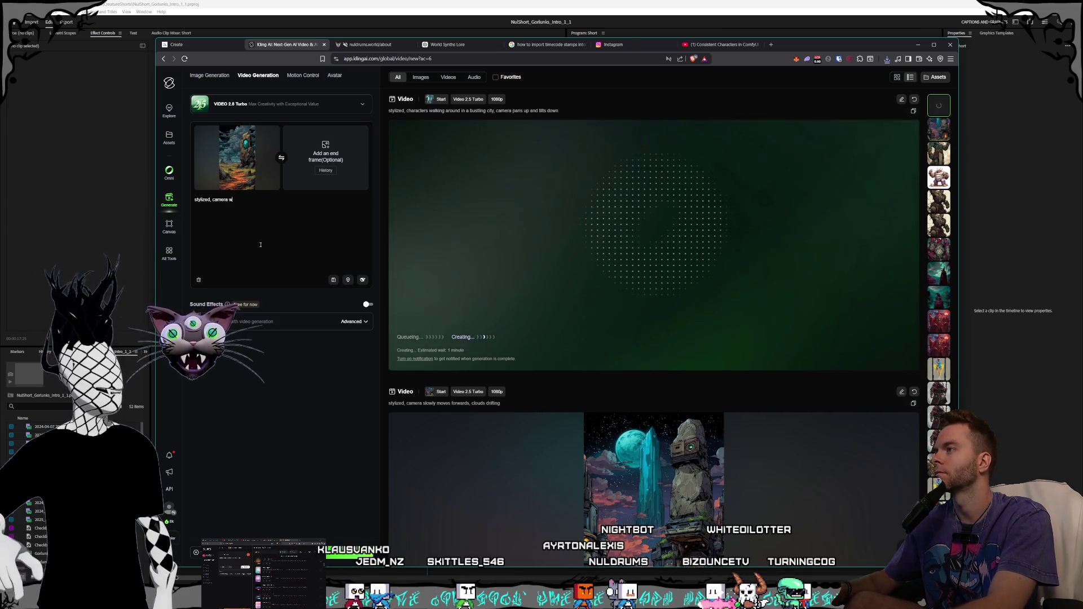
type("alks forw")
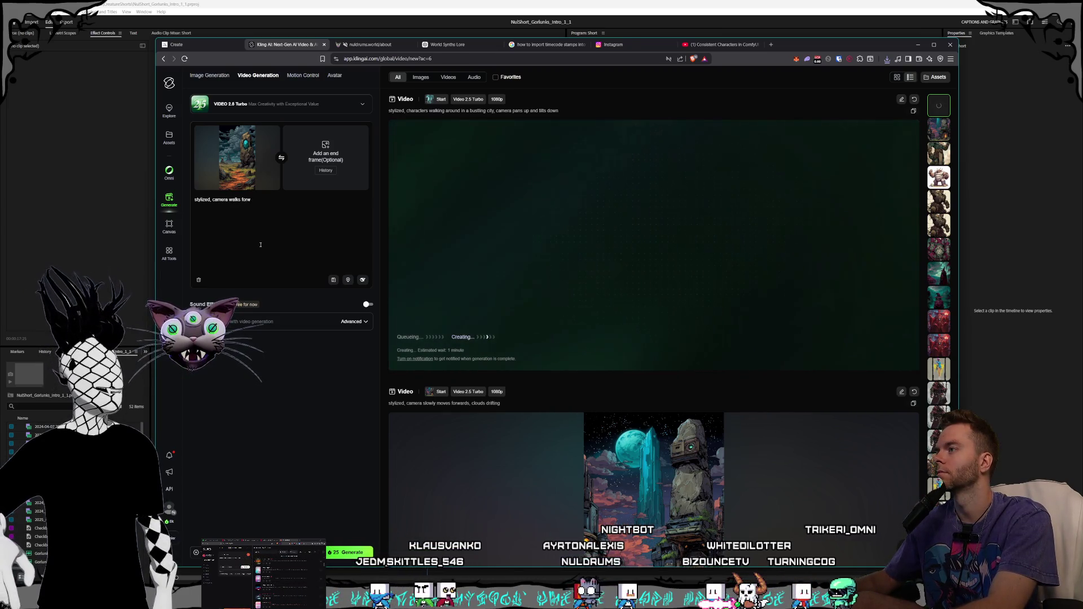
type("ards, clouds")
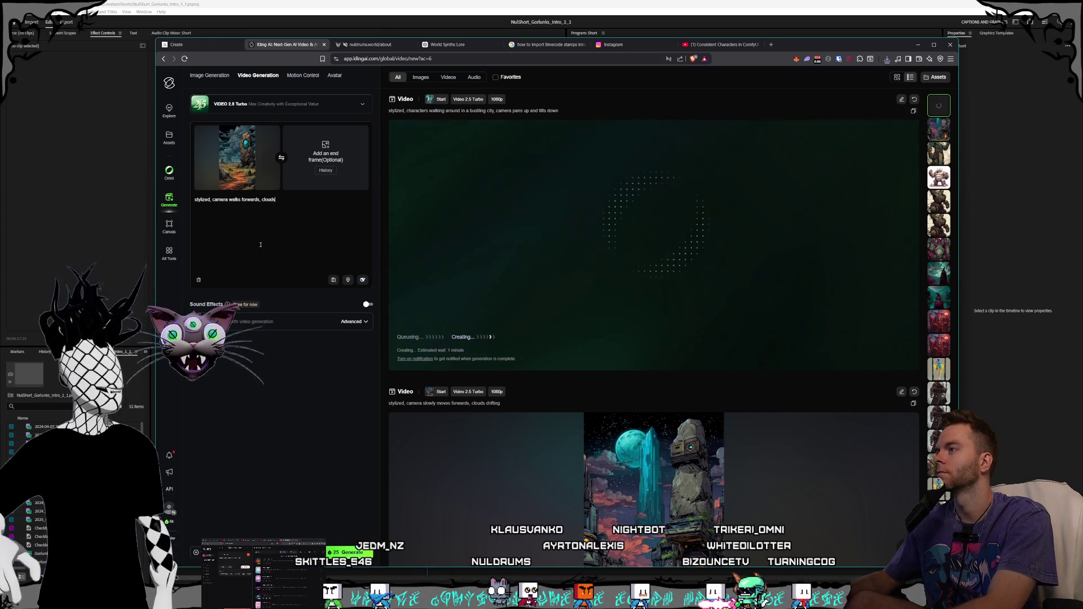
type(" drifting")
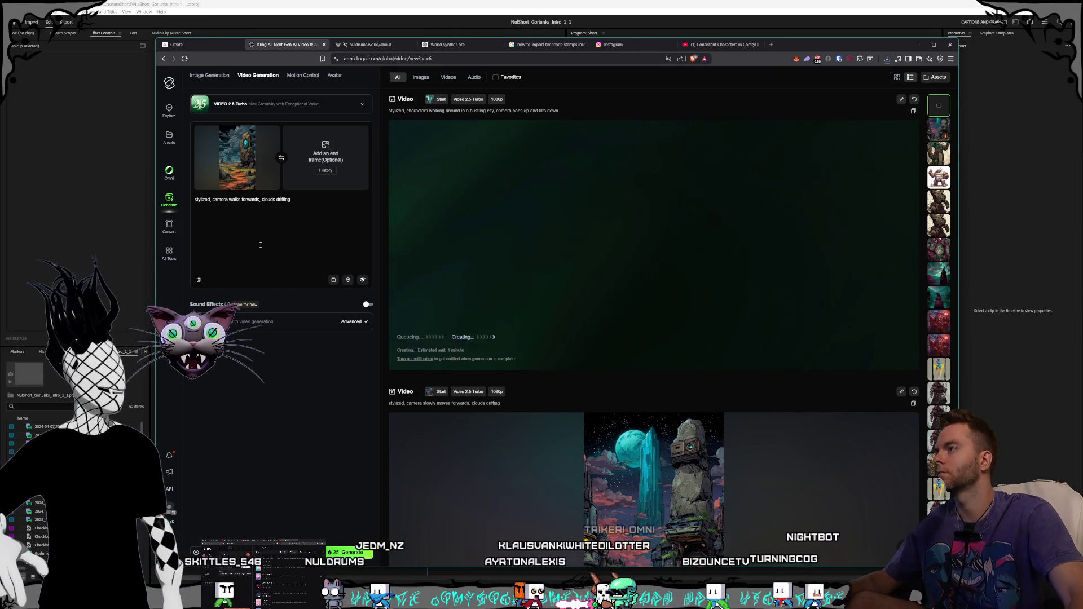
left_click(259, 199)
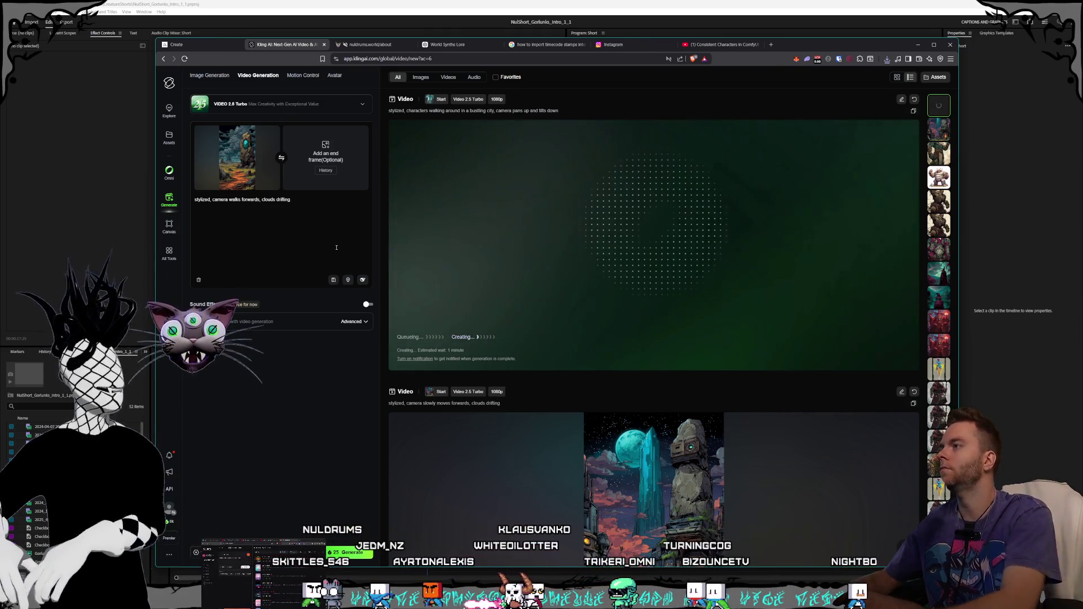
type("thirough w")
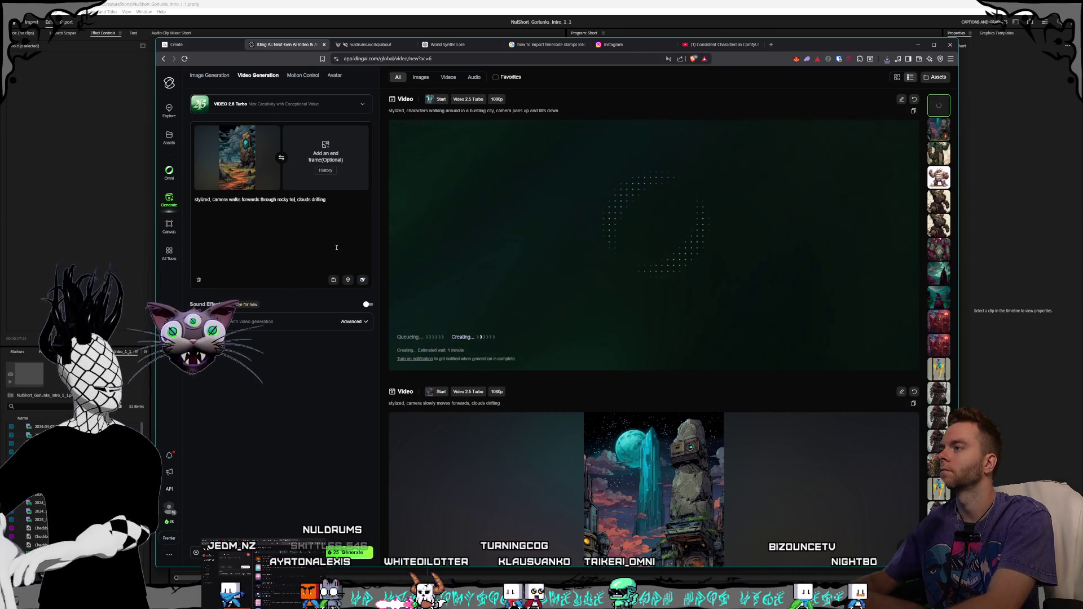
type("rrain")
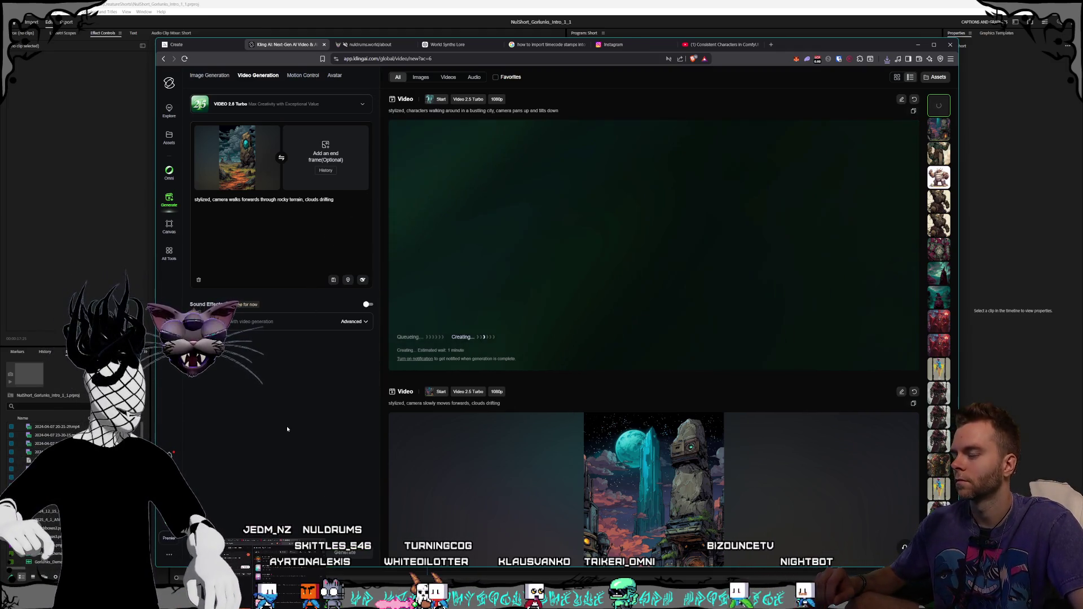
key("ctrl+Return")
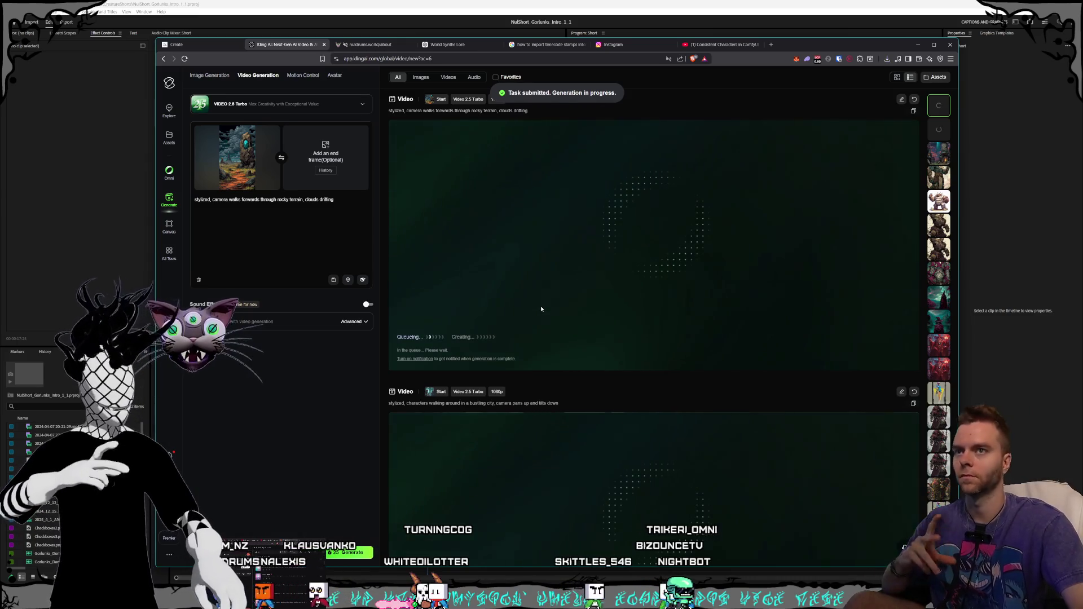
key("ctrl+shift+Tab")
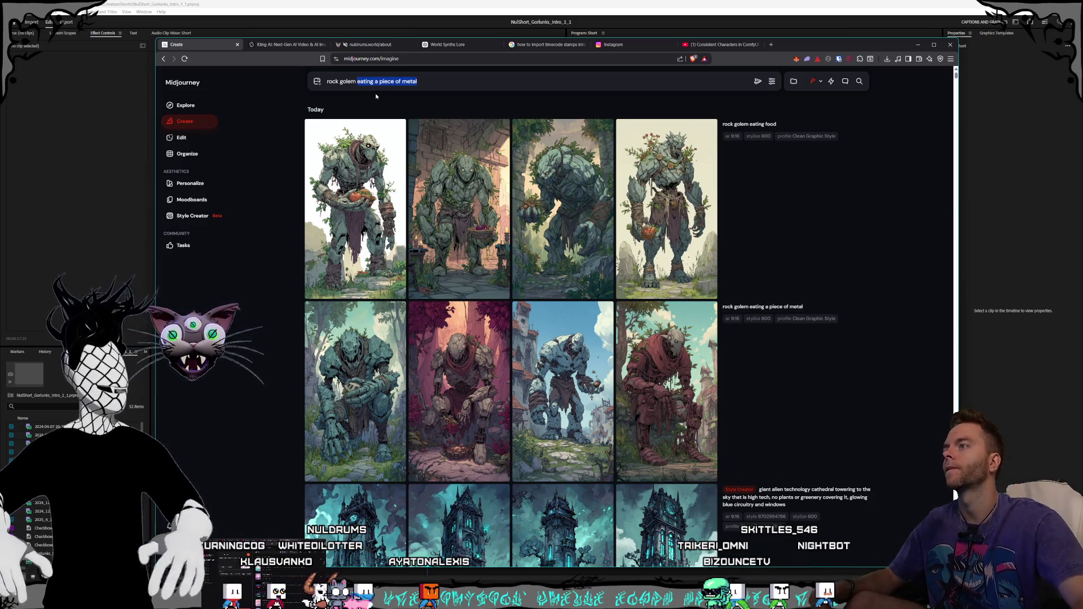
Step: Change the Midjourney golem prompt to end 'has it placed inside of his mouth to eat it' and submit
key("BackSpace")
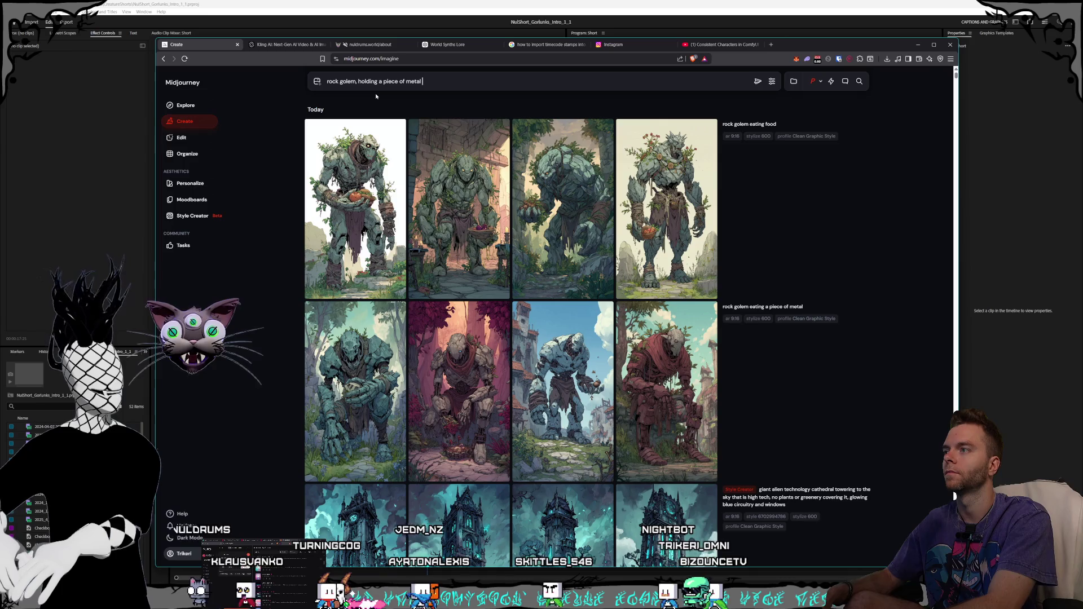
type("has it placed inside of his mouth to eat i")
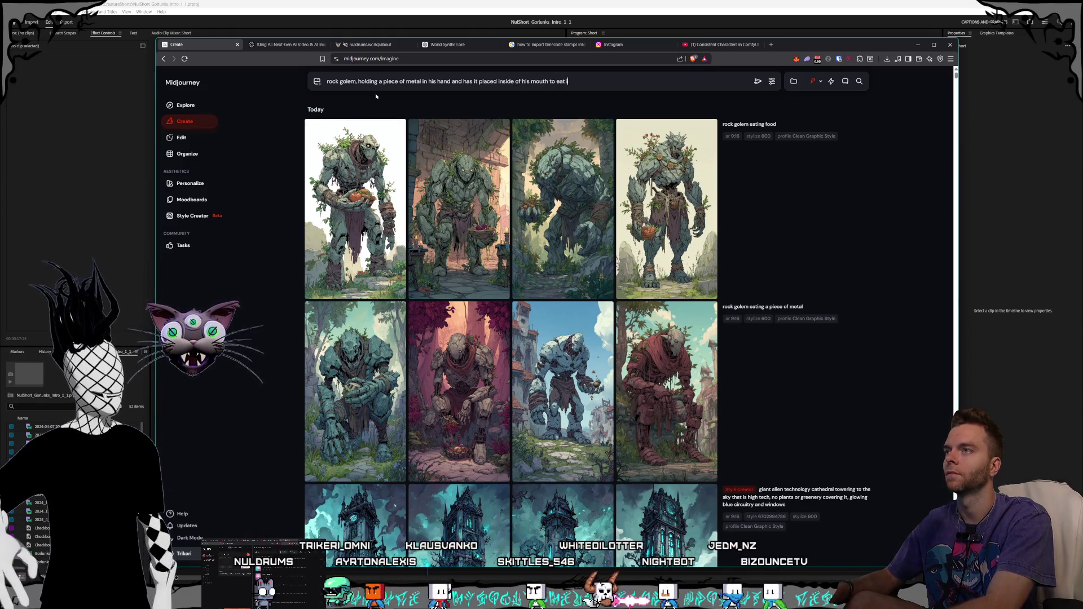
type("t")
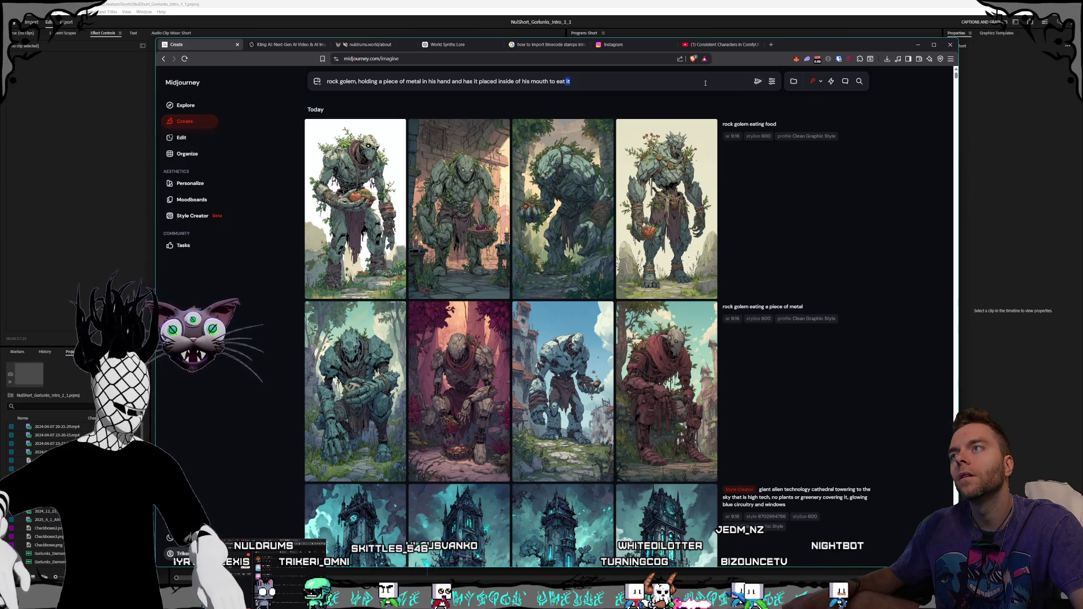
key("Return")
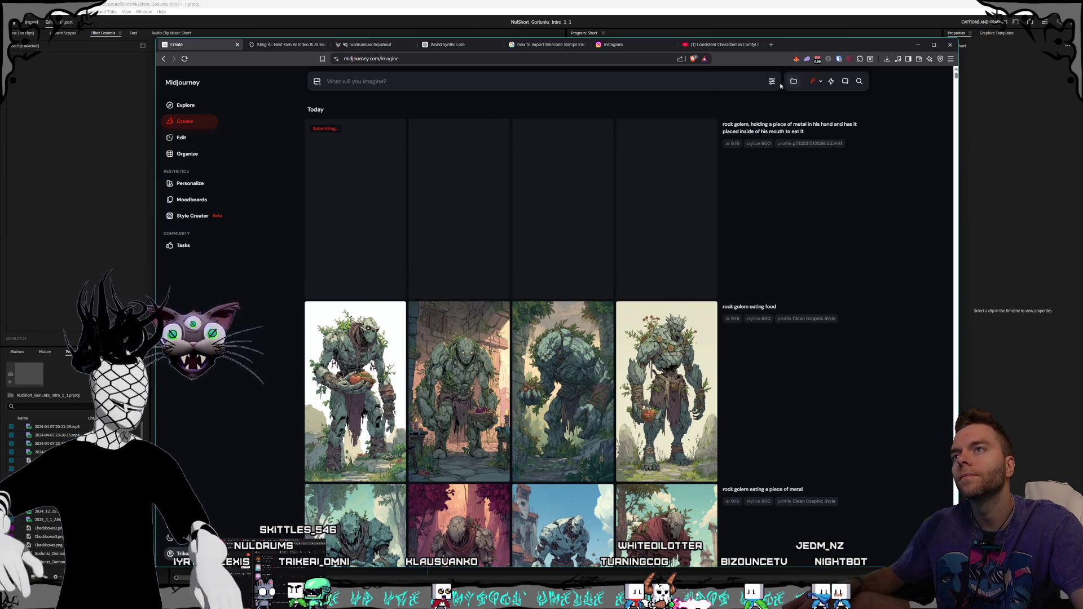
mouse_move(847, 281)
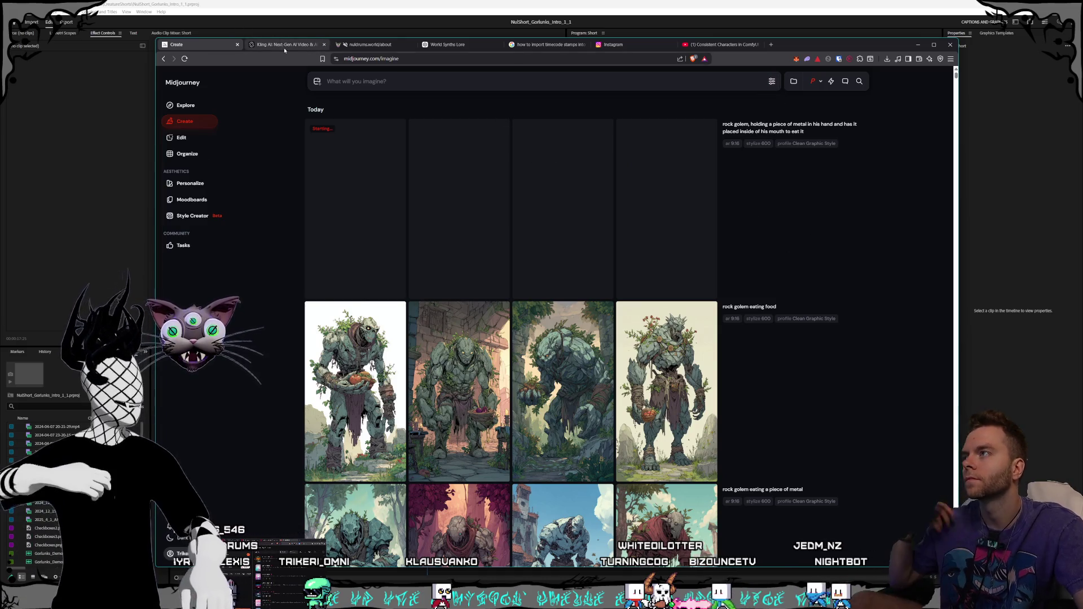
left_click(283, 45)
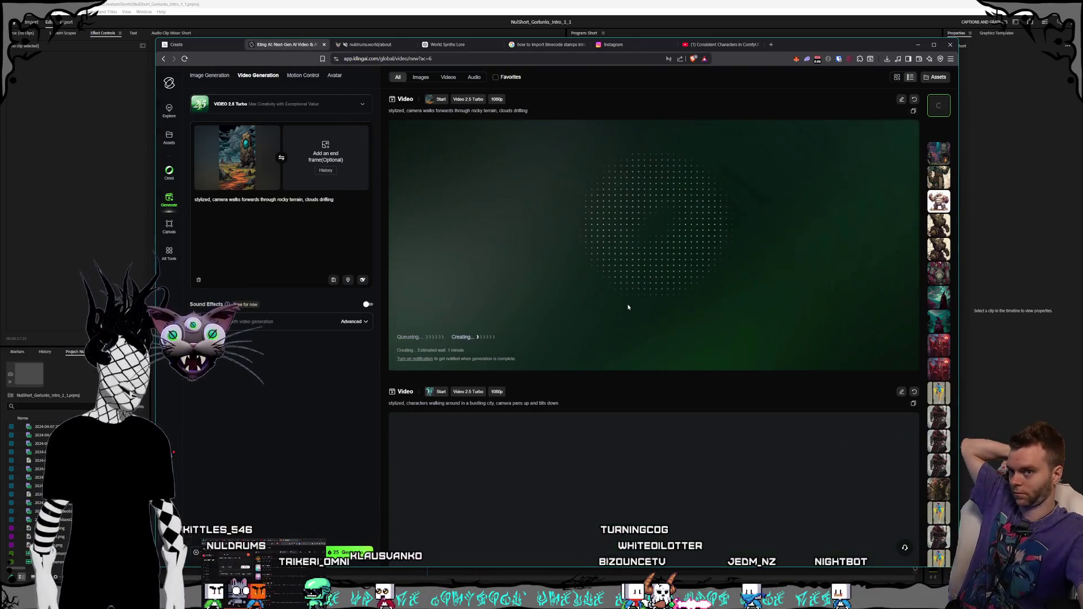
Step: Scroll to the finished bustling-city clip and play it full screen
scroll(629, 313, "down", 4)
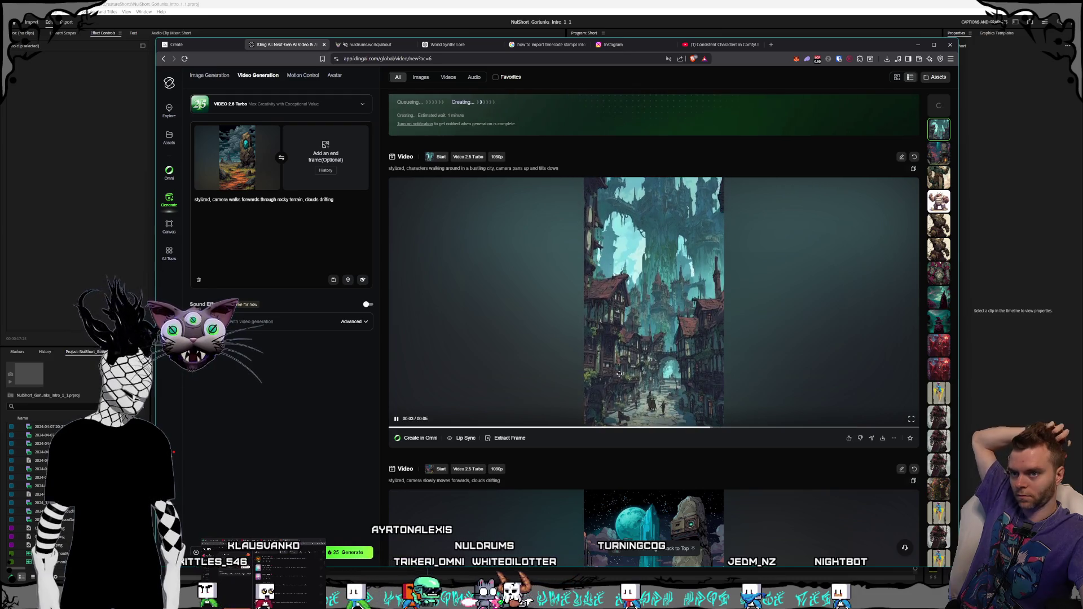
key("F11")
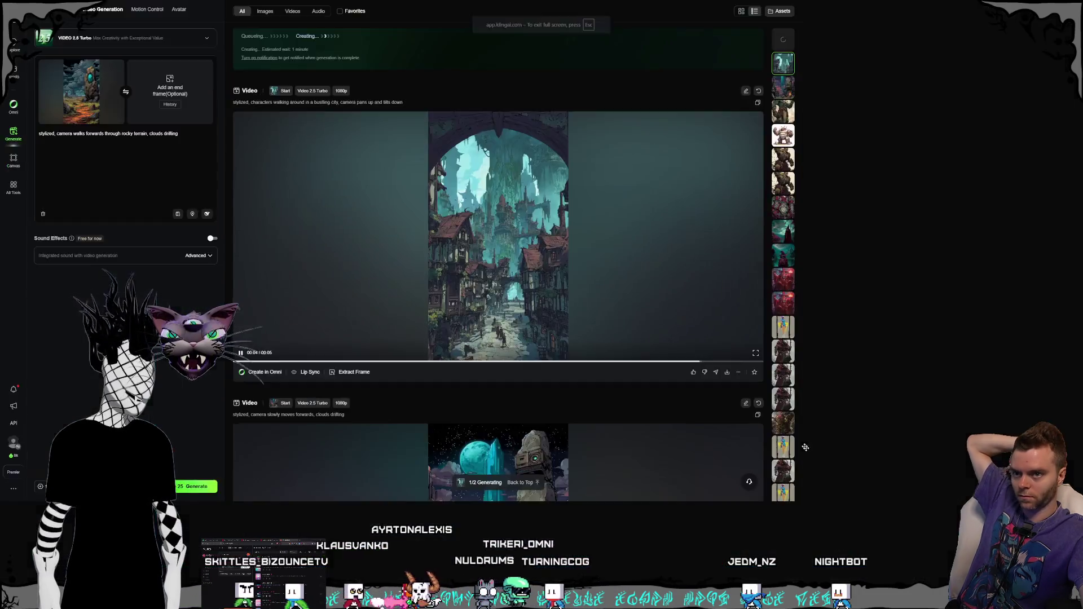
key("f")
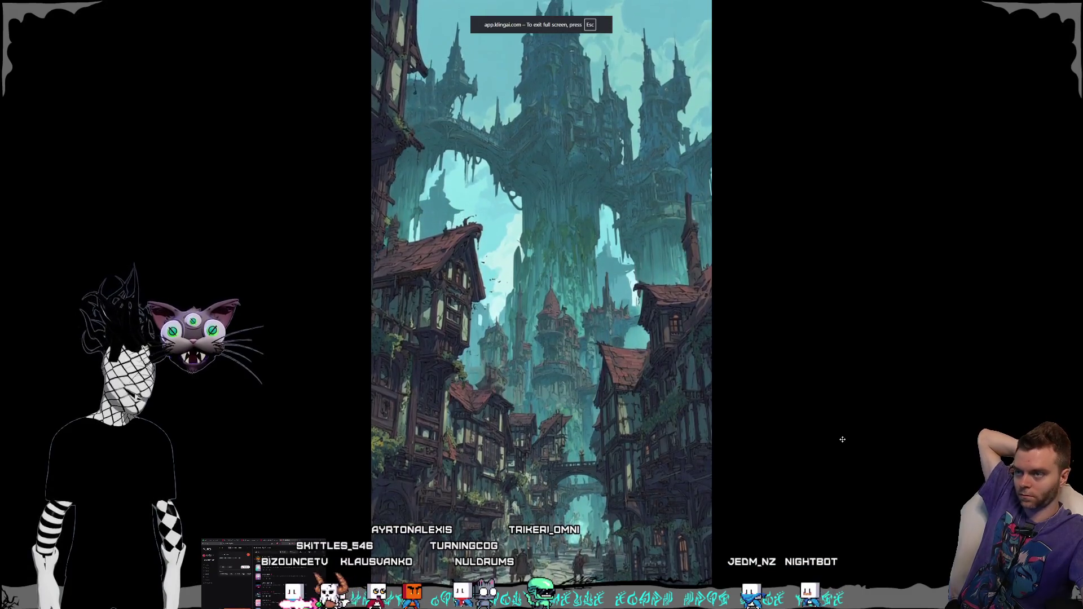
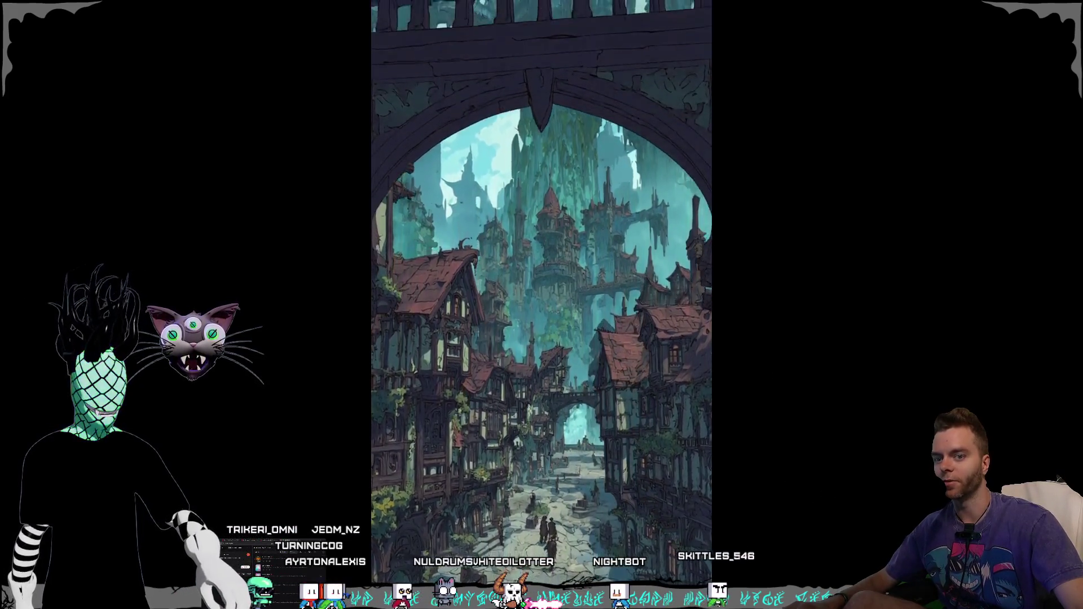
Step: Leave full-screen playback of the city clip and start downloading the generated video
key("Escape")
left_click(883, 438)
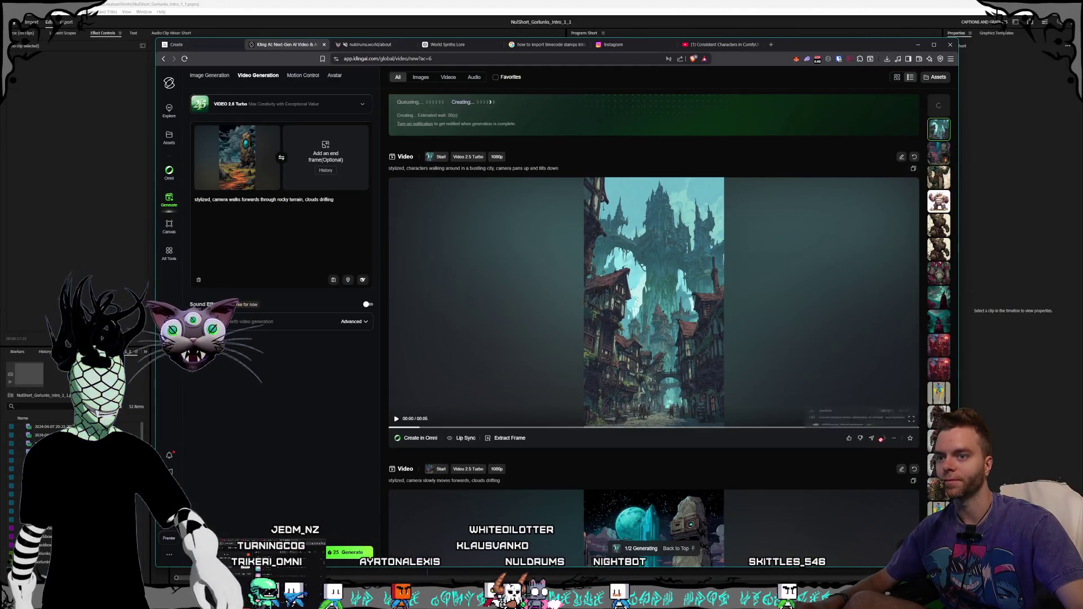
left_click(860, 395)
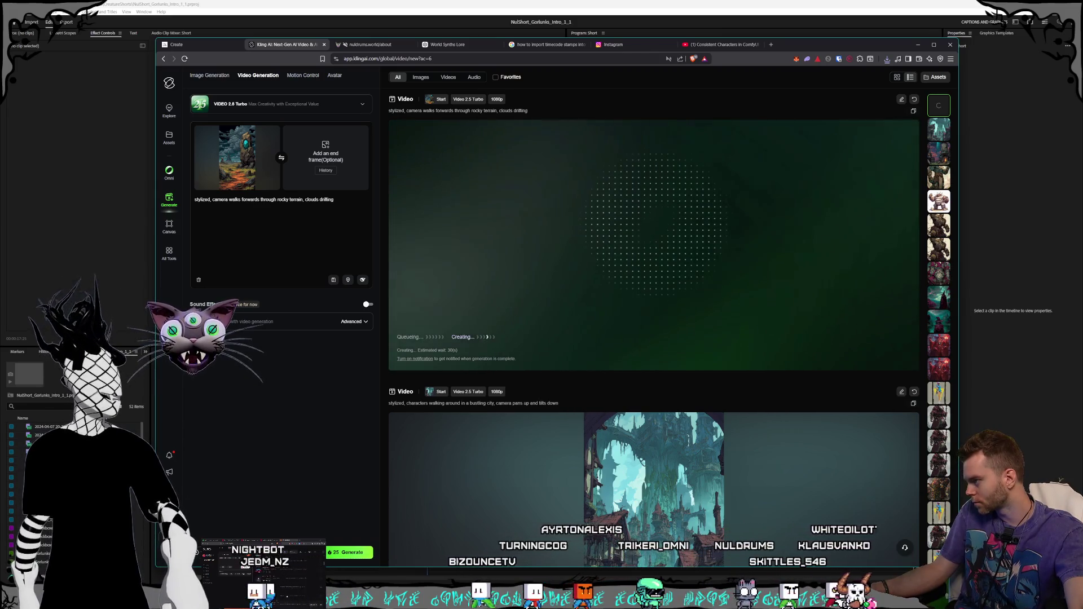
Step: Review the rocky-terrain crystal clip and save it as an MP4
left_click(671, 325)
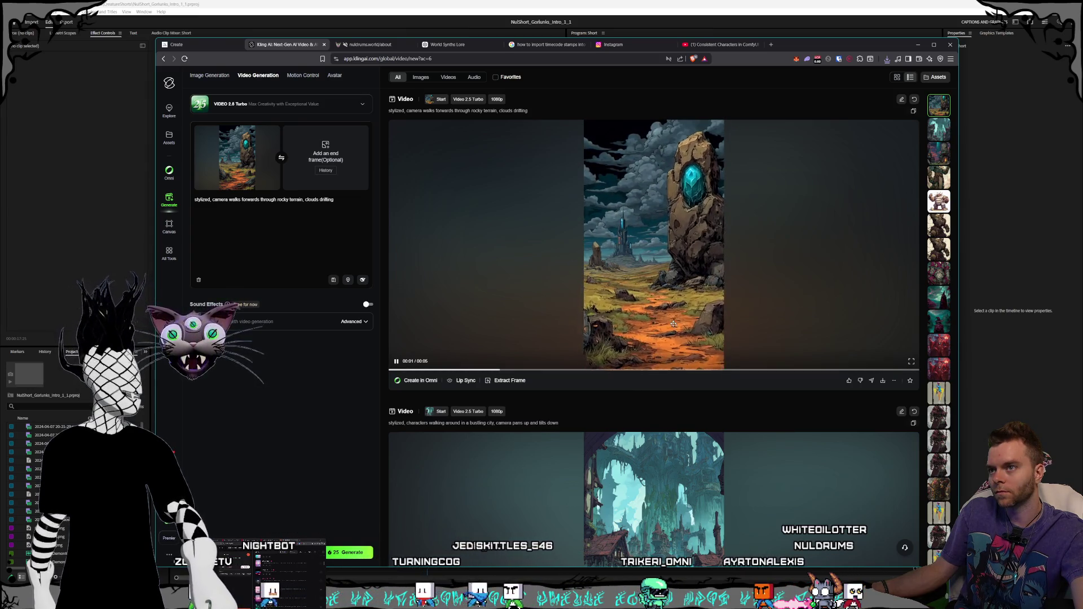
left_click(883, 381)
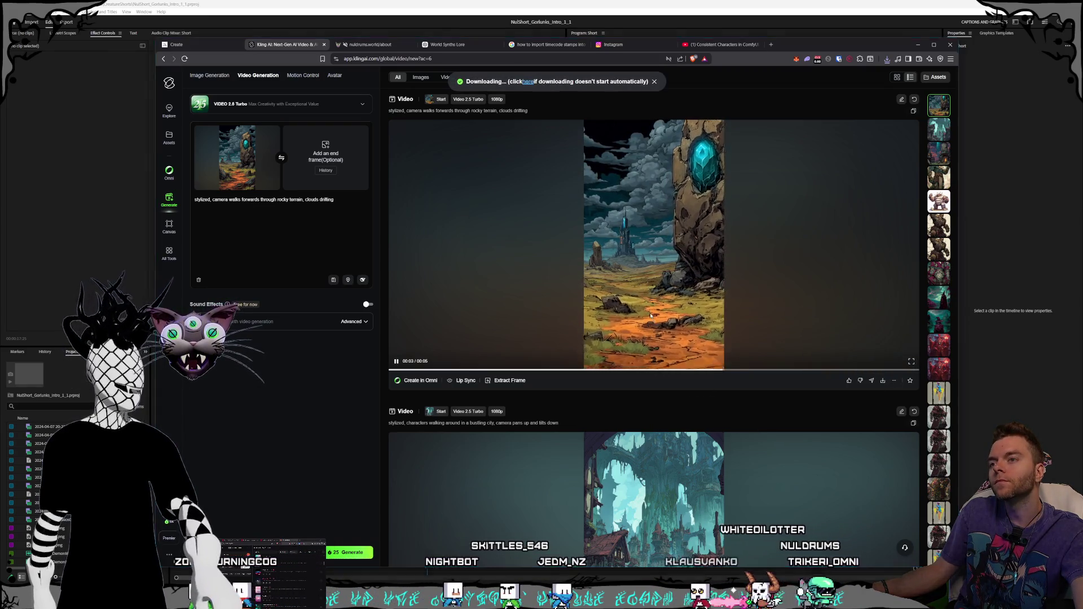
left_click(816, 427)
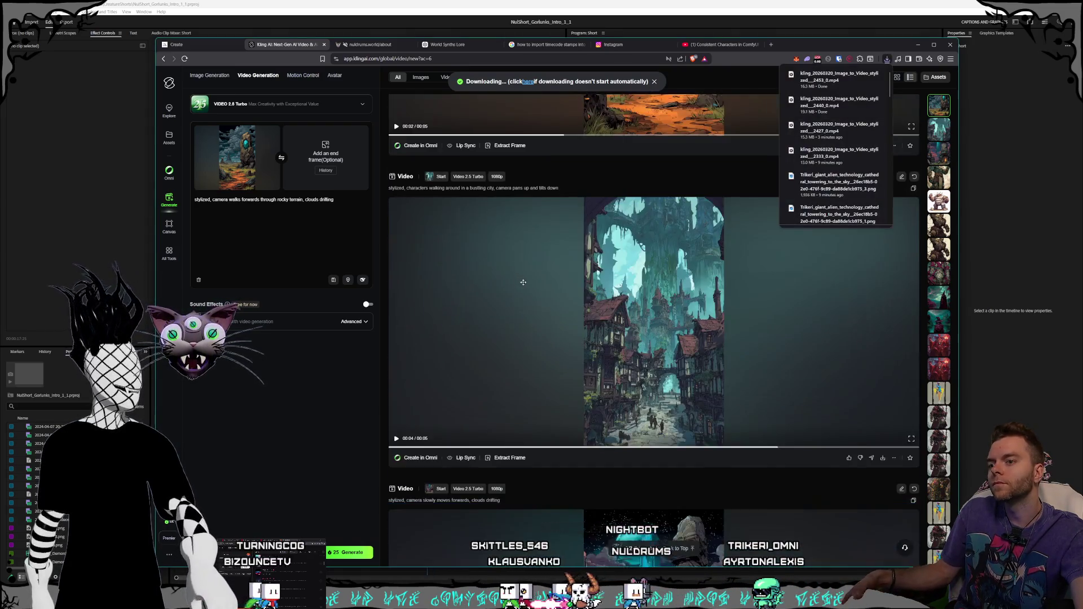
left_click(507, 278)
left_click(208, 51)
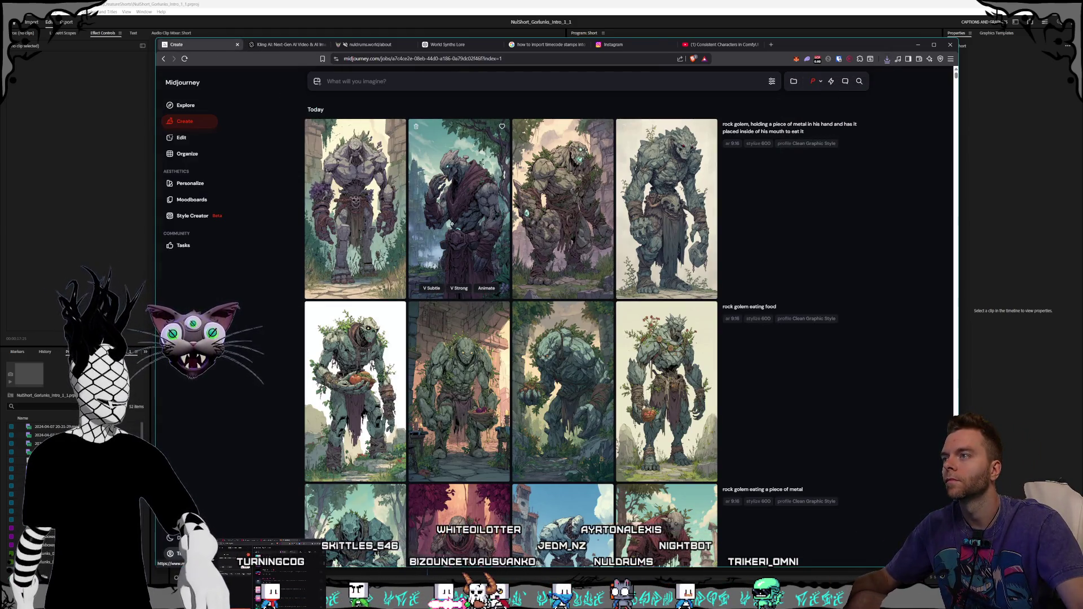
Step: Reuse the second golem image's prompt and change 'his' to 'one'
left_click(466, 233)
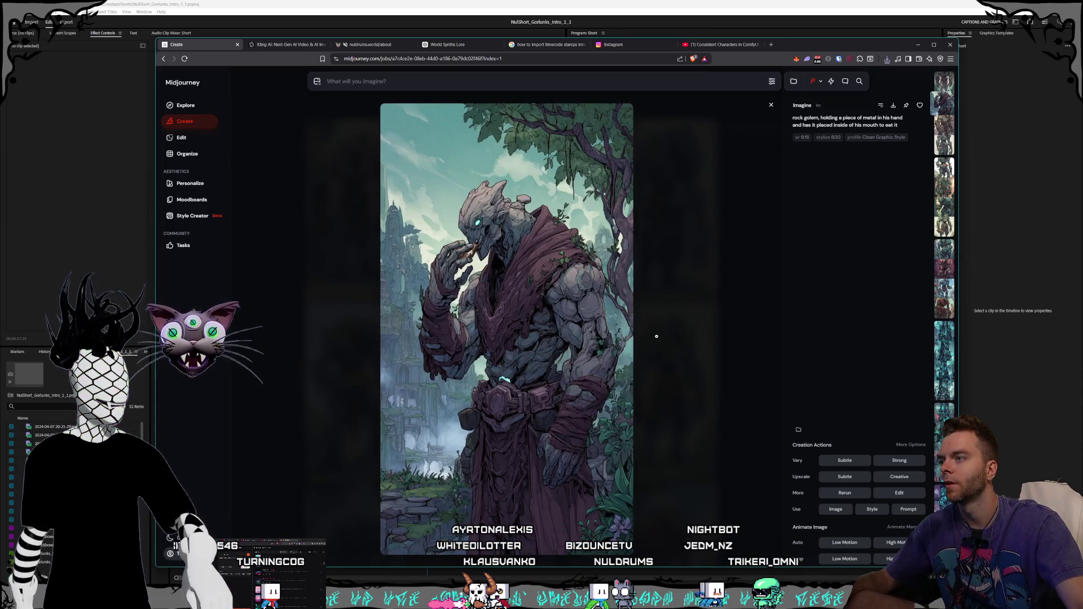
left_click(655, 336)
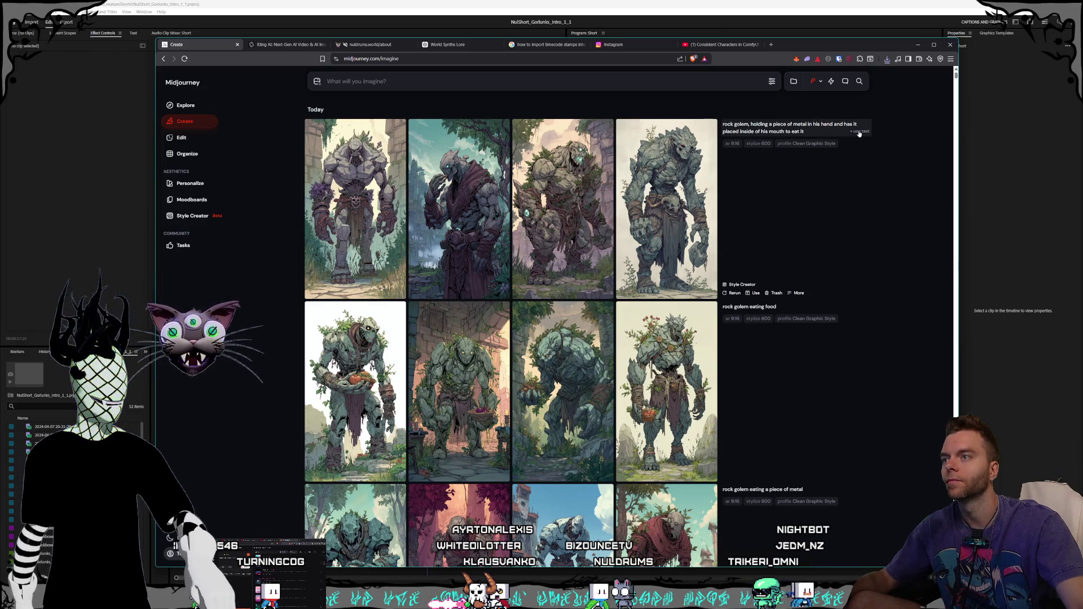
left_click(859, 131)
double_click(433, 81)
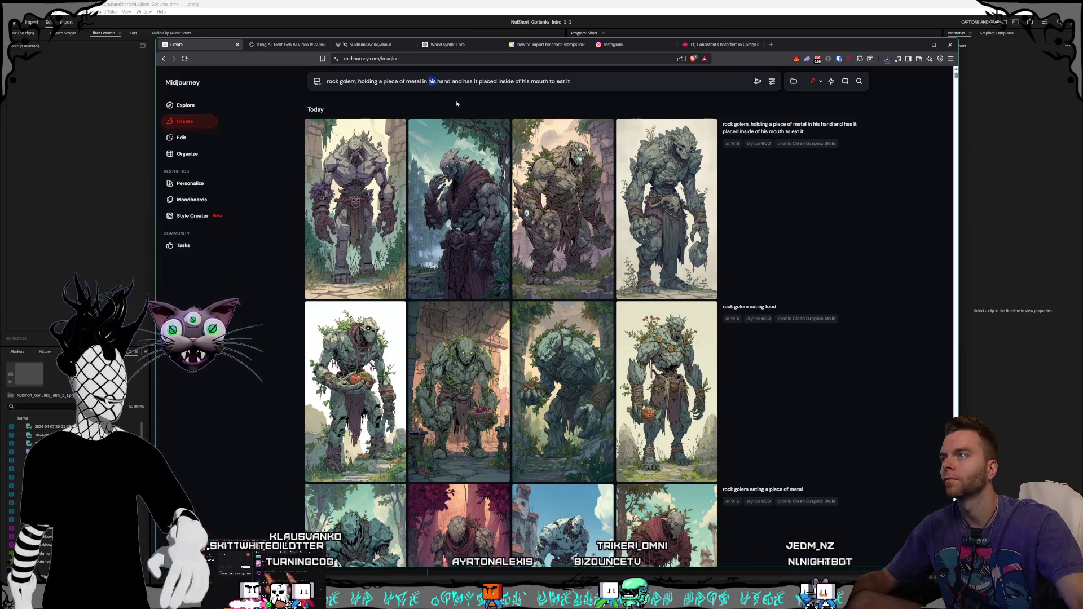
type("one")
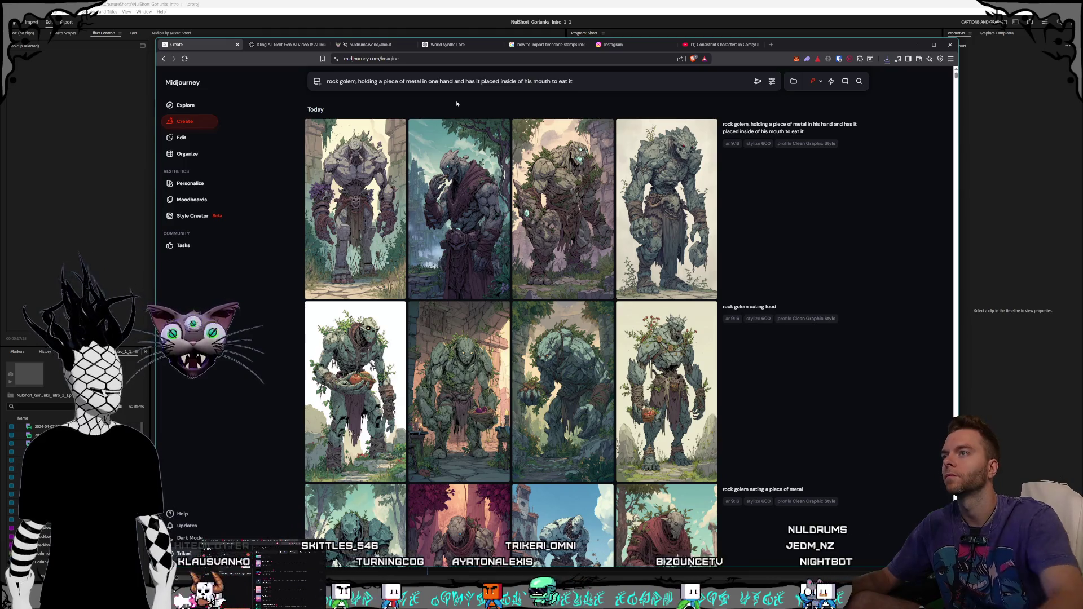
Step: Submit the revised 'in one hand' rock golem prompt for generation
left_click(591, 81)
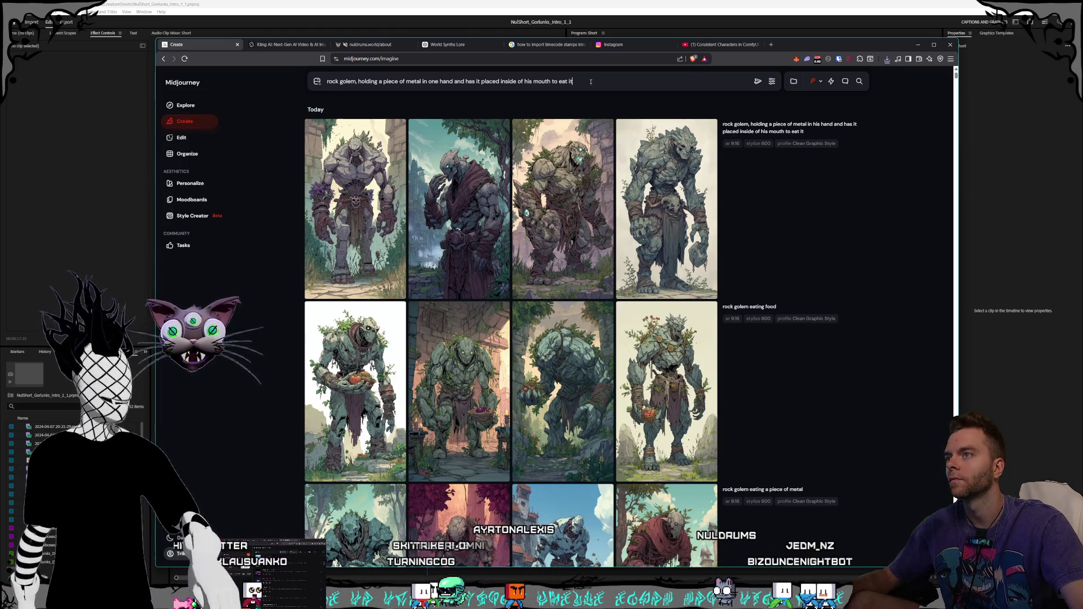
left_click(192, 215)
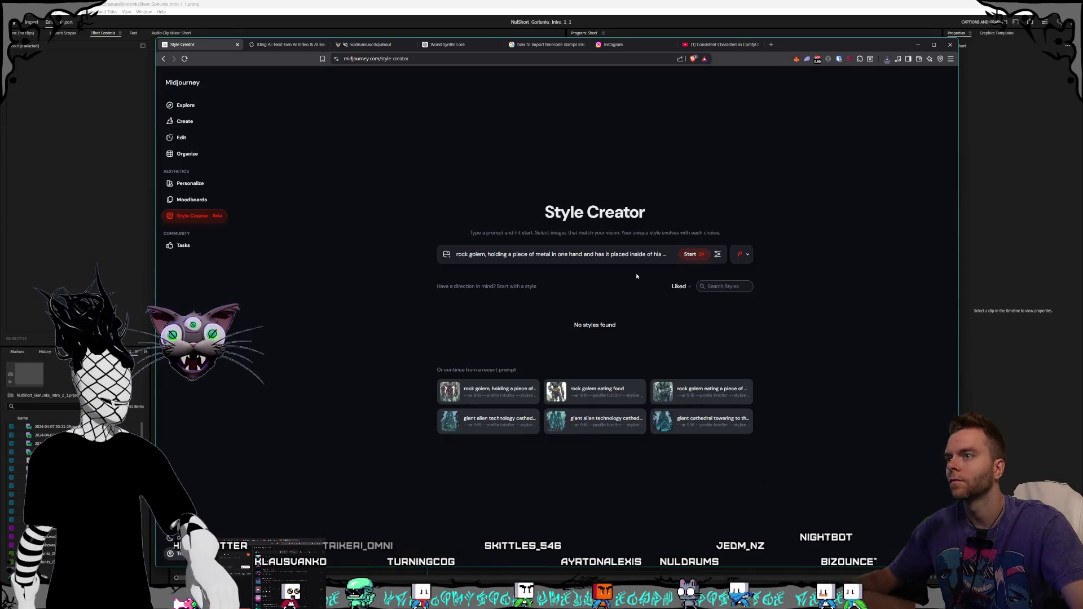
left_click(184, 121)
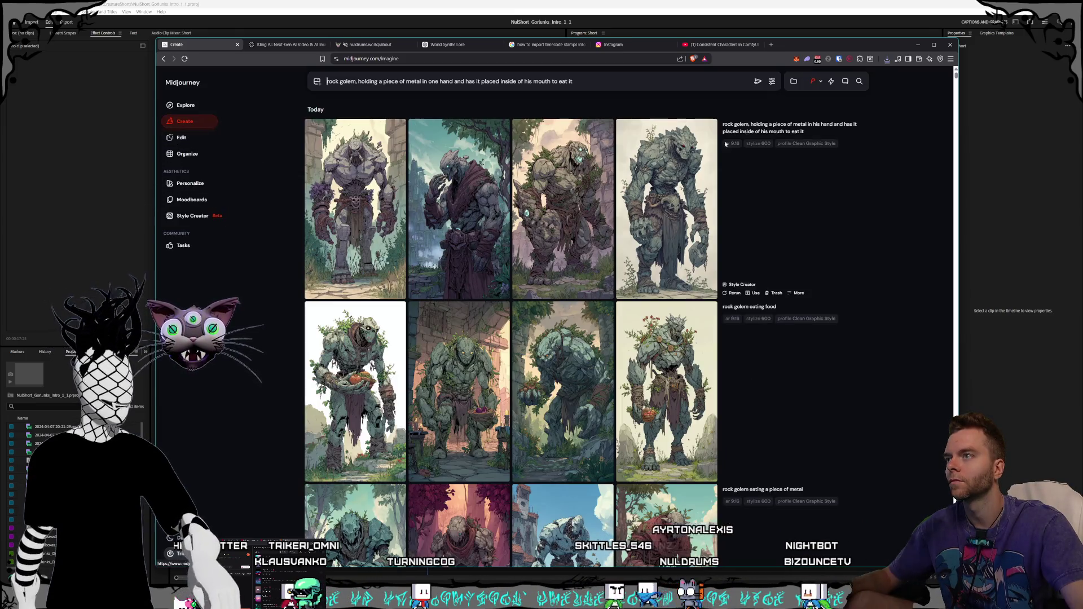
left_click(770, 81)
key("Return")
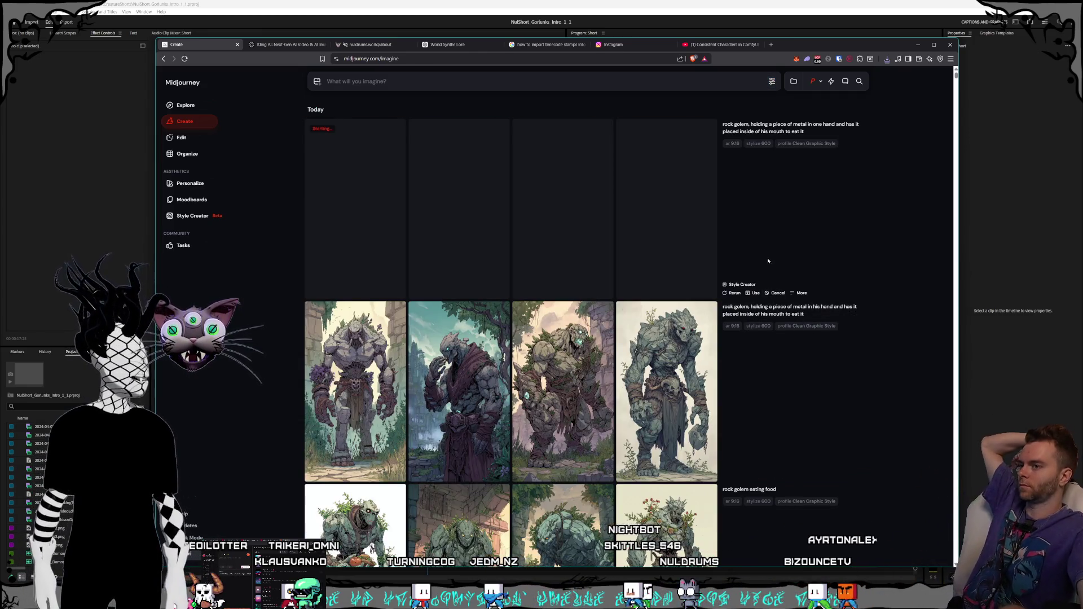
left_click(269, 45)
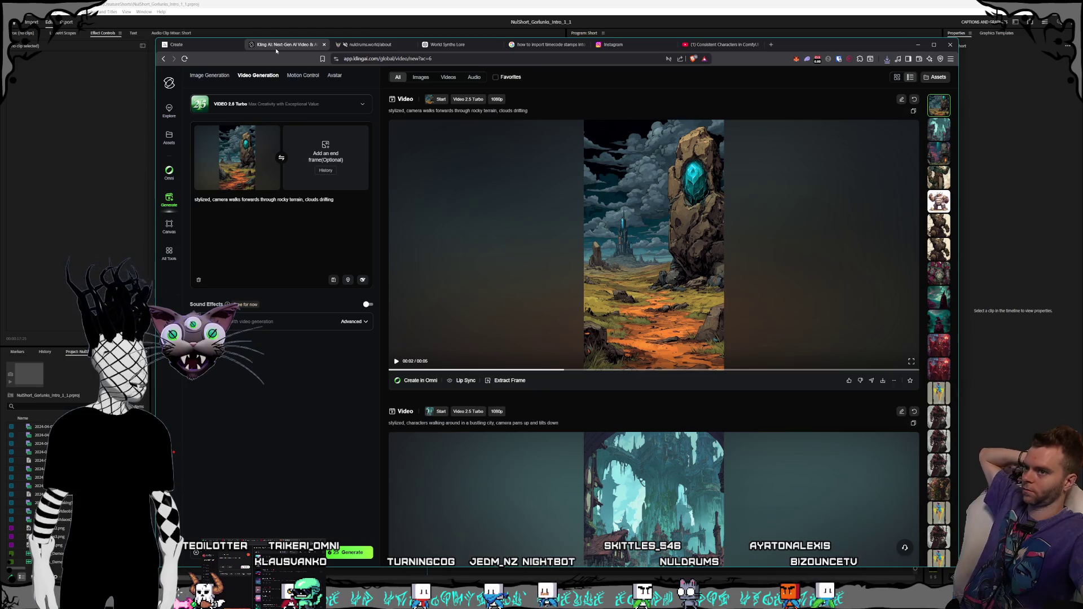
Step: Look through the nuldrums, ChatGPT, search and Instagram pages, then close the Instagram page
left_click(361, 45)
left_click(294, 46)
left_click(386, 46)
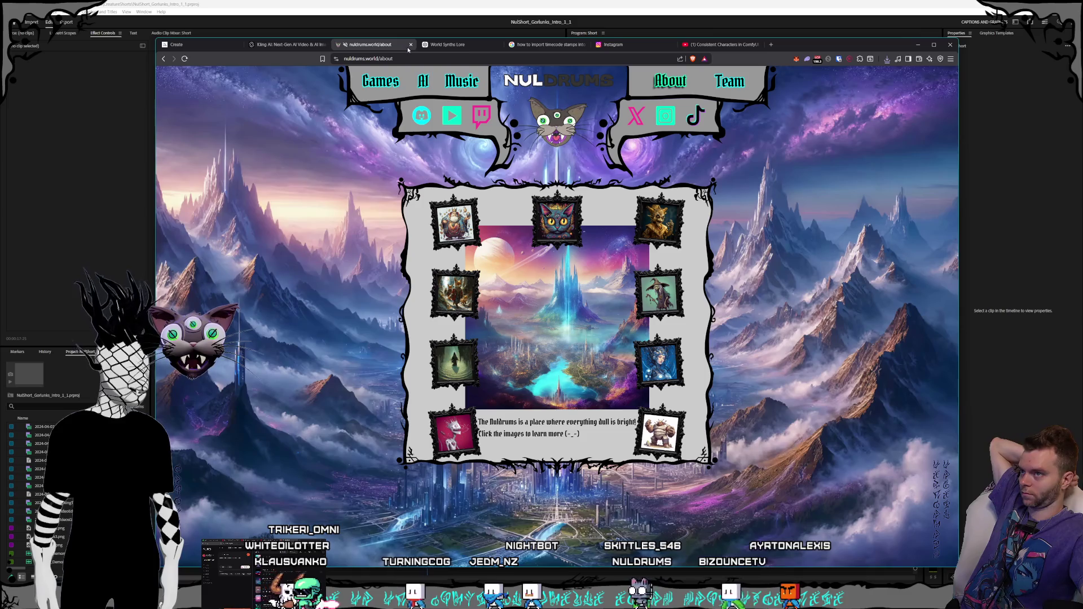
left_click(454, 46)
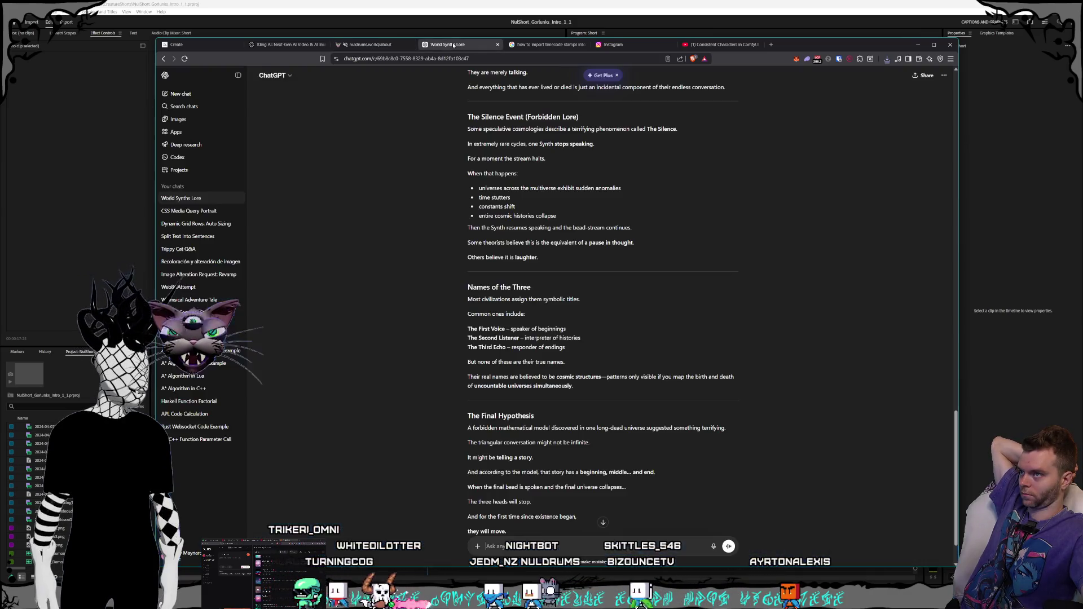
left_click(544, 45)
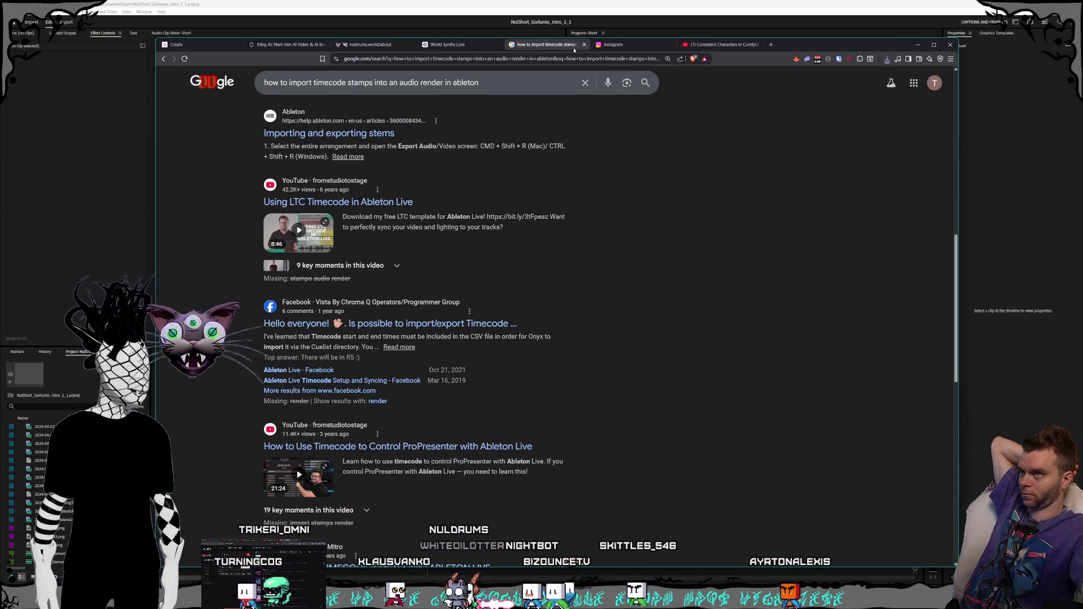
left_click(618, 45)
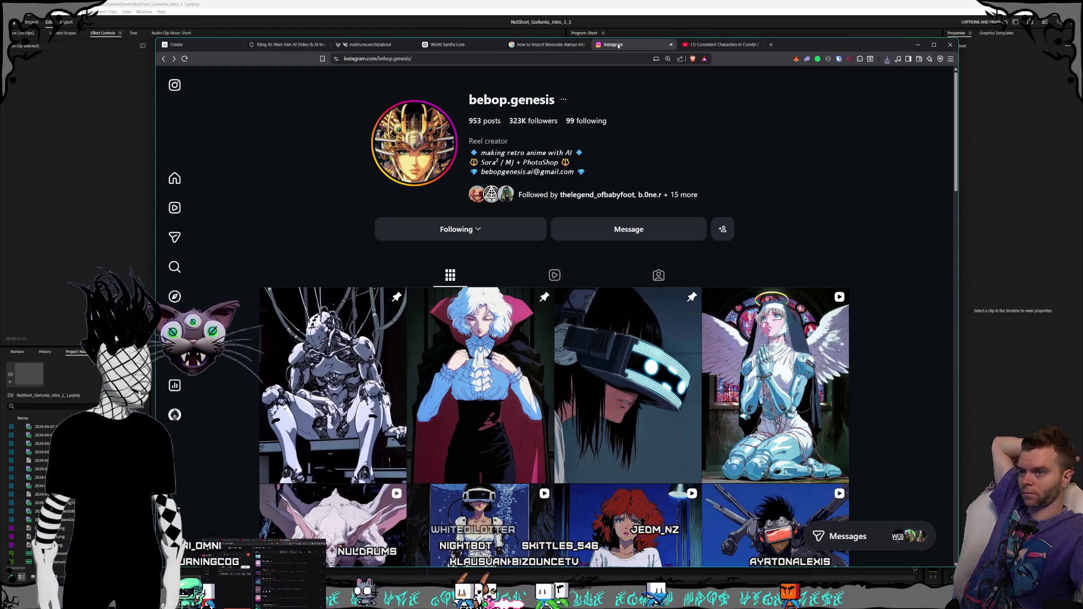
left_click(671, 45)
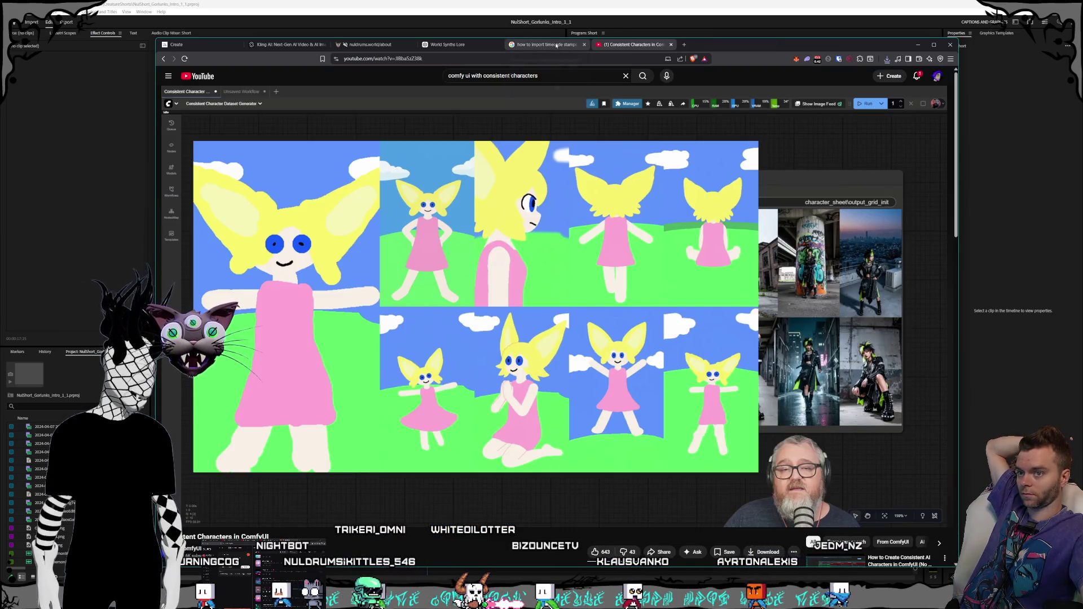
Step: Play the ComfyUI tutorial and open the GitHub workflow link from its description
left_click(540, 265)
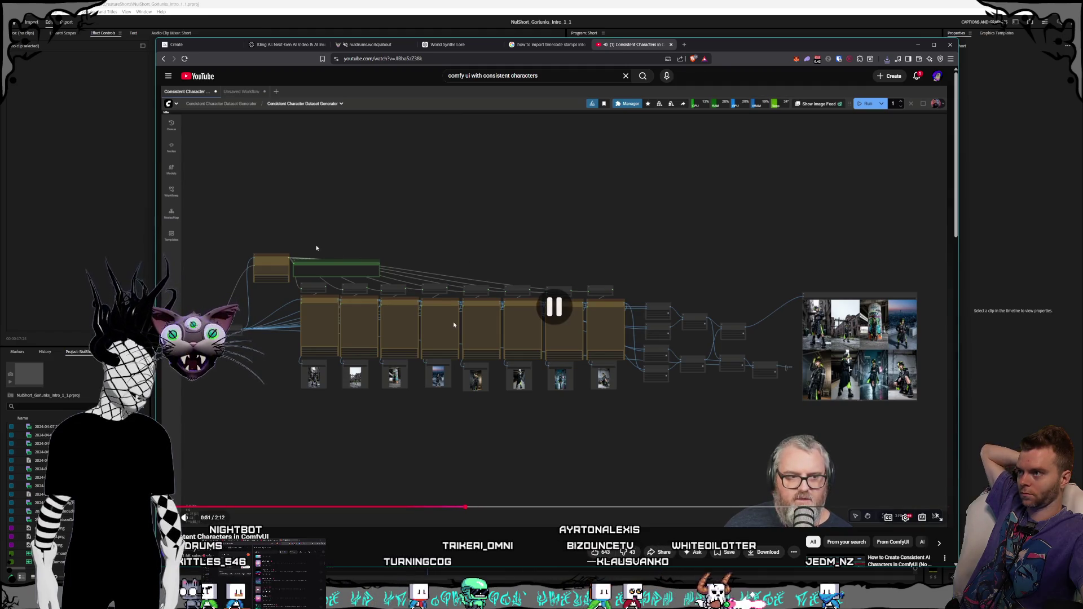
left_click(453, 325)
scroll(379, 464, "down", 2)
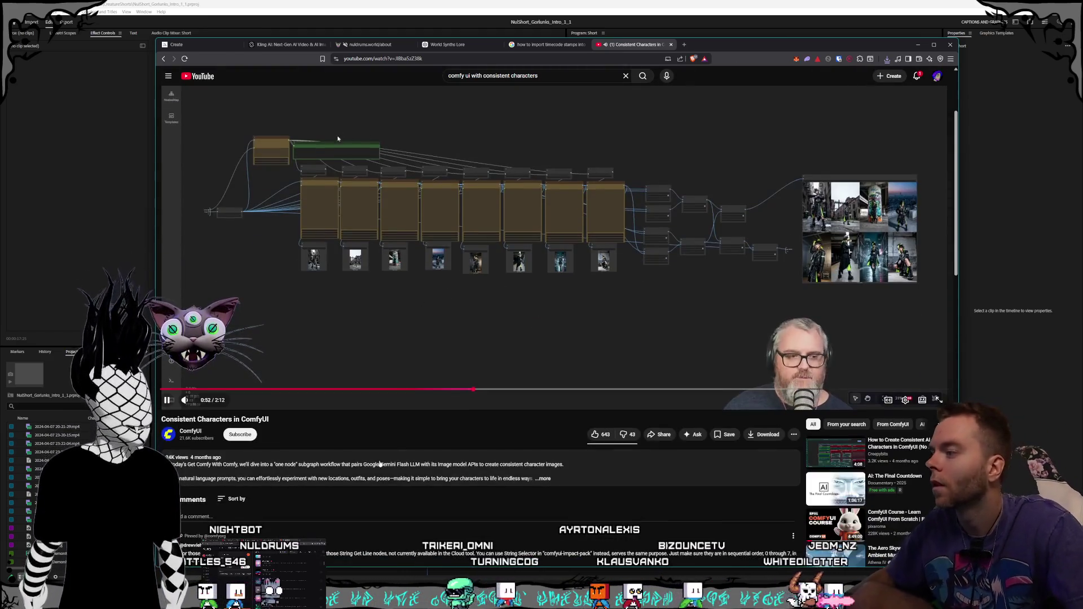
left_click(380, 464)
scroll(244, 423, "down", 2)
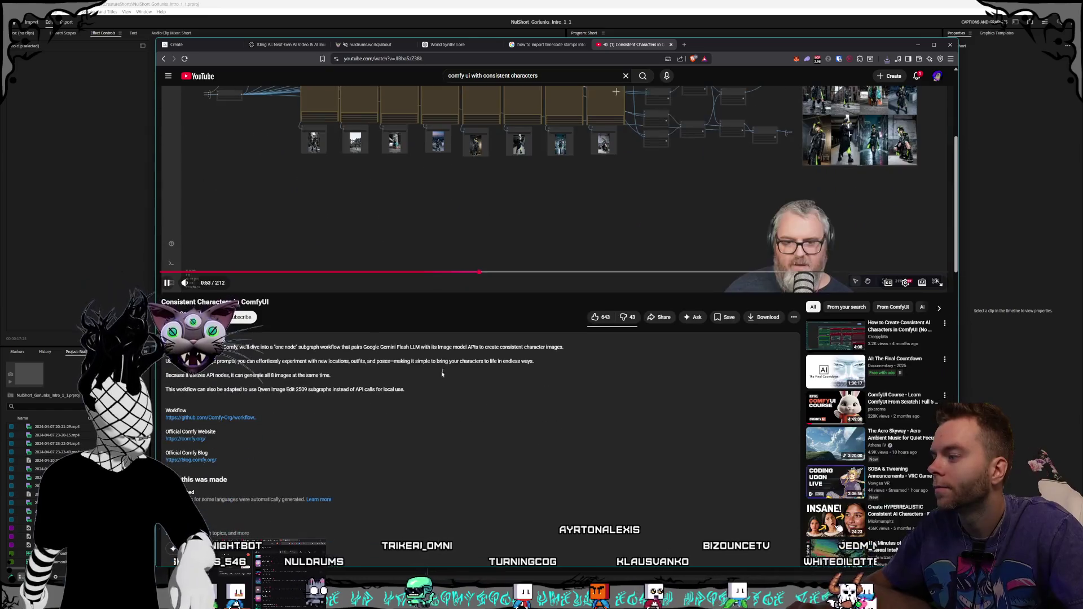
left_click(242, 417)
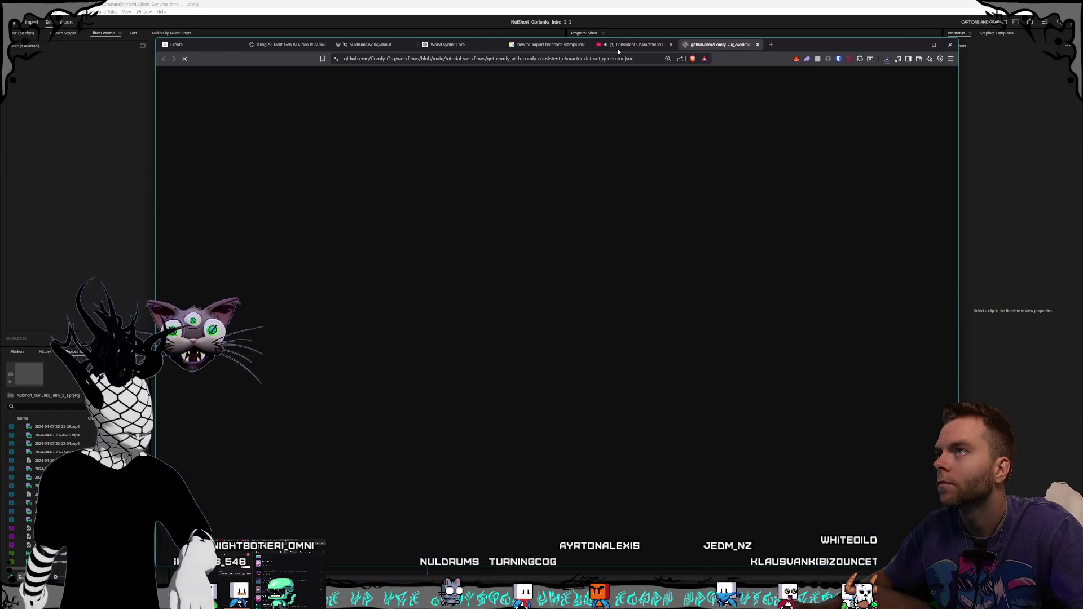
Step: Inspect the consistent-character workflow JSON on GitHub, then return to the tutorial
left_click(618, 45)
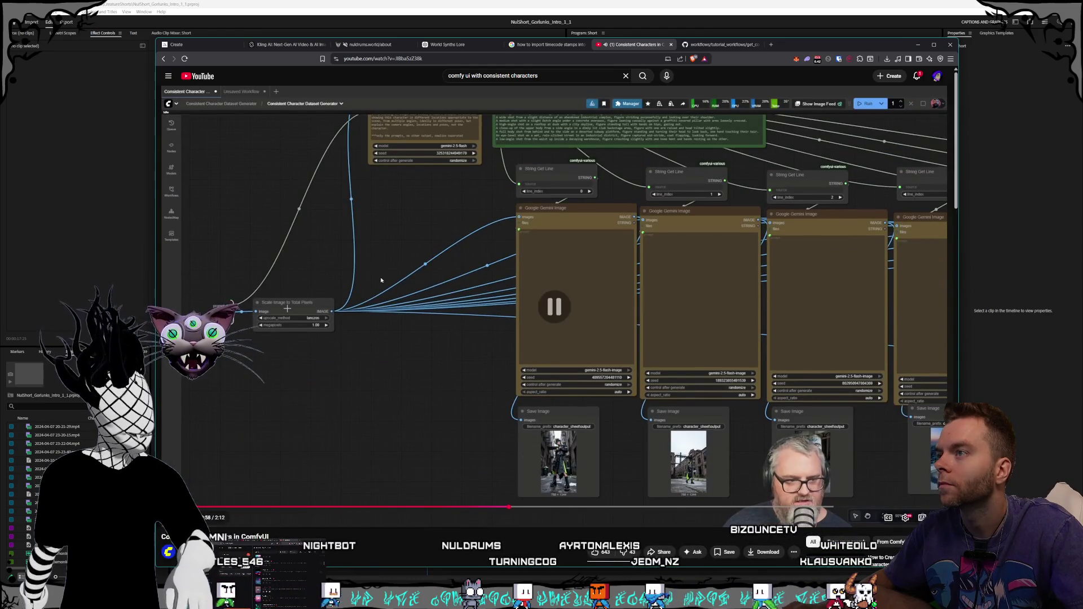
left_click(719, 44)
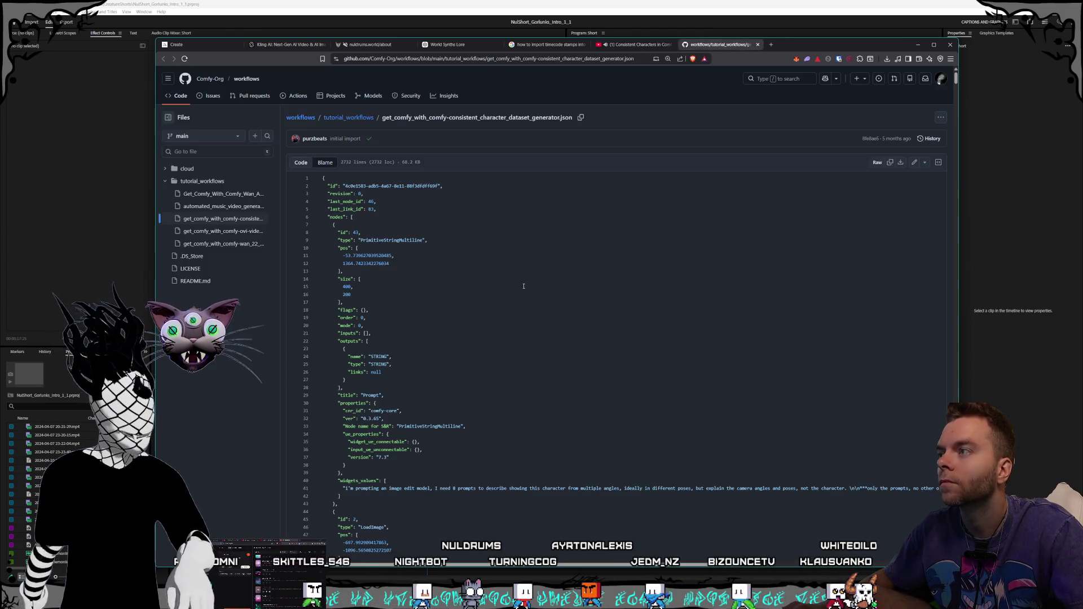
scroll(542, 275, "down", 4)
scroll(542, 275, "up", 4)
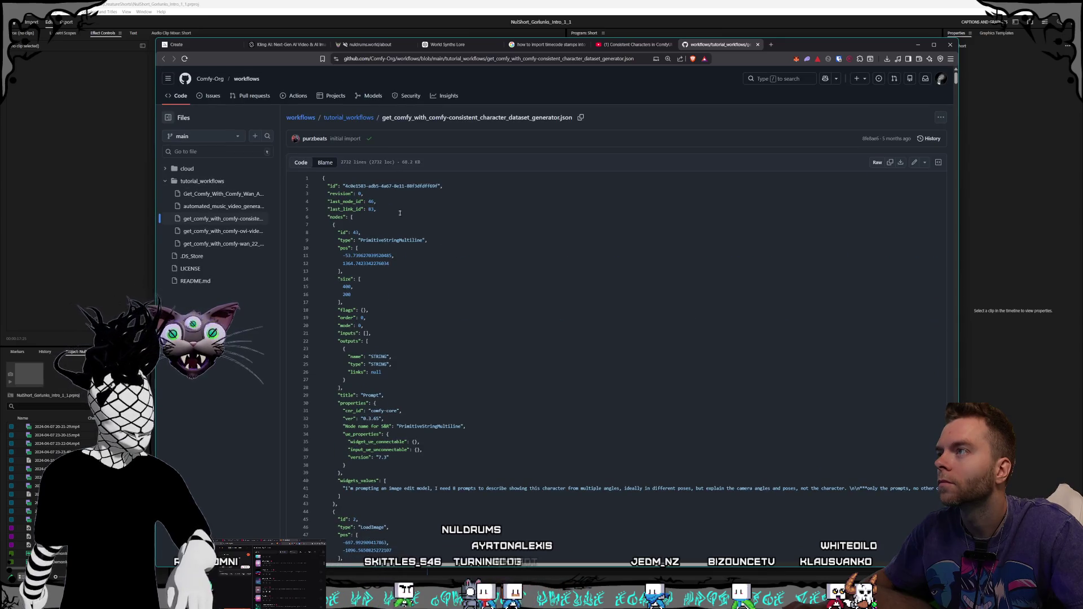
left_click(632, 44)
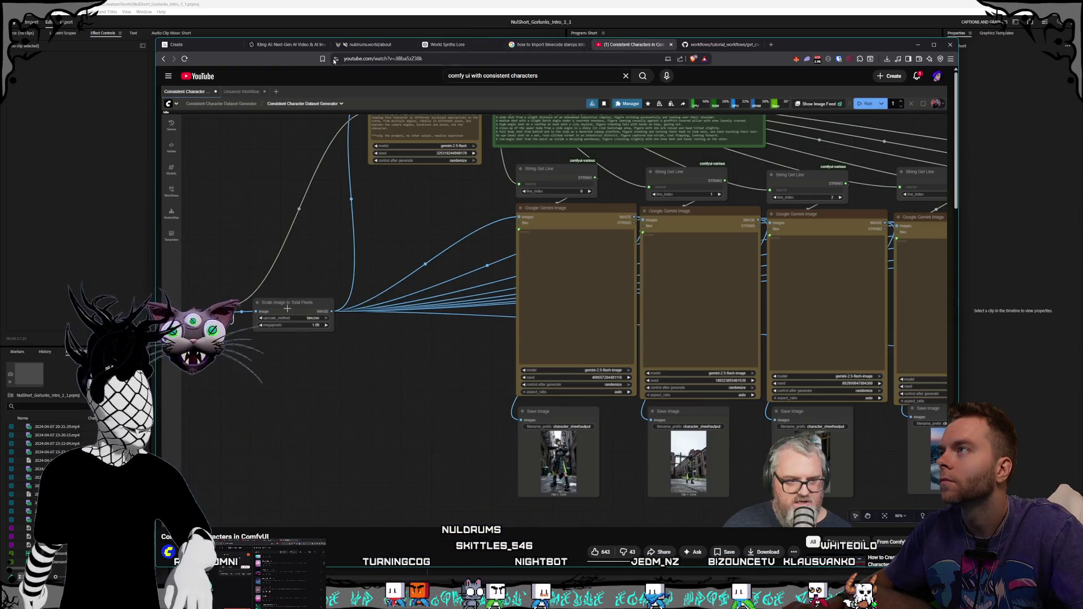
left_click(357, 45)
Step: Clear Kling's start-frame image, then start a Style Creator session from the rock golem prompt
left_click(284, 45)
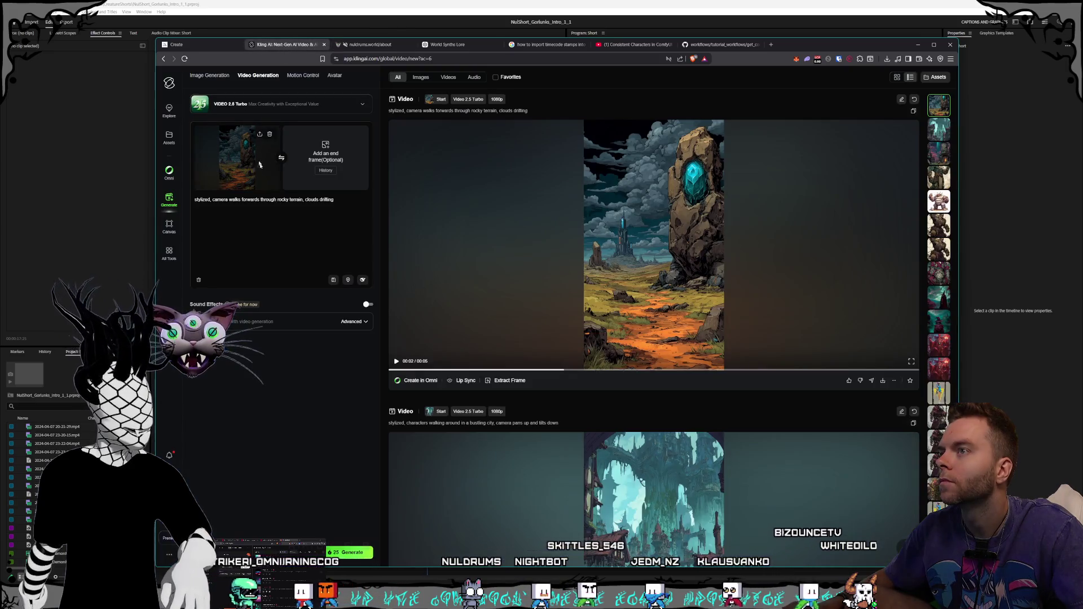
left_click(270, 134)
left_click(189, 45)
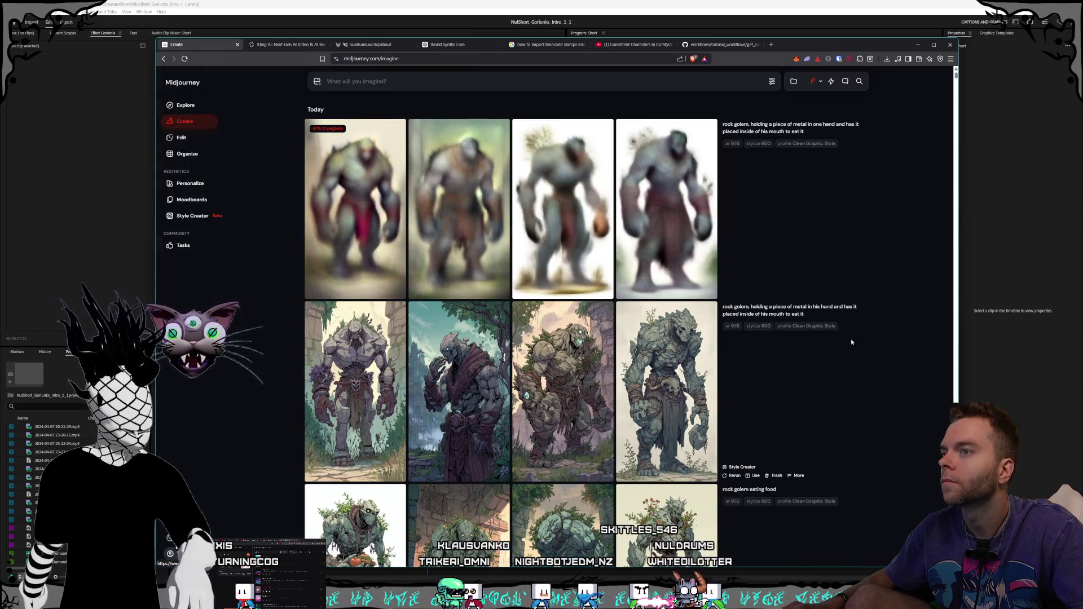
left_click(789, 309)
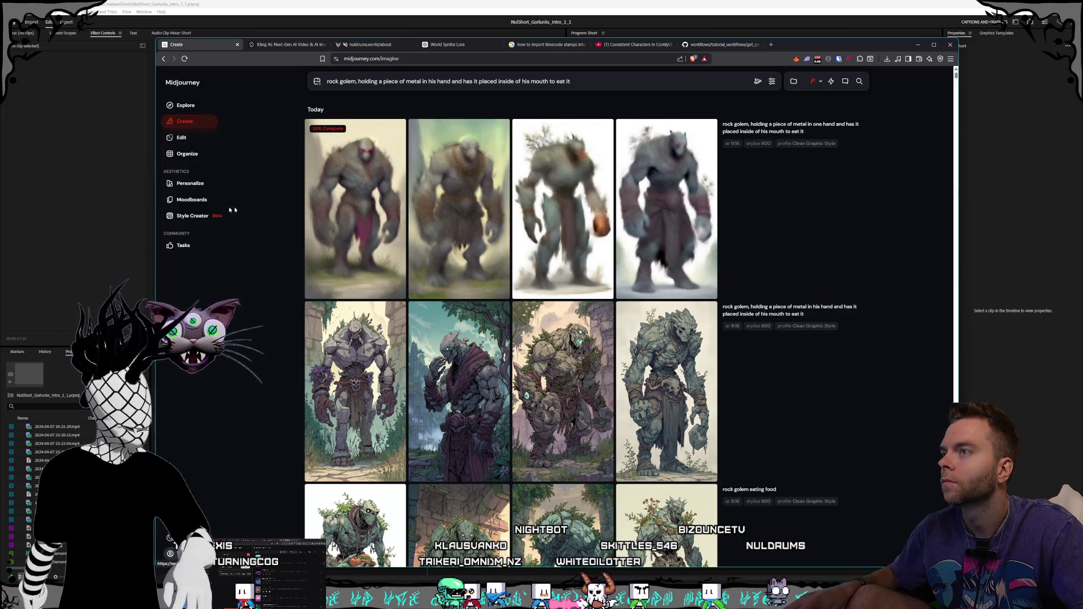
left_click(192, 216)
left_click(695, 252)
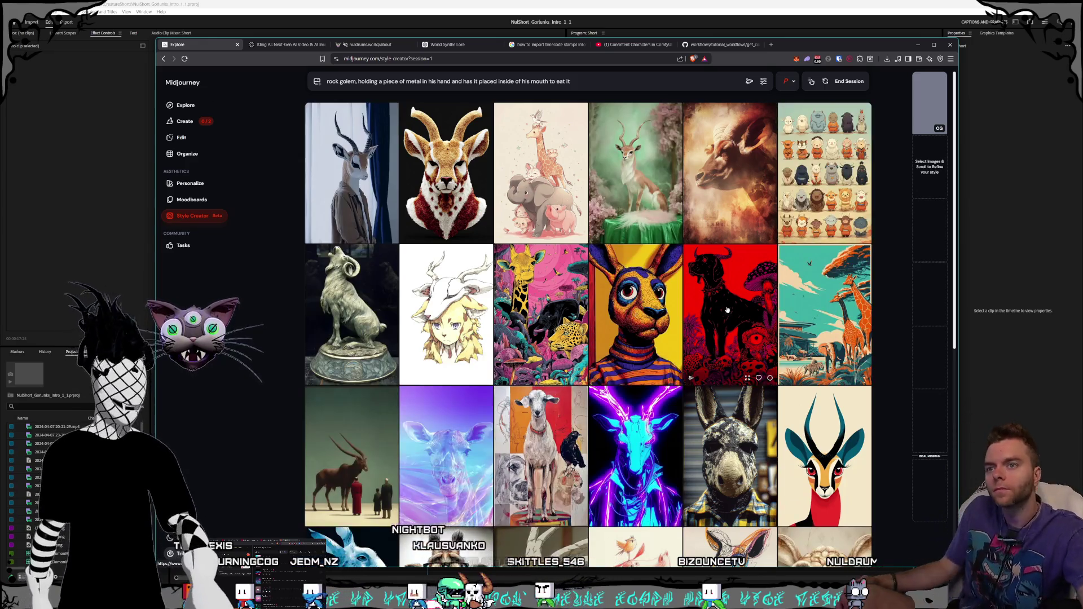
scroll(608, 218, "down", 5)
scroll(636, 220, "down", 10)
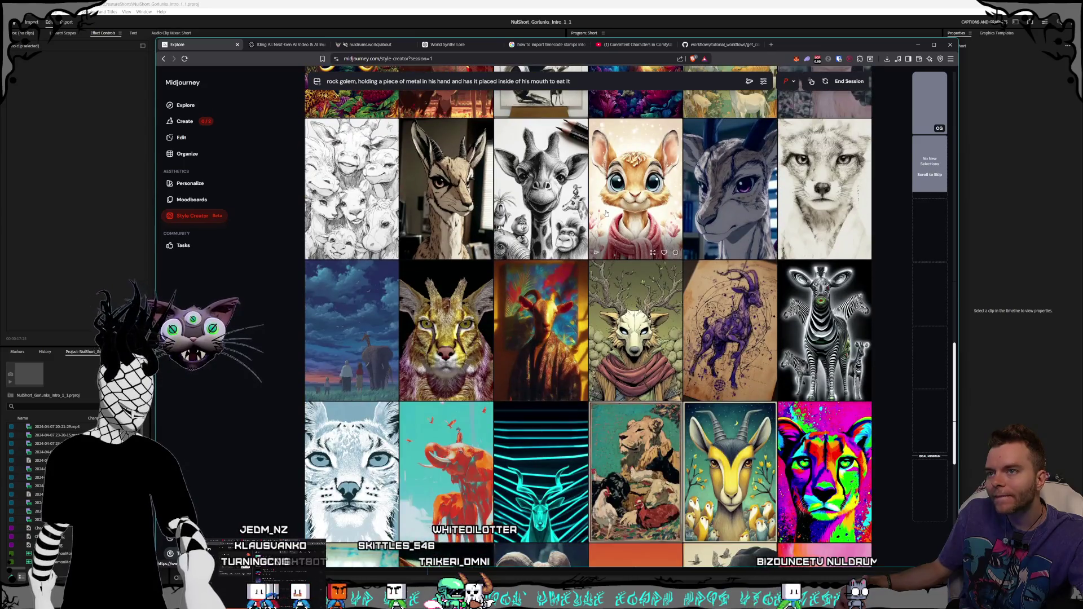
scroll(607, 213, "down", 2)
scroll(634, 219, "down", 5)
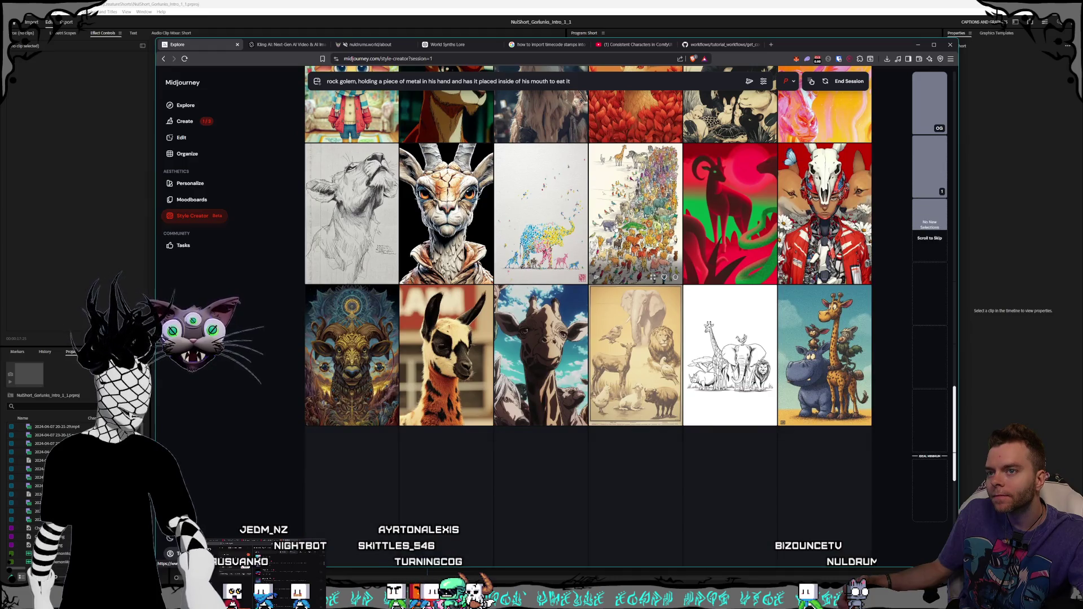
scroll(617, 230, "down", 3)
scroll(617, 230, "down", 5)
scroll(610, 220, "up", 3)
scroll(610, 269, "down", 2)
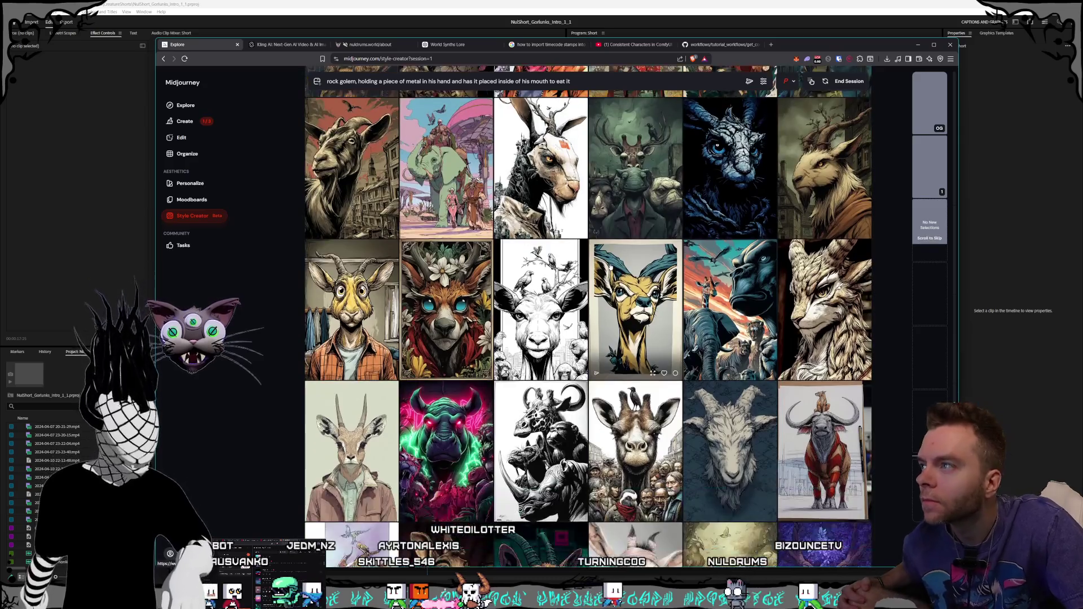
scroll(609, 270, "down", 5)
scroll(609, 271, "down", 3)
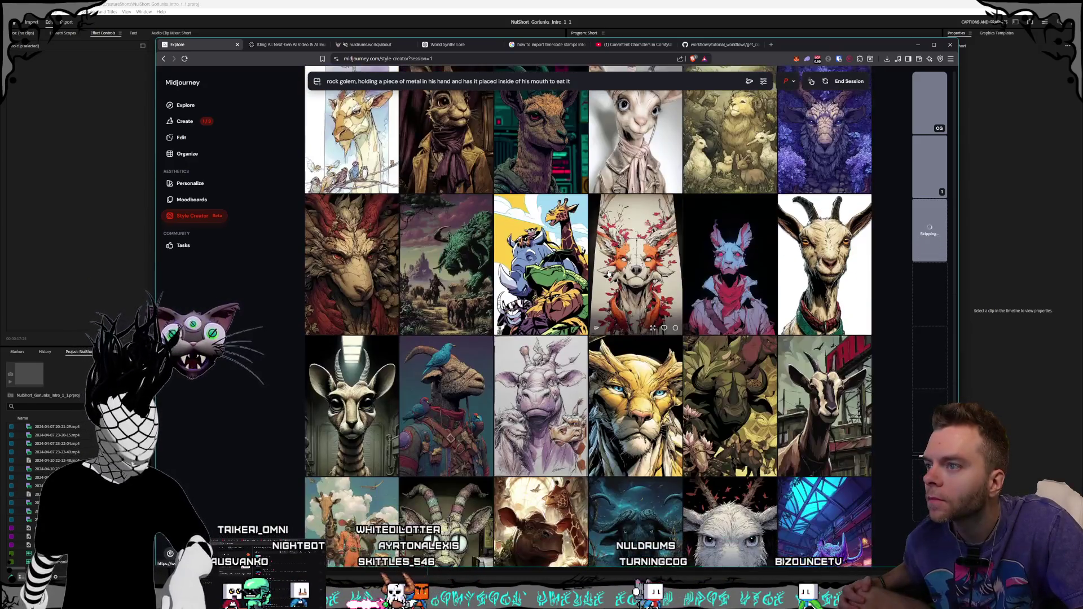
scroll(609, 273, "down", 3)
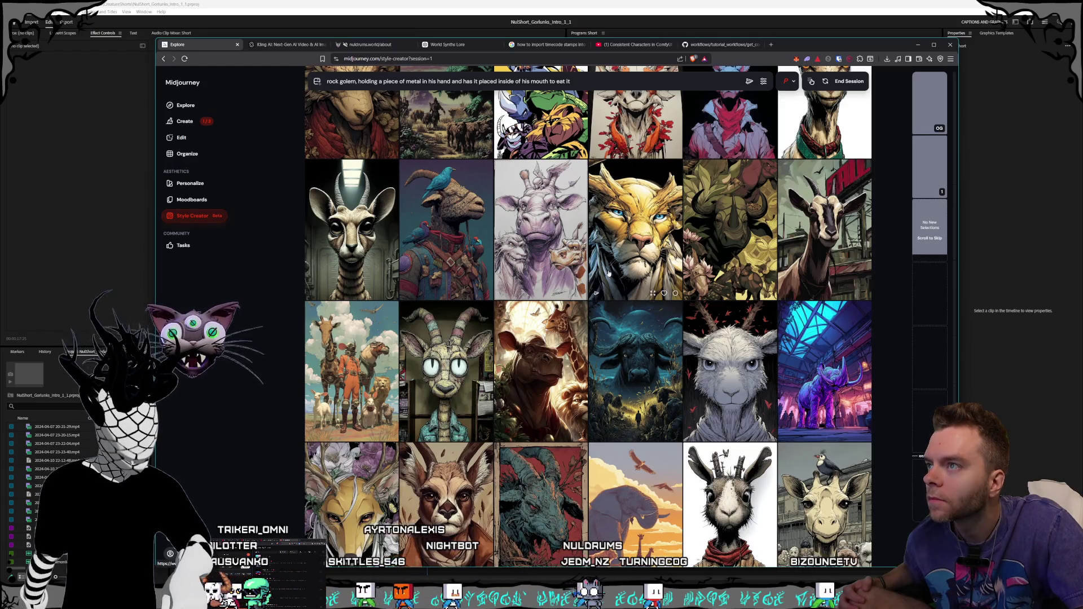
scroll(589, 290, "down", 10)
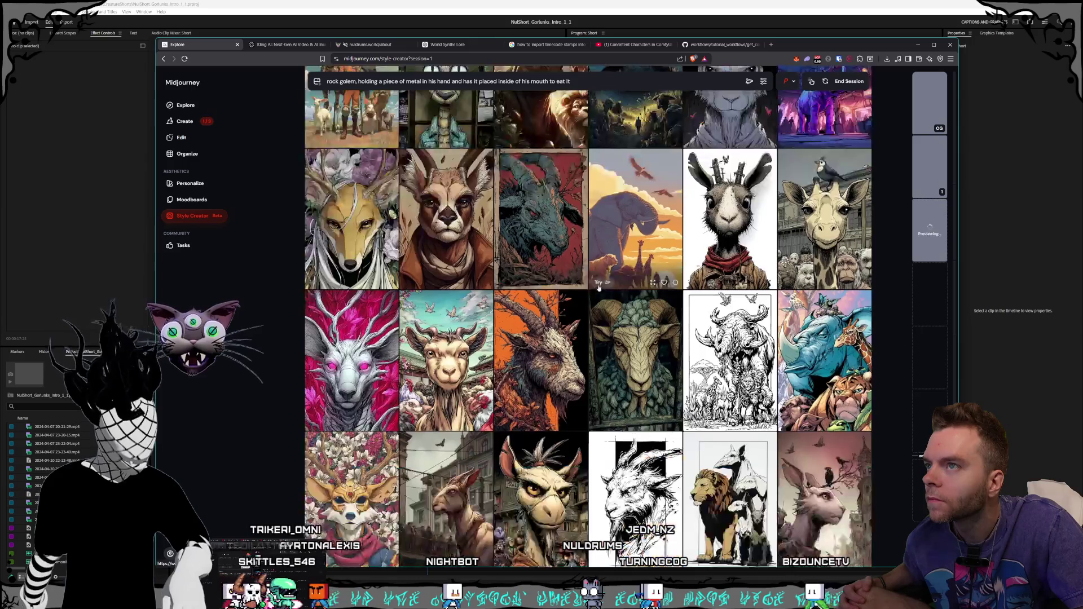
scroll(602, 288, "down", 4)
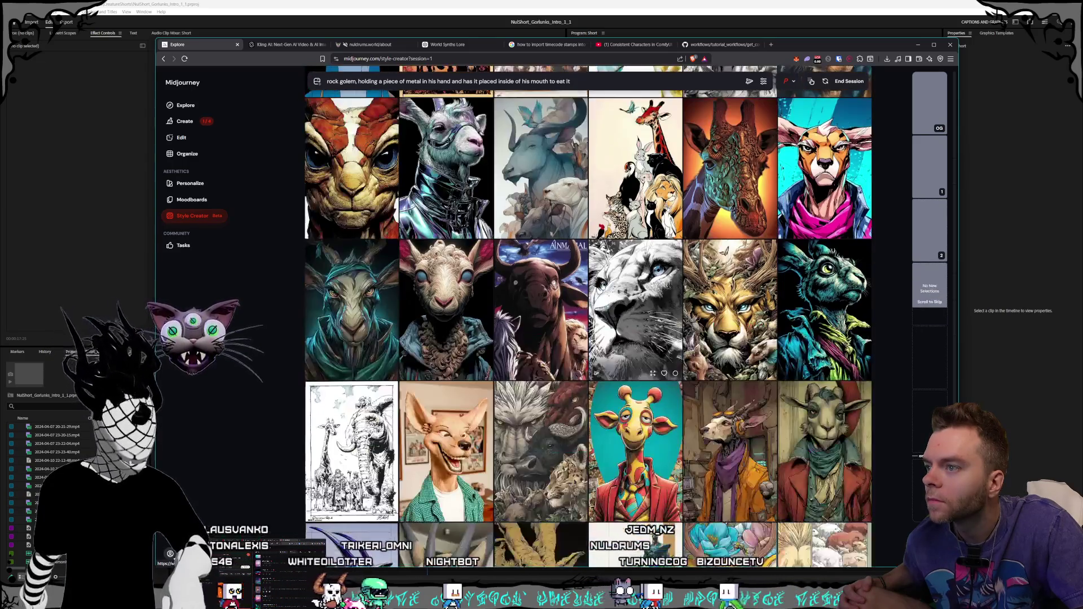
scroll(602, 287, "down", 2)
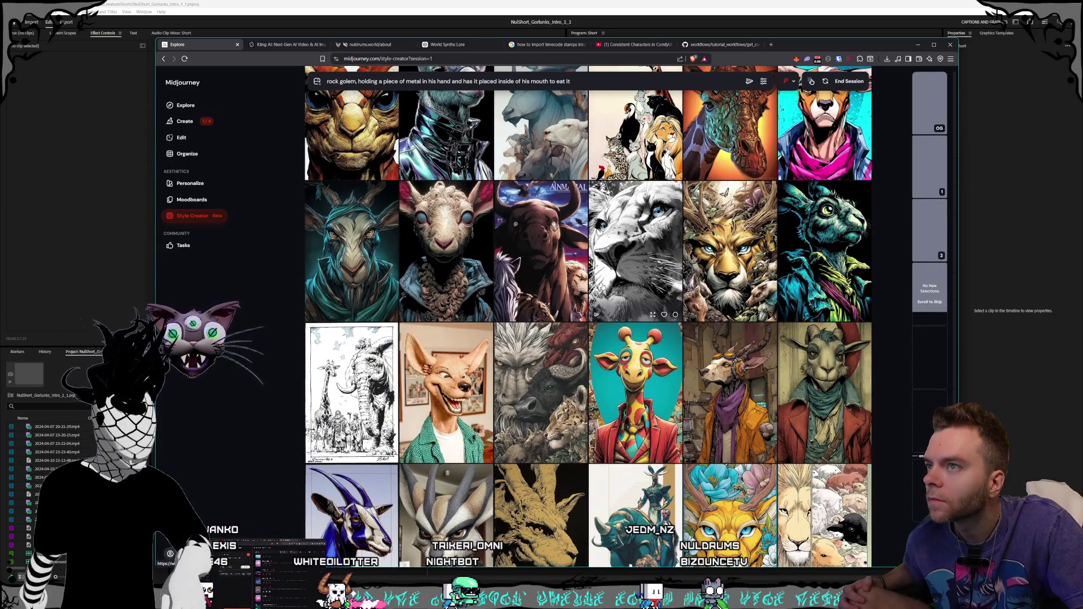
scroll(601, 288, "down", 5)
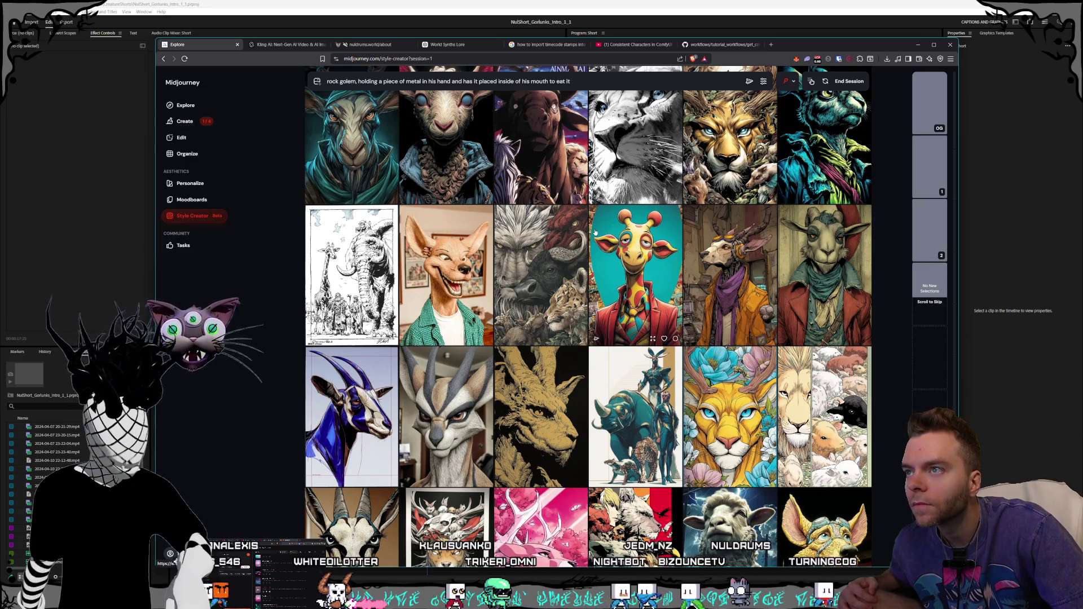
scroll(595, 232, "down", 10)
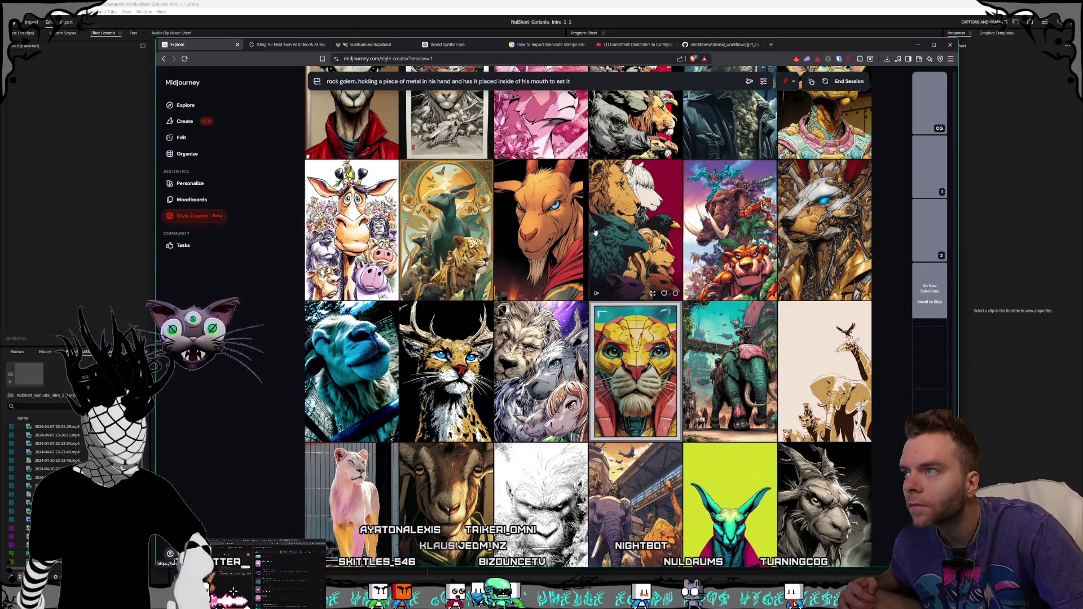
scroll(595, 232, "down", 10)
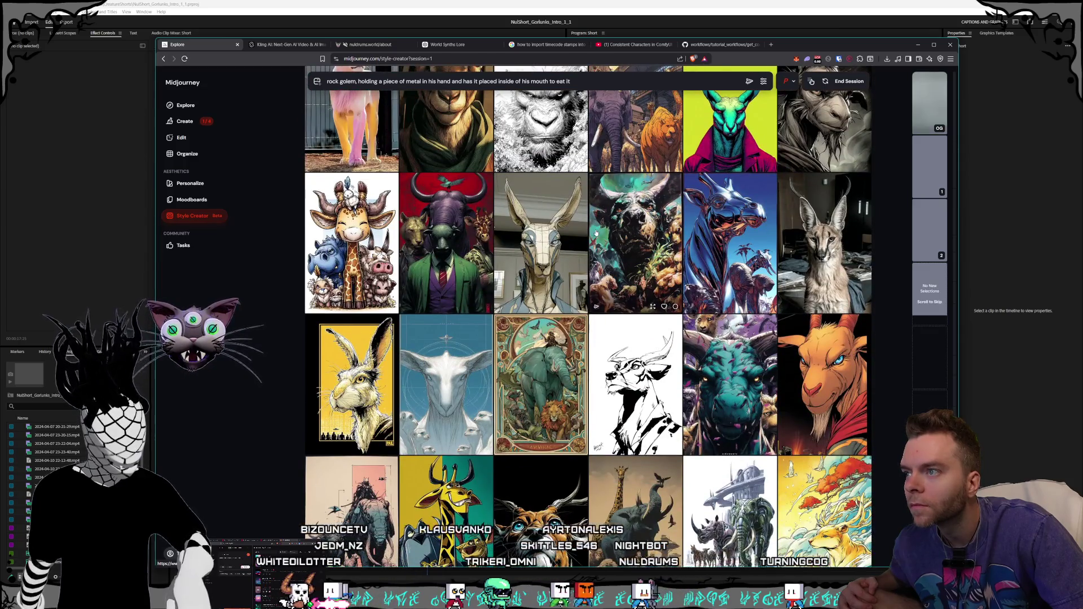
scroll(596, 233, "down", 2)
scroll(596, 234, "down", 3)
scroll(613, 240, "down", 15)
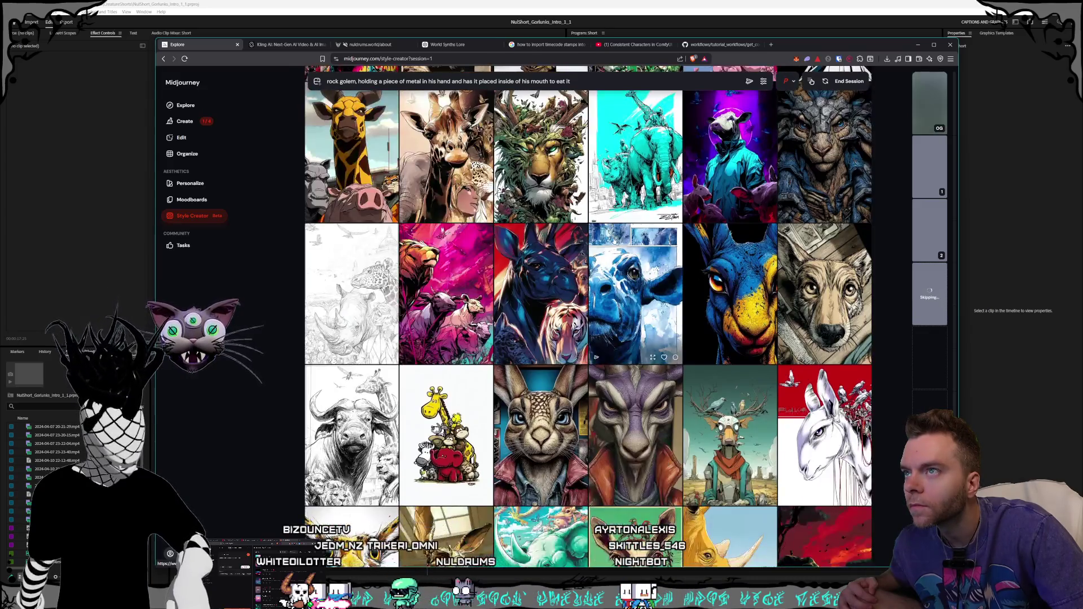
scroll(614, 239, "up", 1)
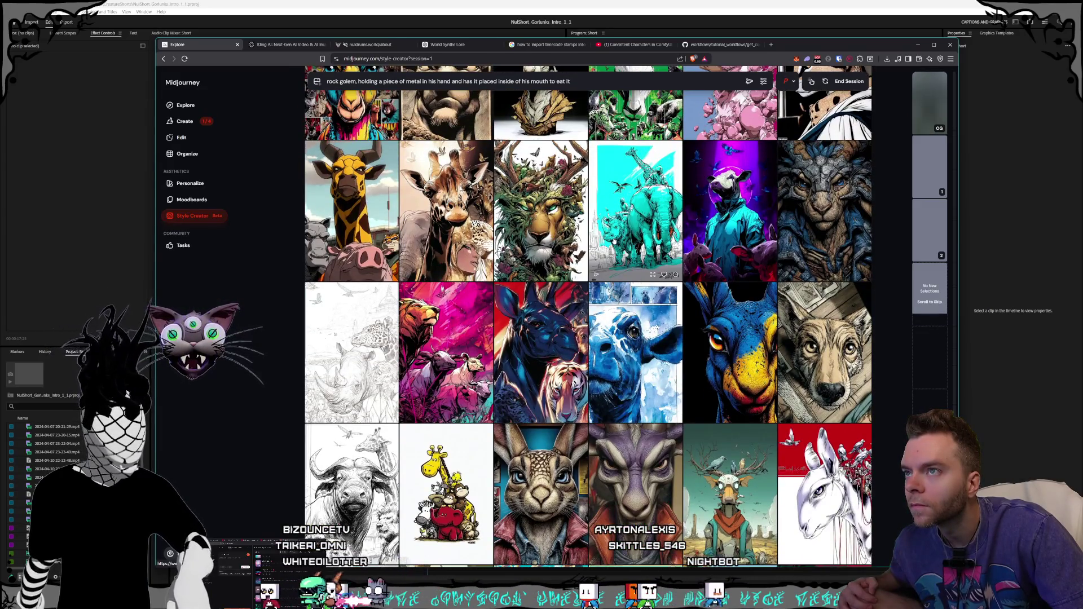
scroll(613, 241, "down", 6)
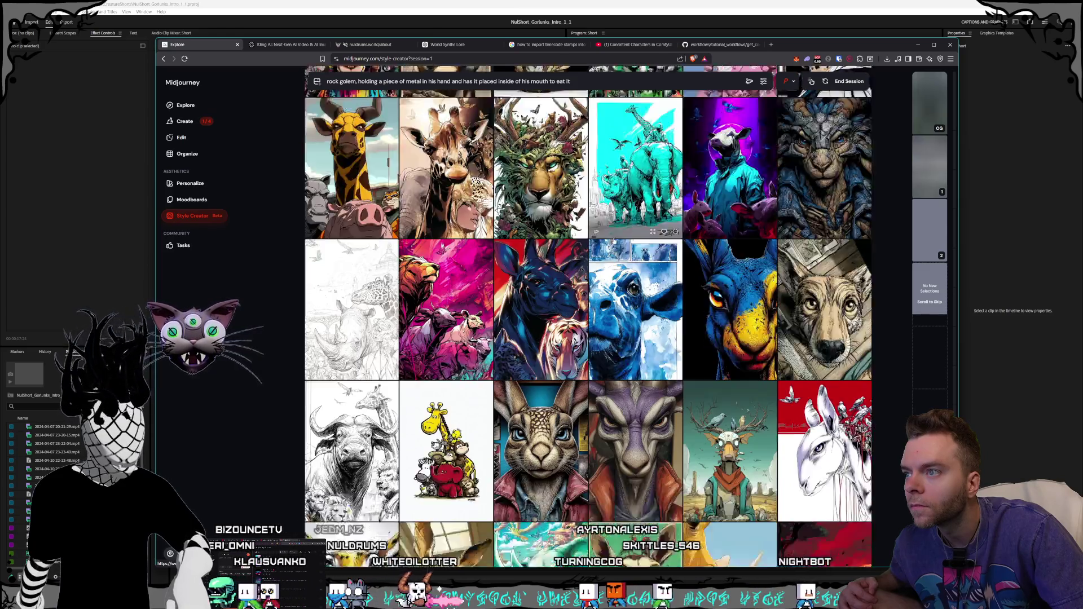
scroll(614, 242, "up", 3)
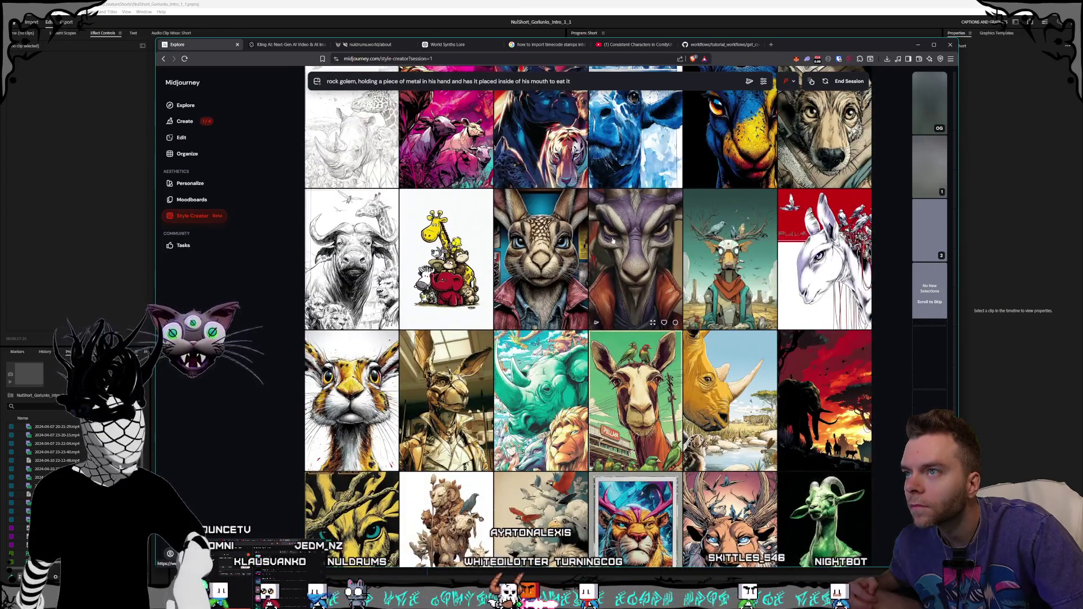
scroll(609, 243, "down", 6)
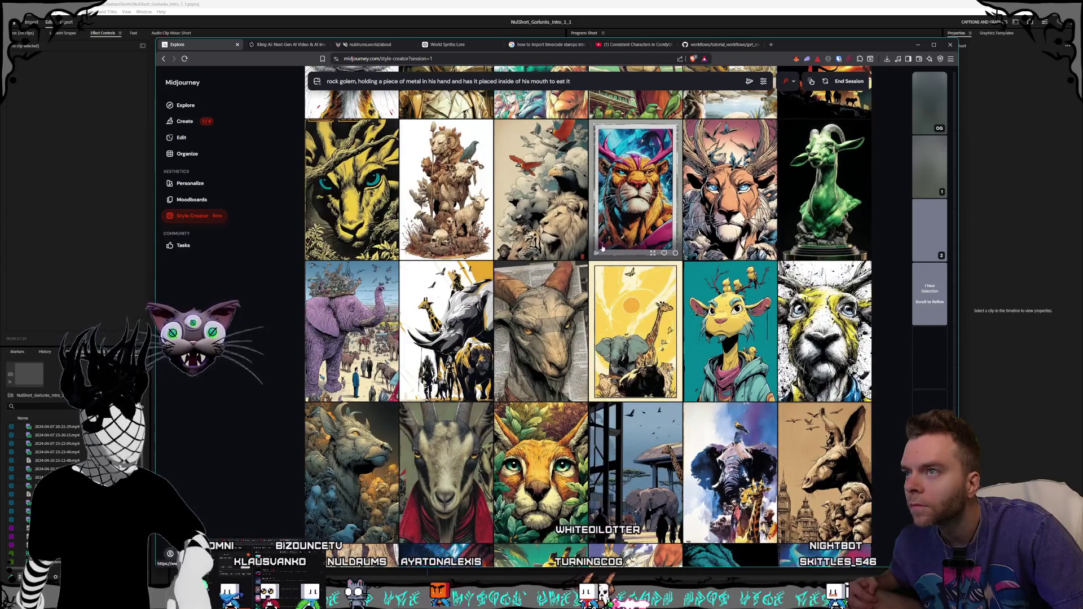
scroll(602, 248, "down", 11)
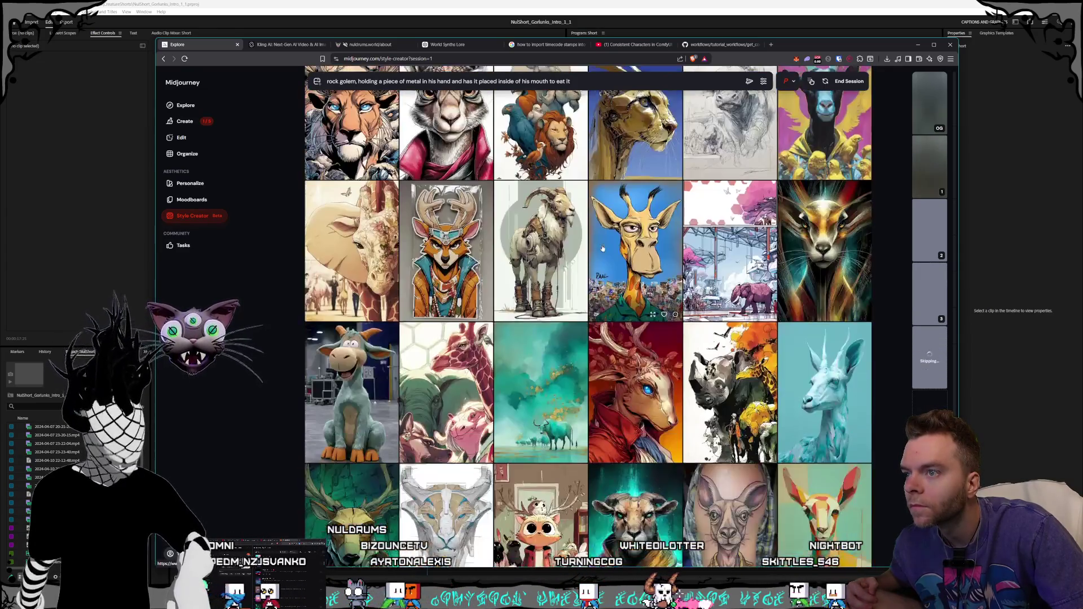
scroll(603, 248, "down", 3)
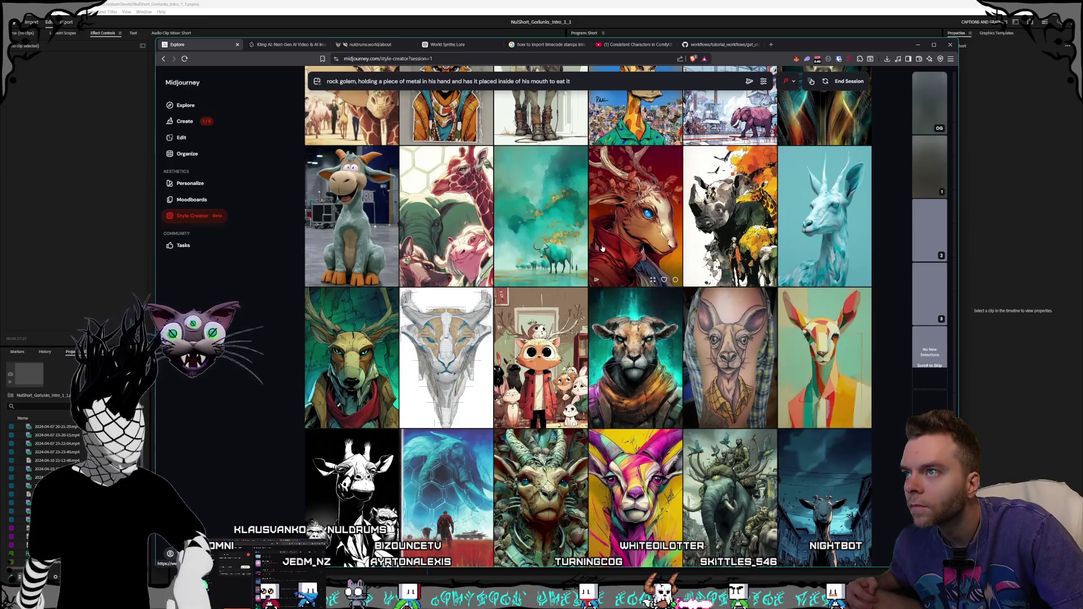
scroll(602, 248, "down", 3)
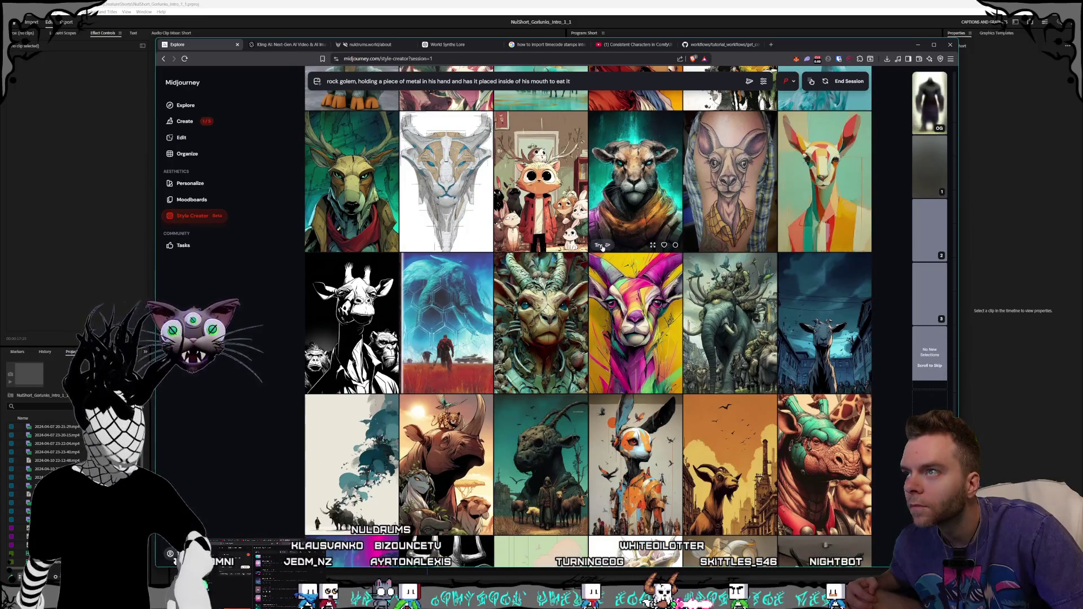
scroll(602, 246, "down", 4)
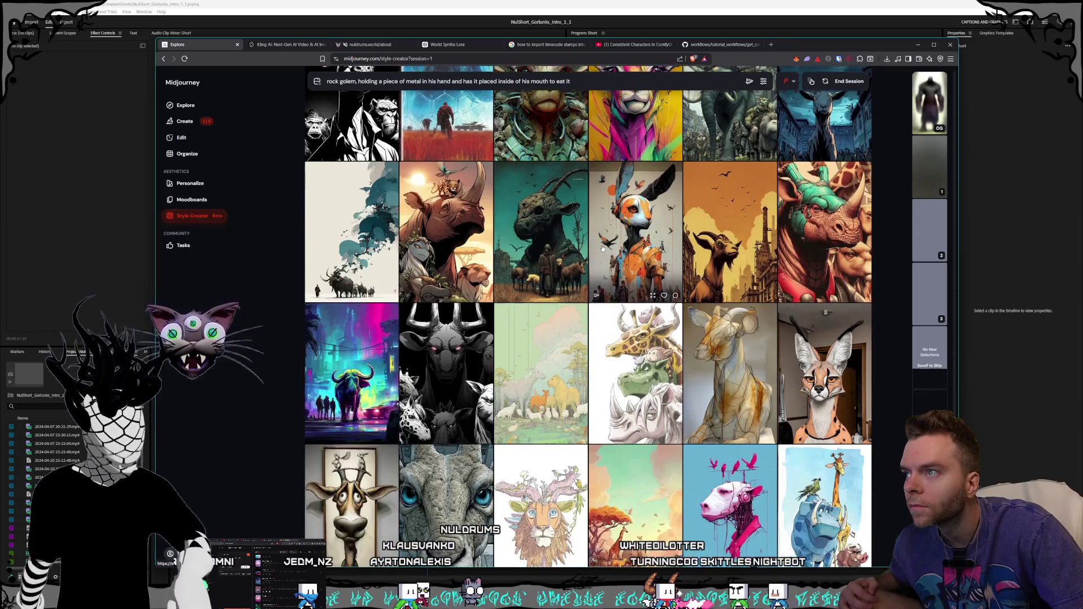
scroll(602, 248, "down", 7)
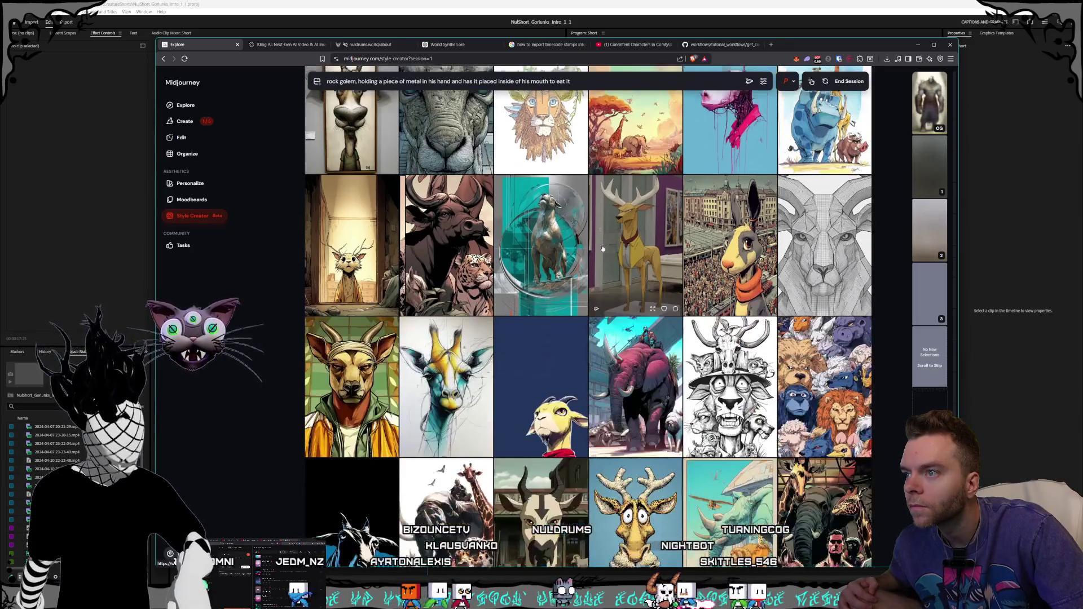
scroll(601, 248, "down", 2)
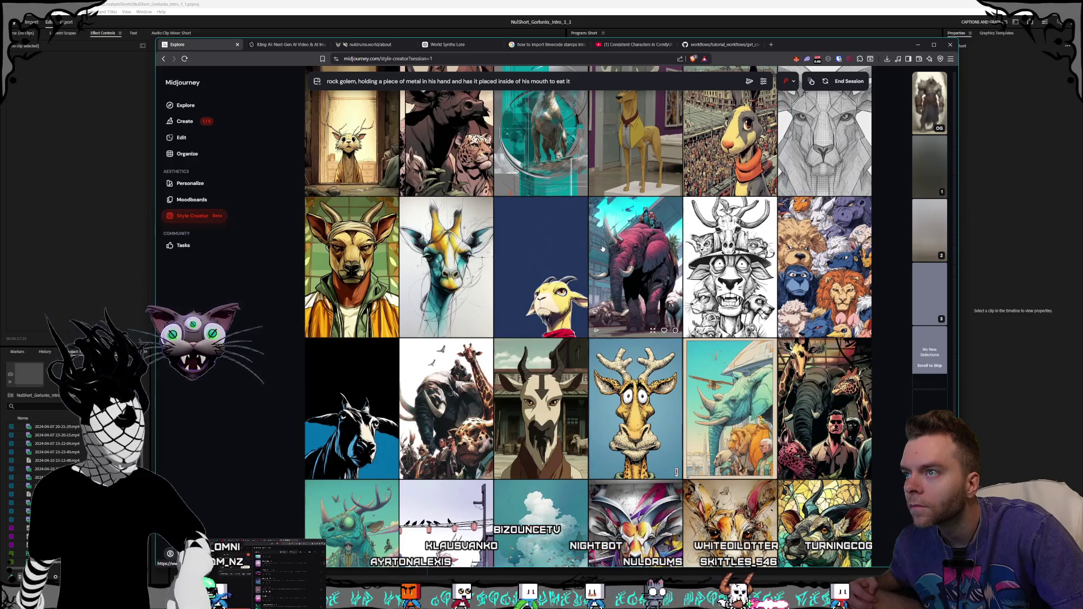
scroll(602, 248, "down", 10)
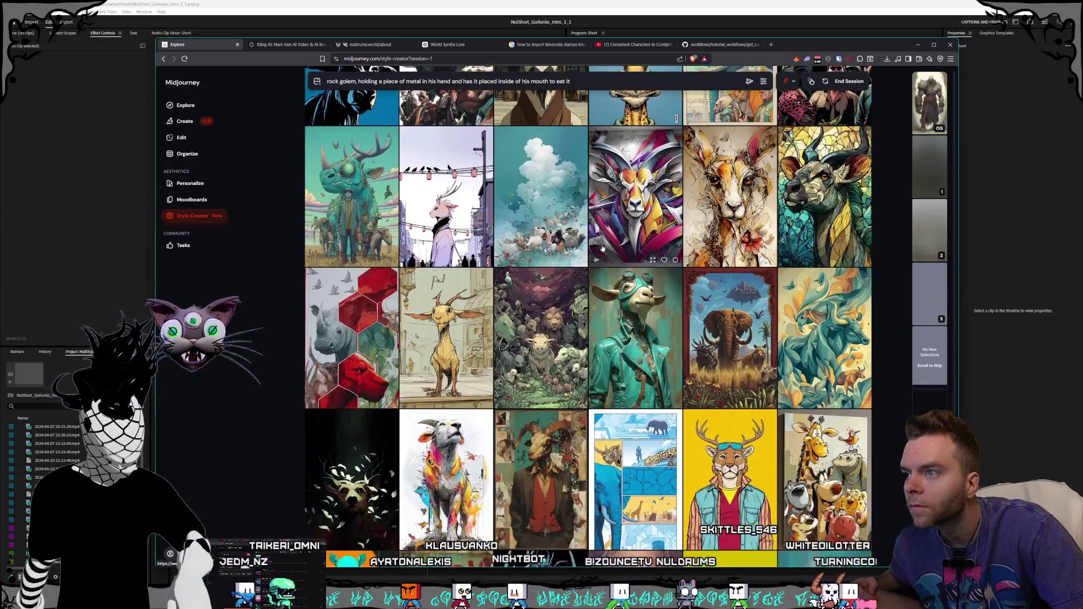
scroll(603, 248, "up", 2)
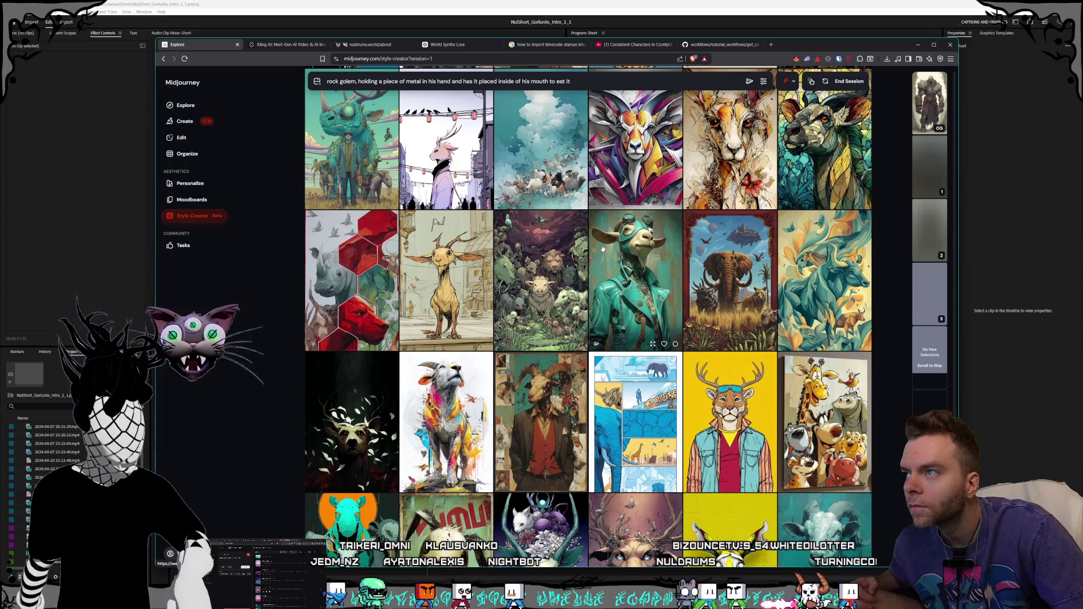
scroll(552, 250, "down", 15)
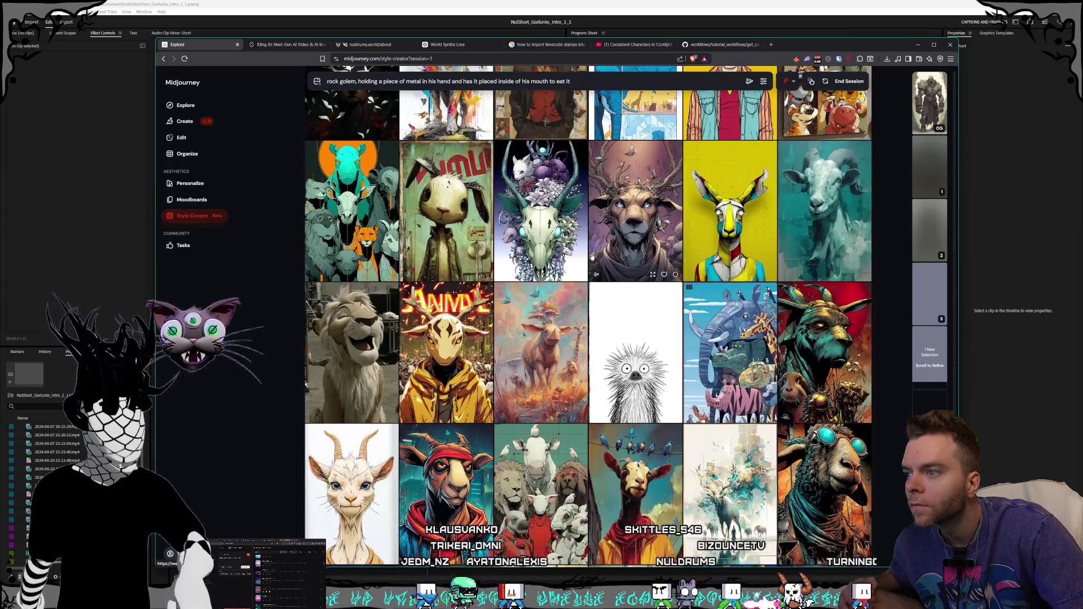
scroll(591, 256, "down", 5)
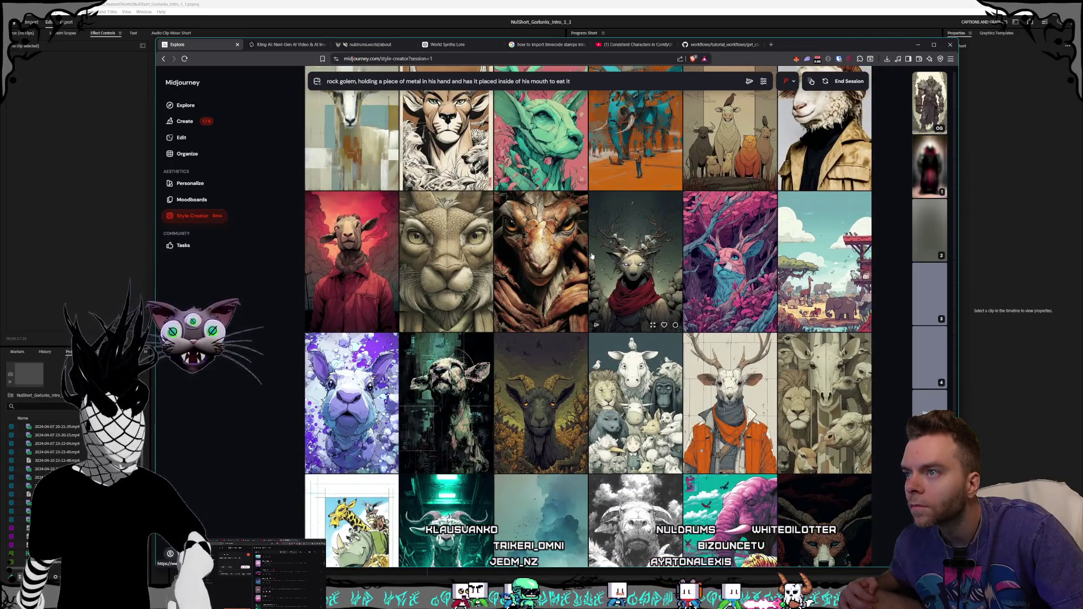
scroll(592, 257, "down", 5)
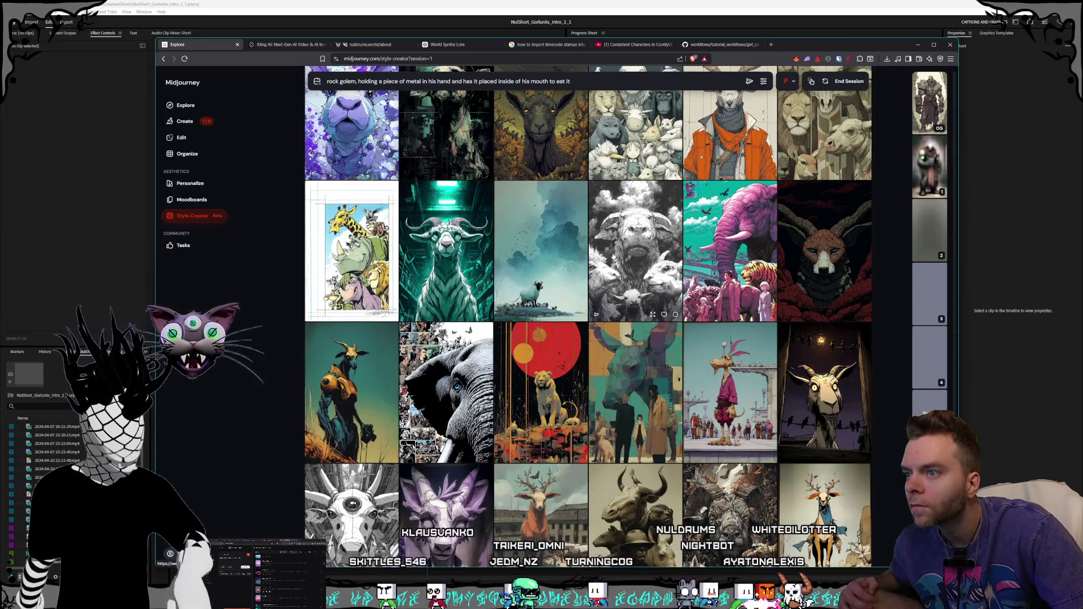
scroll(613, 257, "down", 5)
scroll(592, 252, "down", 3)
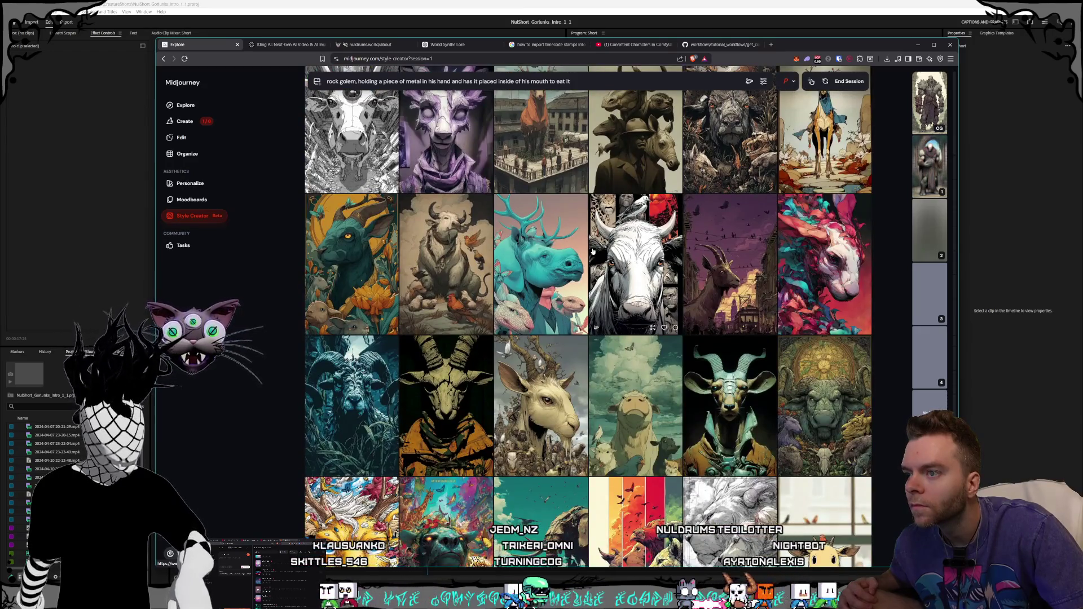
scroll(592, 251, "down", 3)
scroll(593, 251, "down", 3)
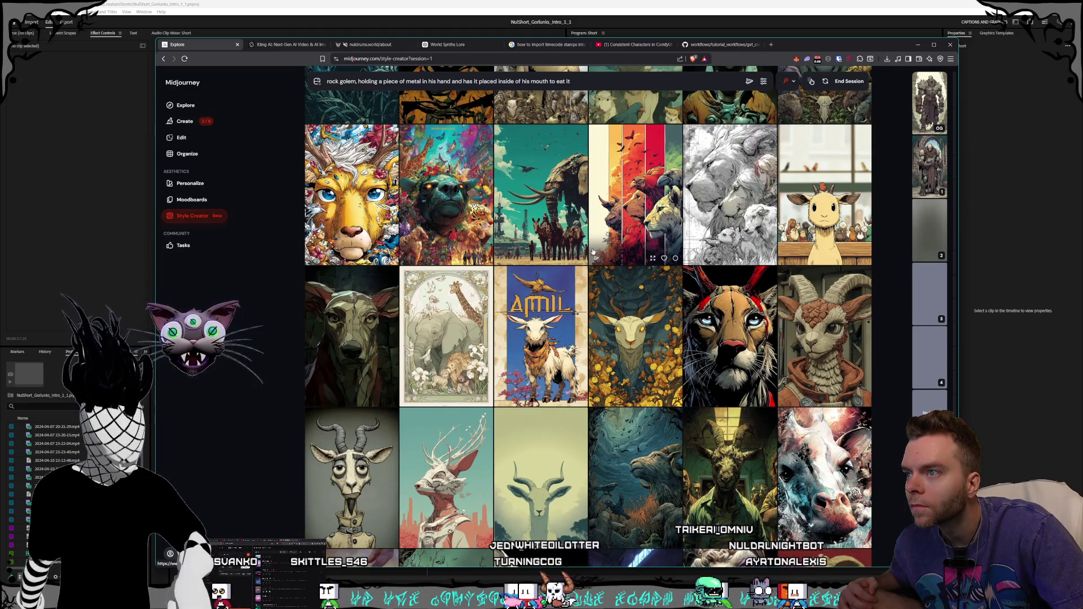
scroll(593, 251, "down", 3)
scroll(593, 252, "up", 1)
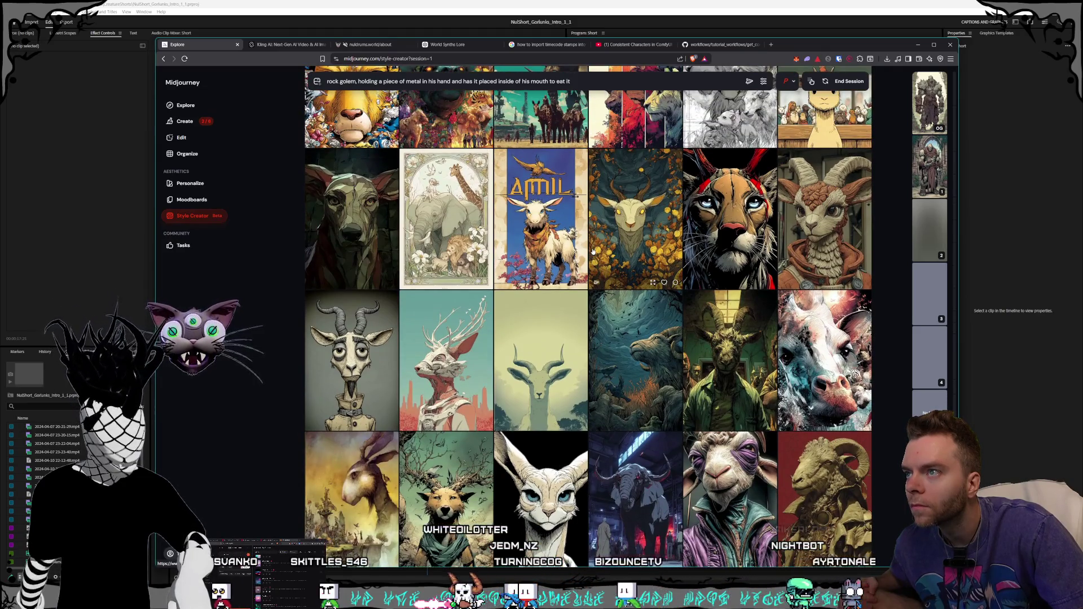
scroll(593, 251, "down", 3)
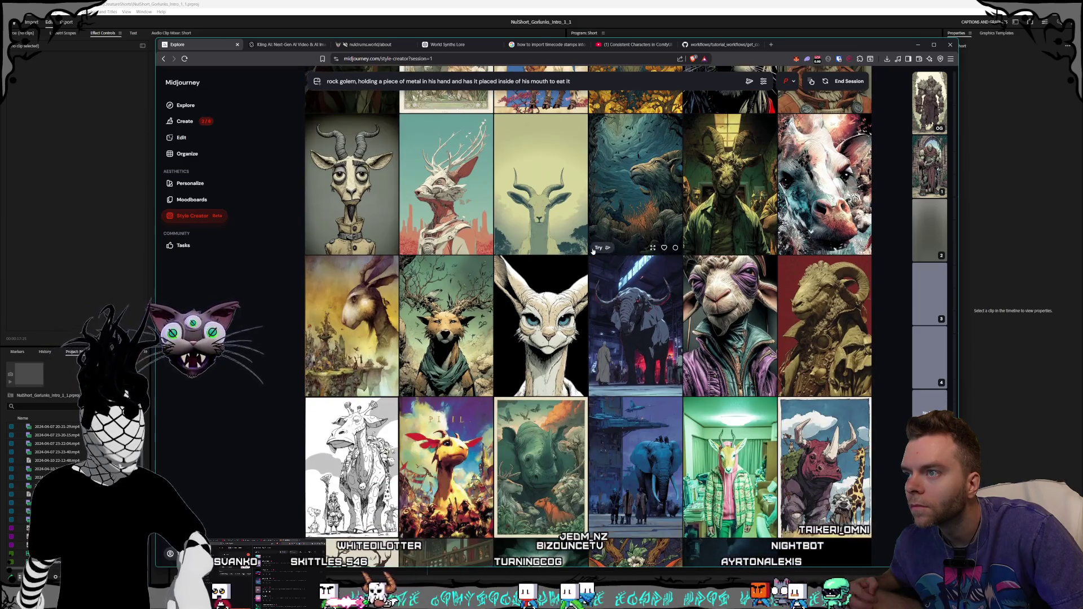
scroll(593, 251, "down", 2)
scroll(593, 252, "down", 2)
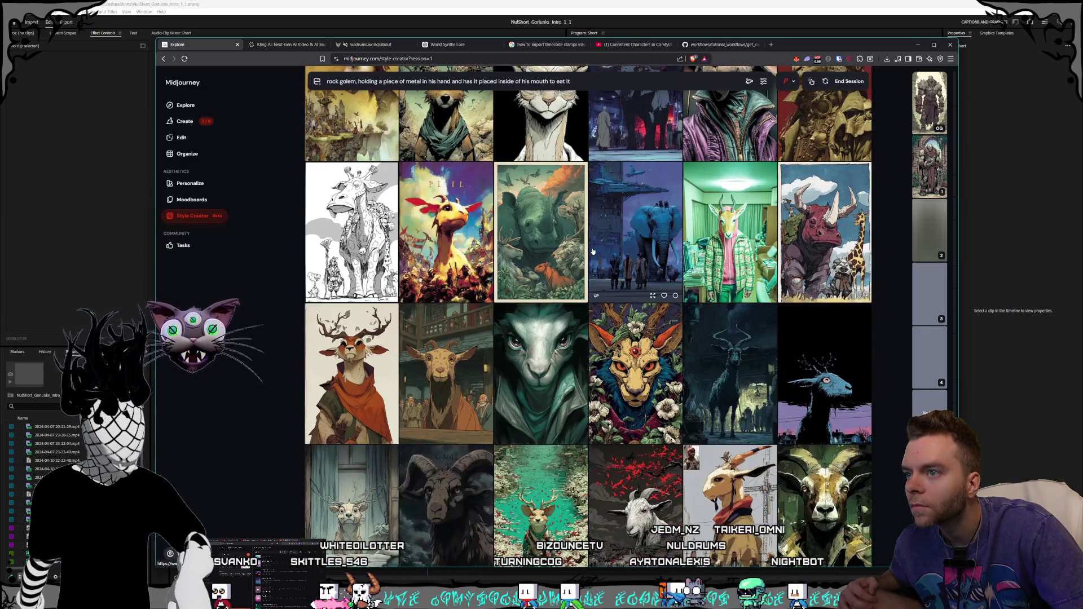
scroll(593, 251, "down", 3)
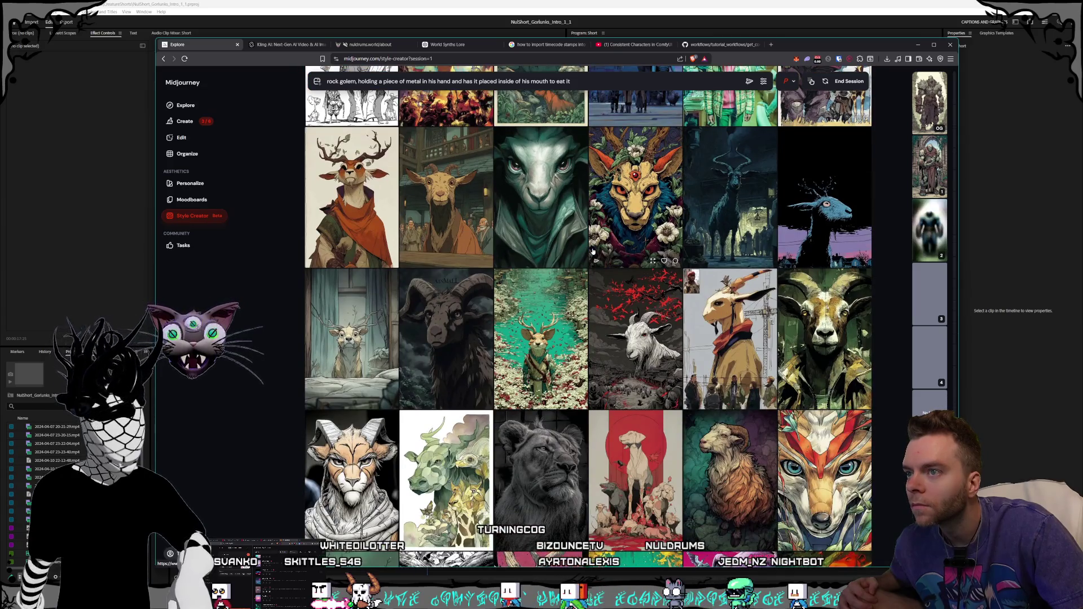
Step: Scroll through the remaining style samples and end the session to reach the queued Clean Graphic Style jobs
scroll(592, 251, "down", 3)
scroll(593, 252, "down", 3)
scroll(592, 251, "down", 1)
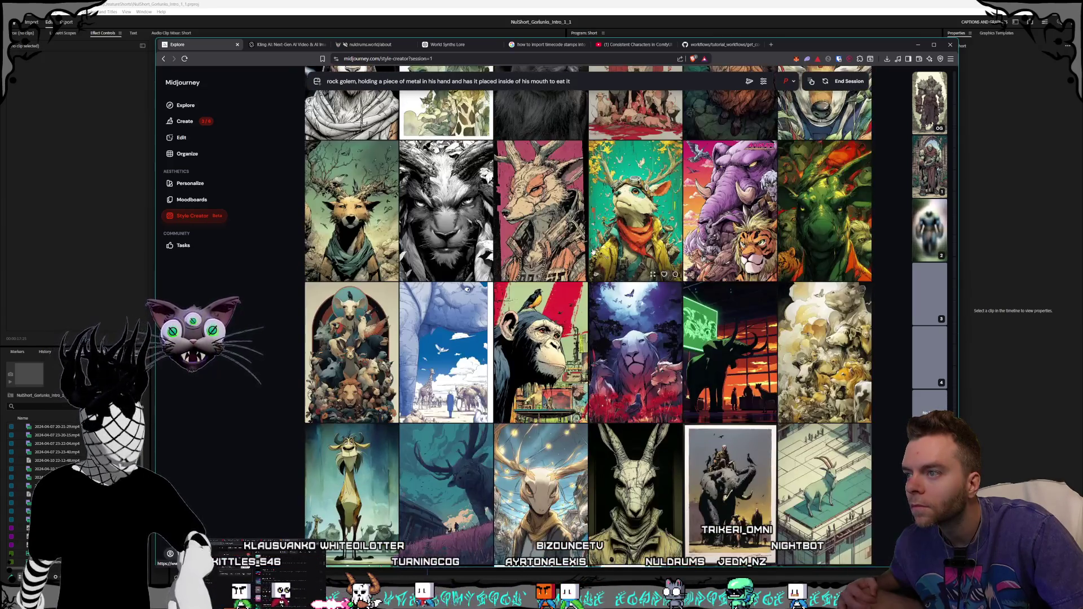
scroll(593, 252, "down", 3)
scroll(593, 252, "down", 1)
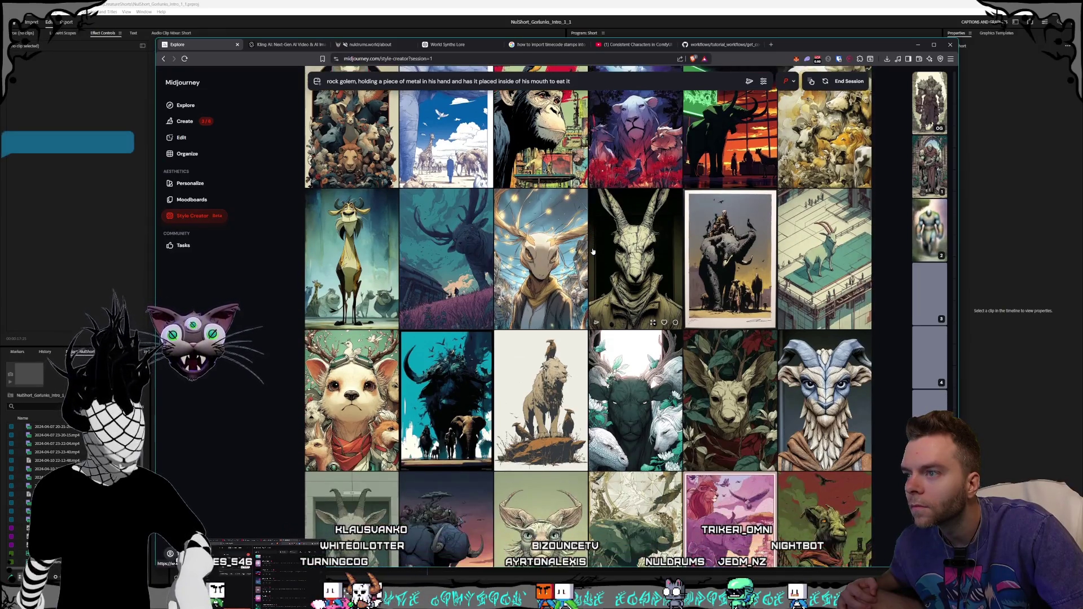
scroll(593, 252, "down", 3)
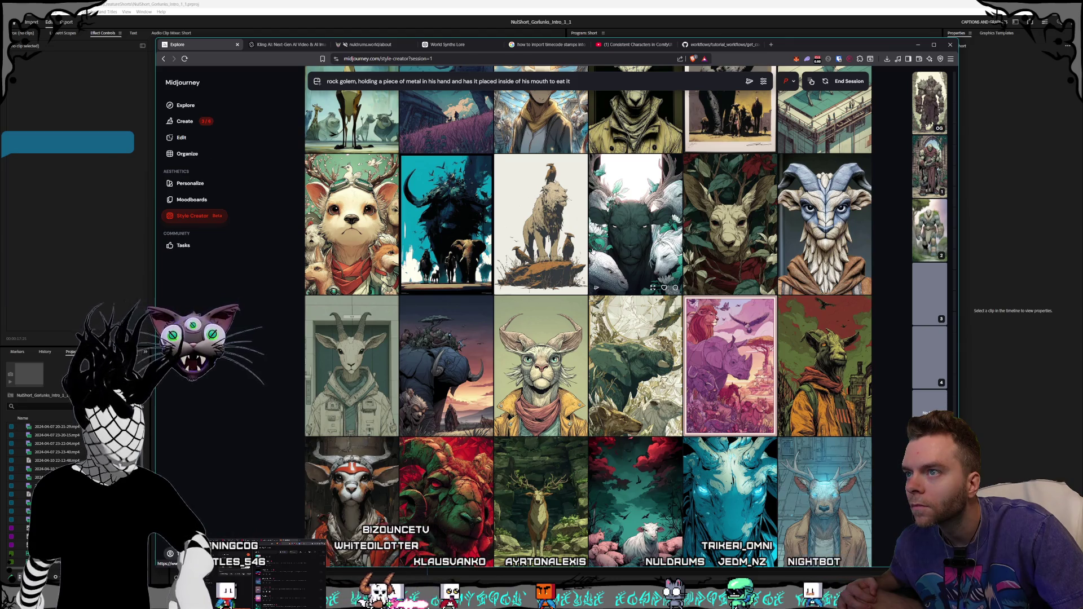
scroll(592, 252, "down", 2)
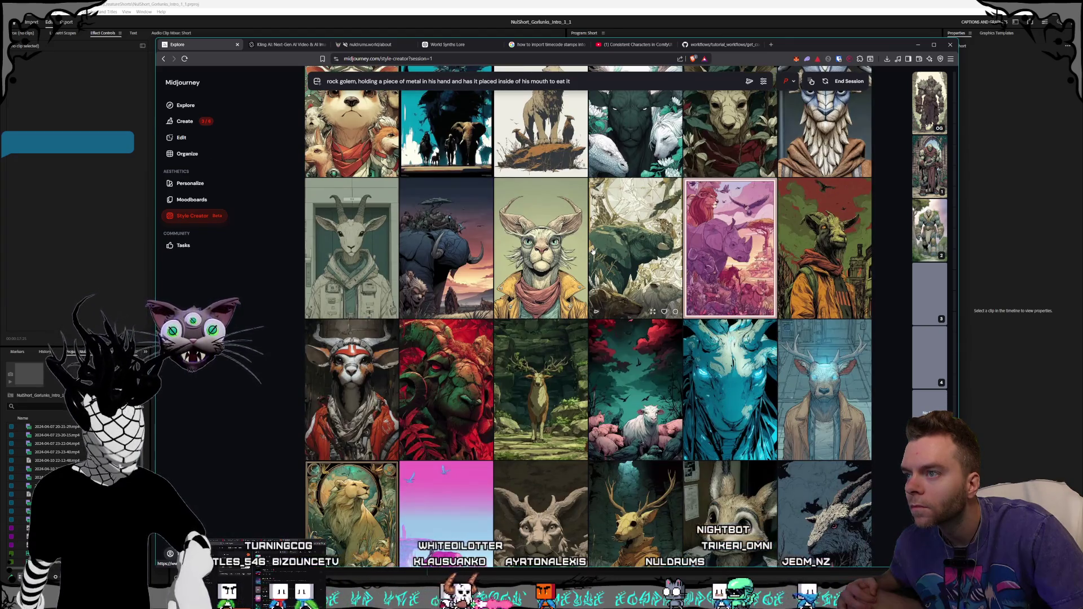
scroll(593, 252, "down", 2)
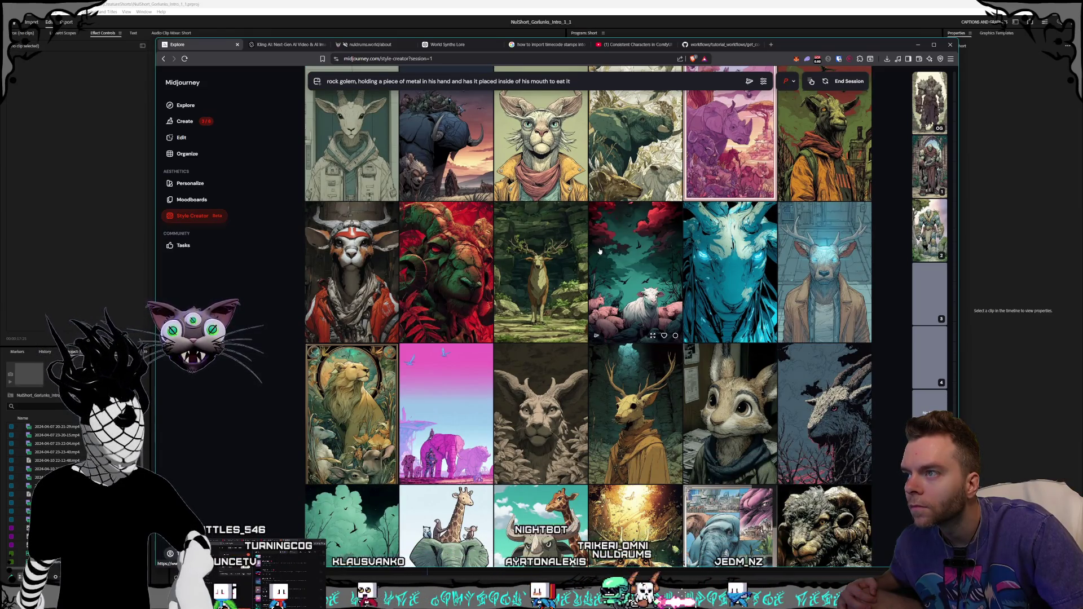
scroll(609, 252, "down", 2)
scroll(608, 251, "down", 2)
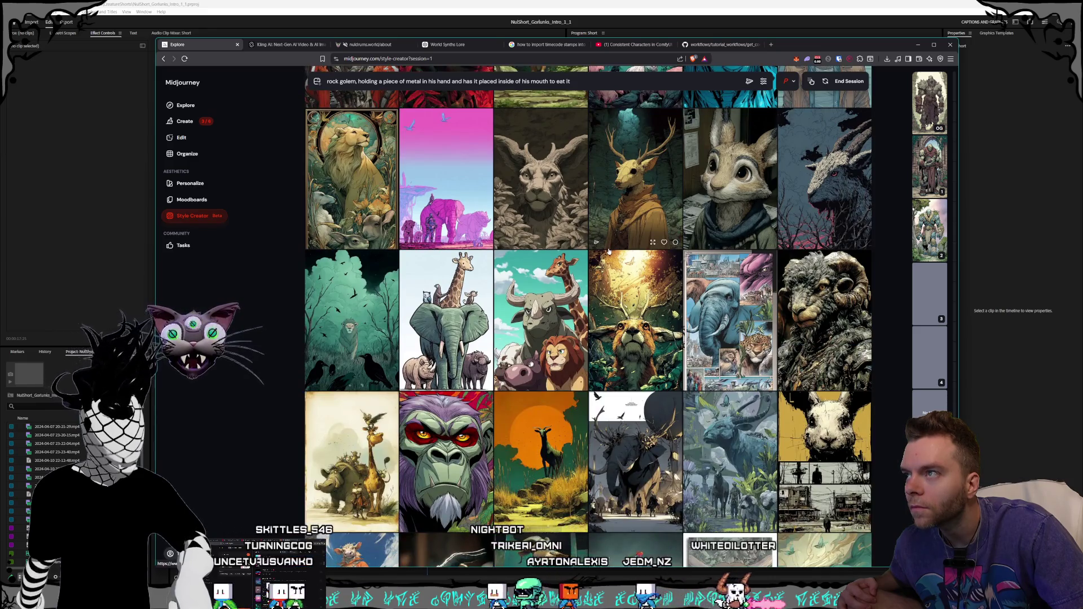
scroll(609, 252, "down", 4)
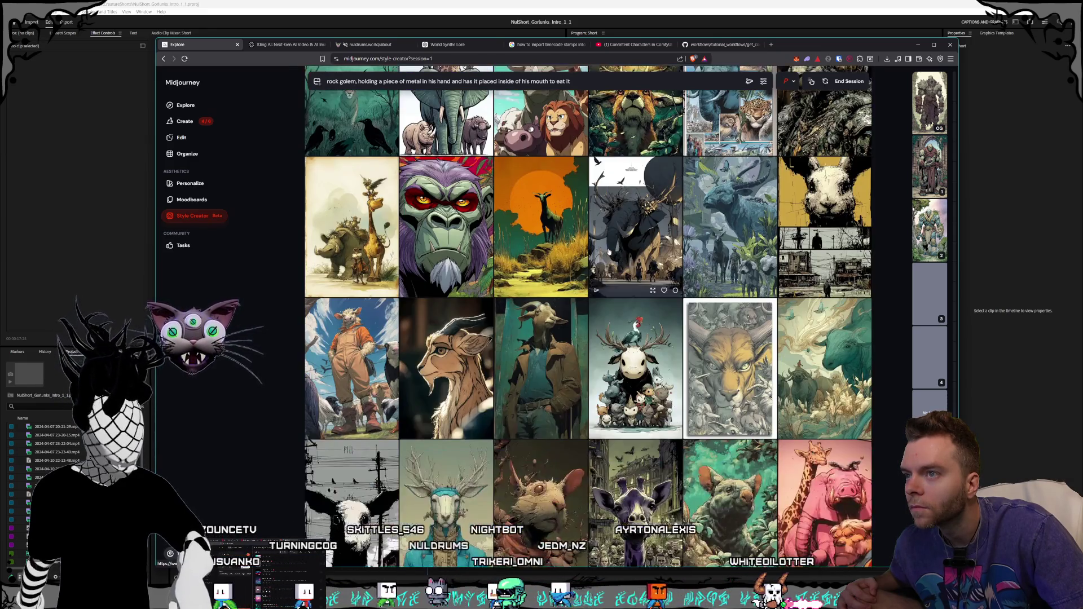
scroll(608, 252, "down", 4)
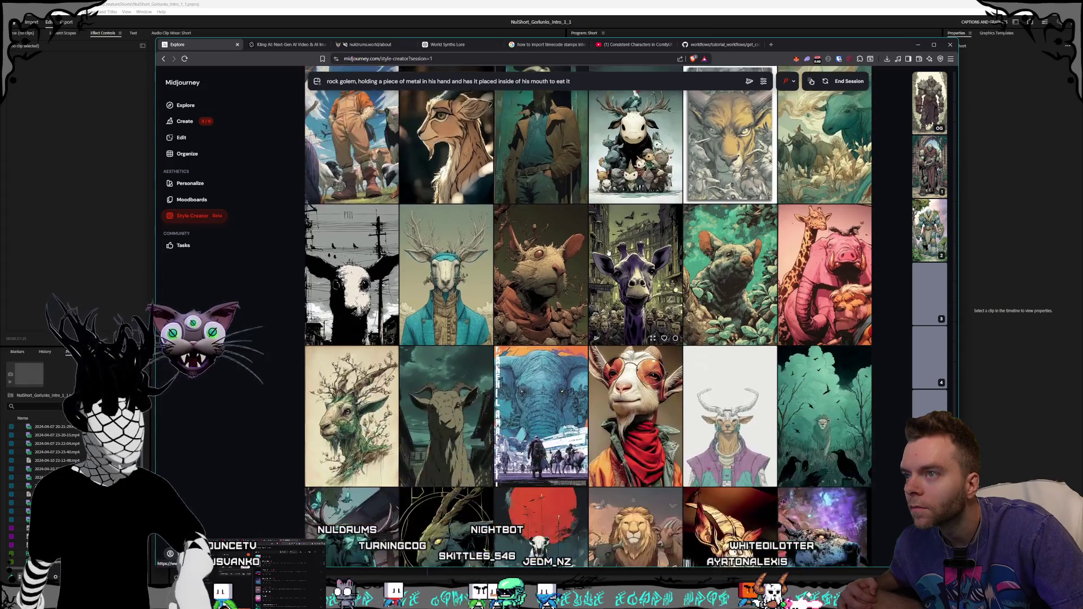
scroll(608, 251, "down", 5)
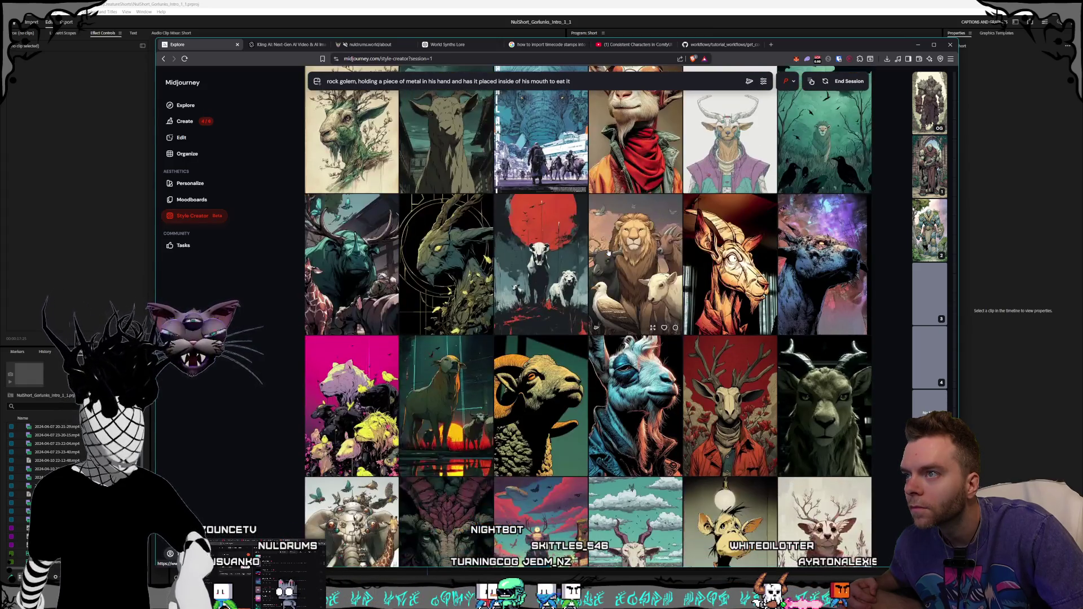
scroll(609, 251, "down", 5)
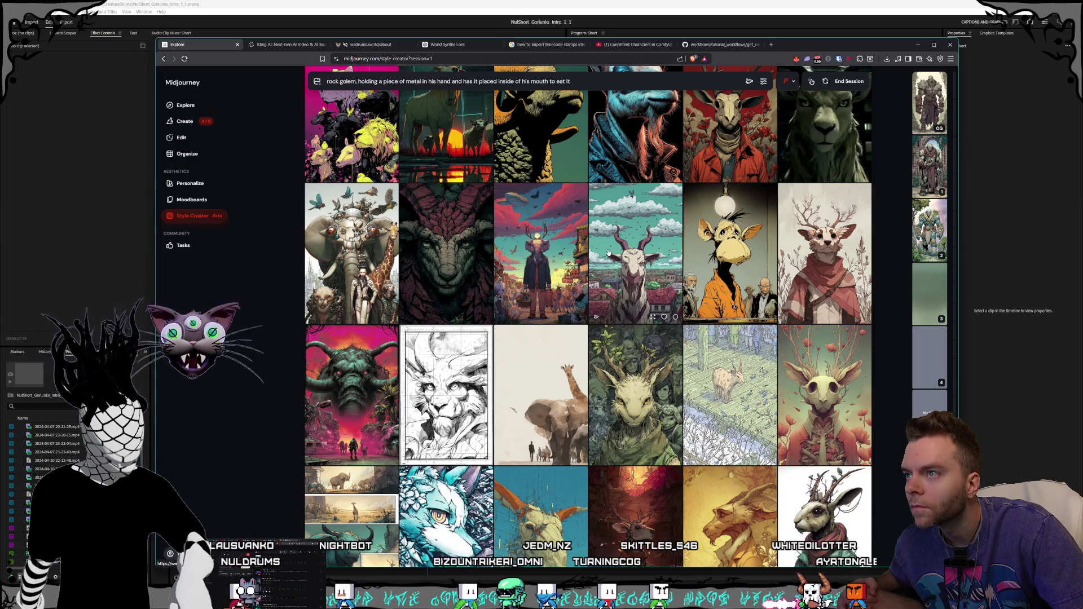
scroll(611, 253, "down", 4)
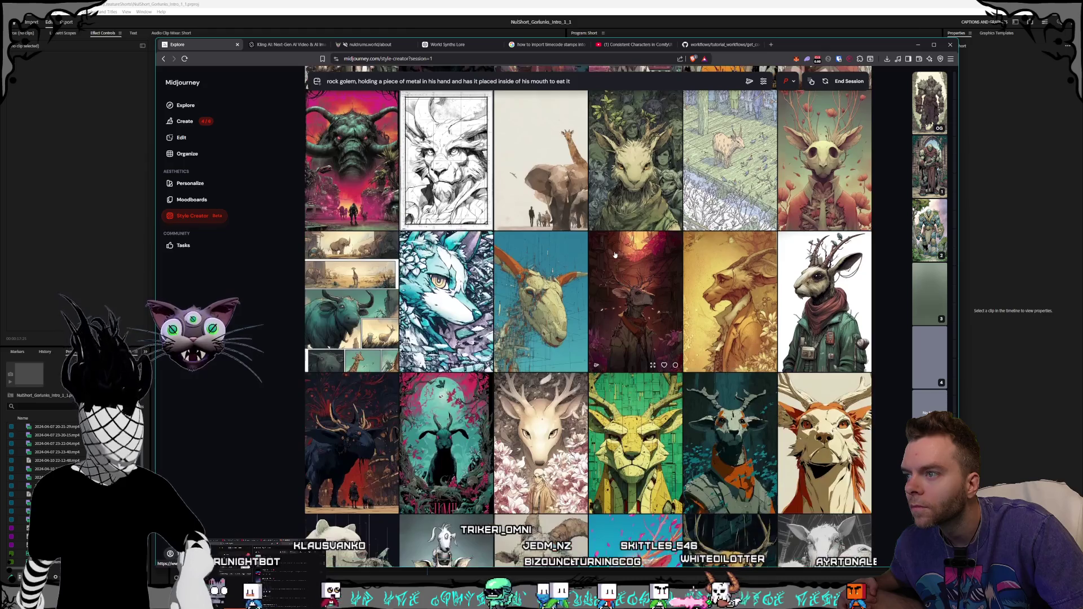
scroll(618, 240, "up", 3)
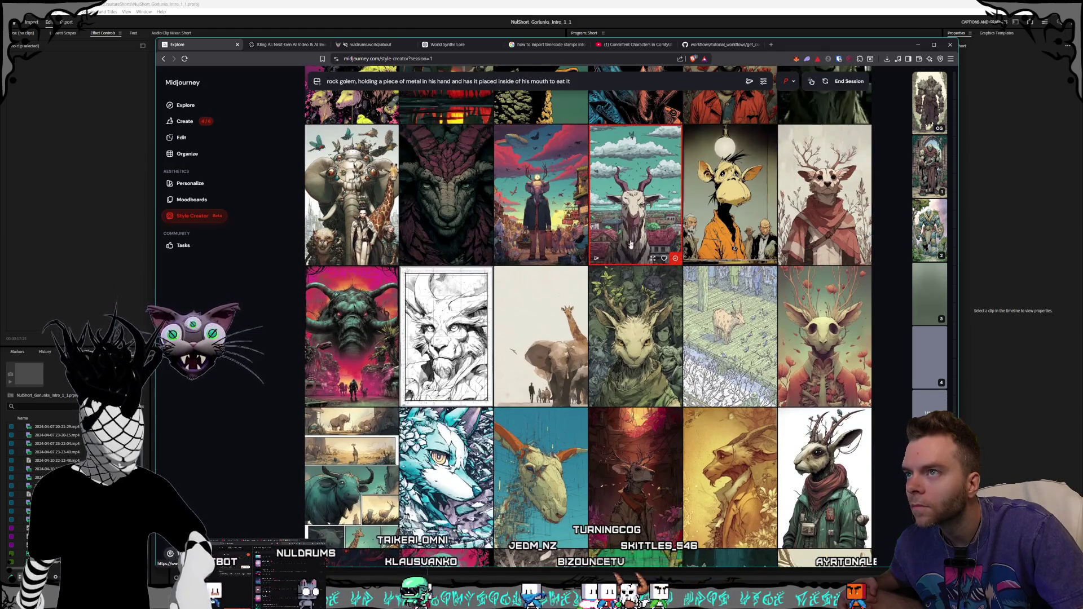
scroll(621, 248, "down", 10)
scroll(625, 260, "down", 3)
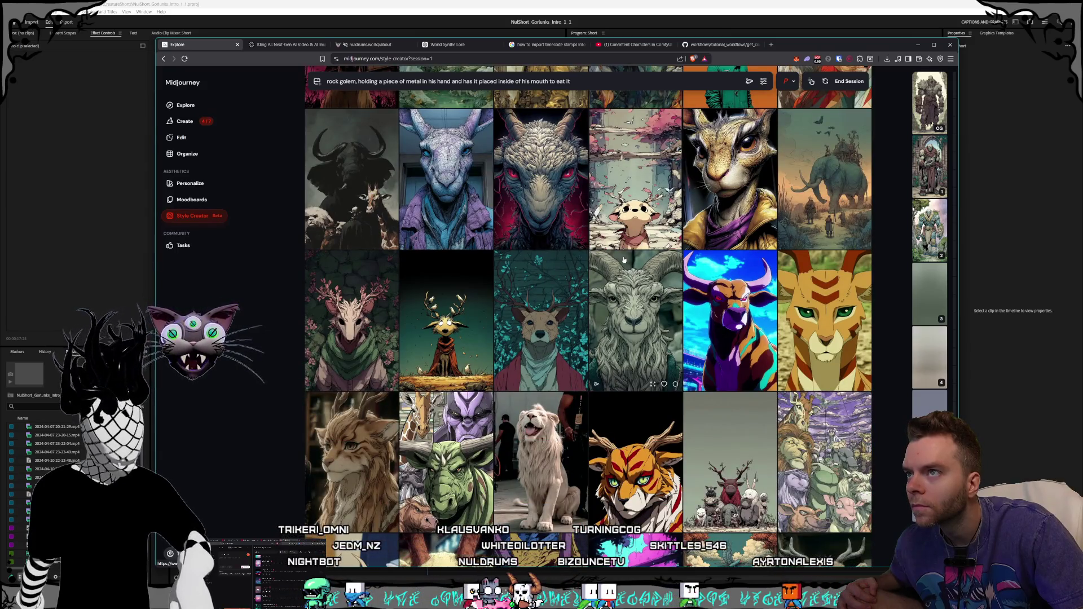
scroll(623, 259, "down", 3)
scroll(623, 260, "down", 3)
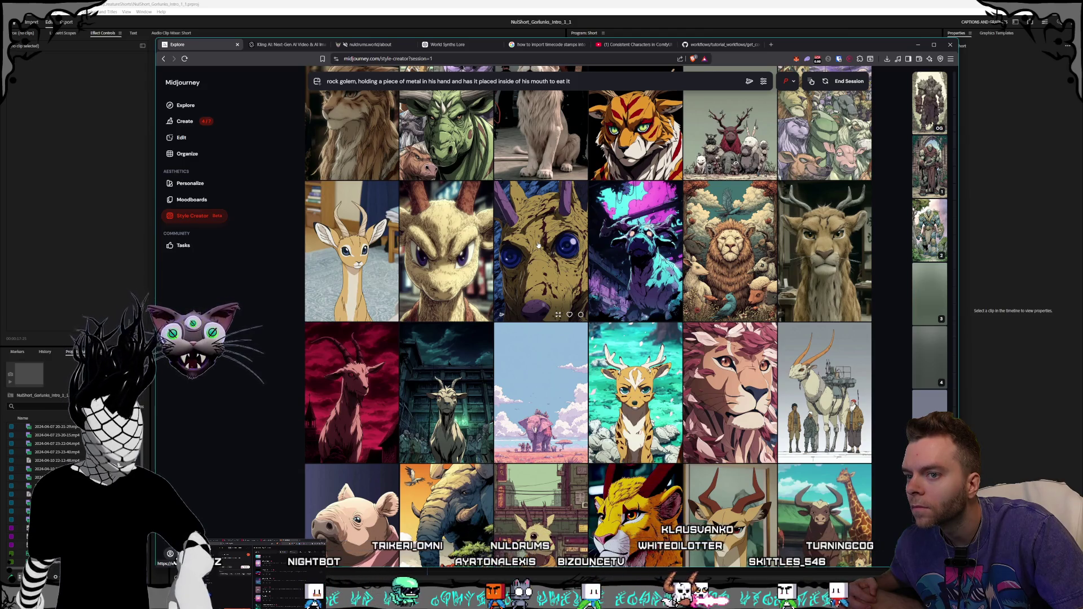
scroll(538, 246, "down", 10)
scroll(612, 255, "down", 7)
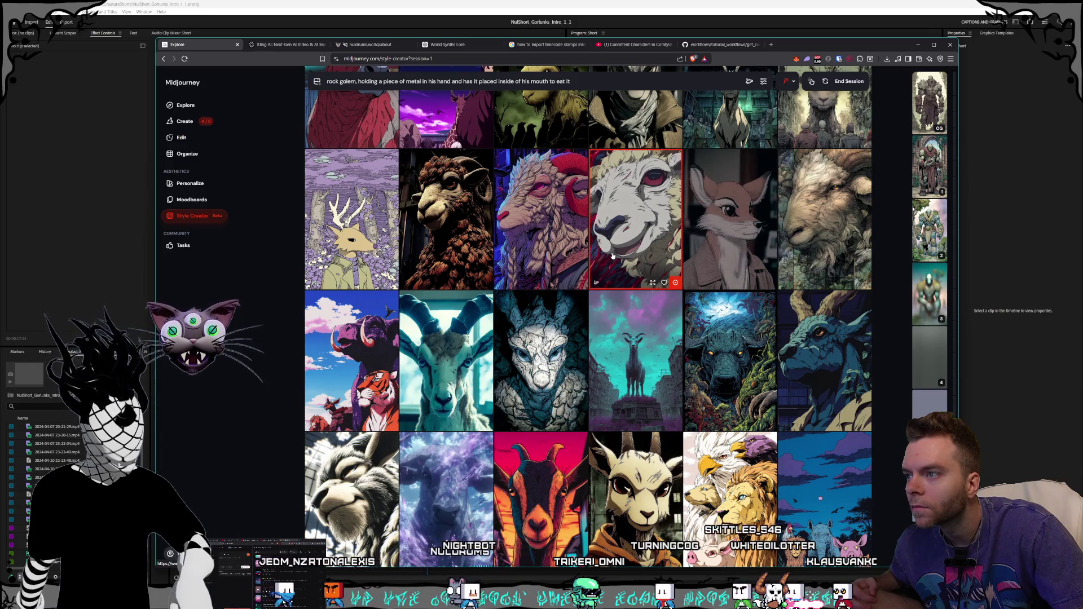
scroll(612, 255, "down", 10)
scroll(618, 264, "down", 10)
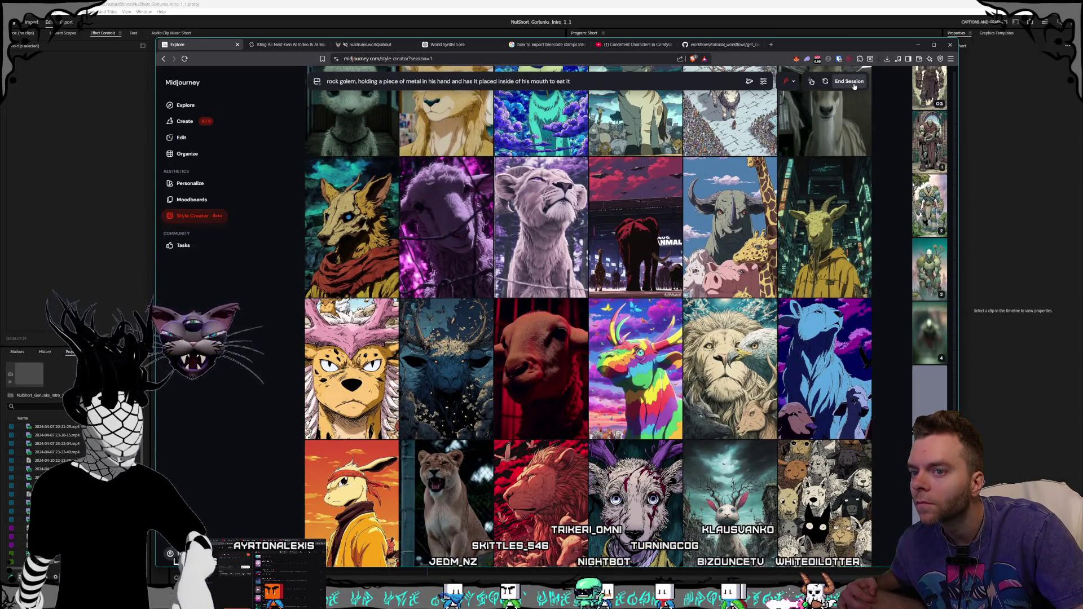
left_click(854, 85)
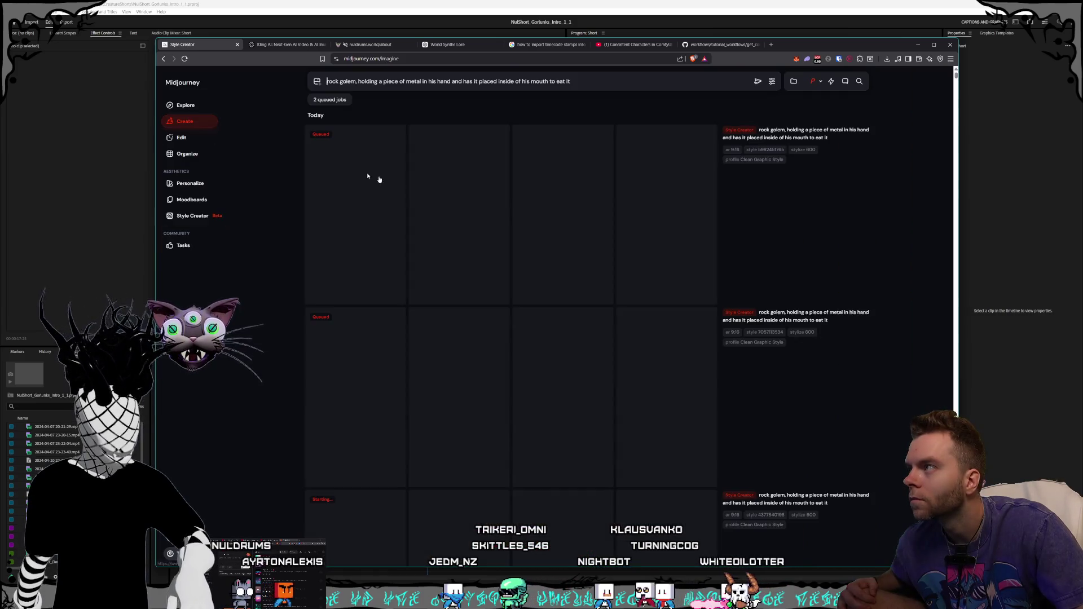
Step: Scroll the Create feed to the finished golem rows and open the red-mouthed golem full size
scroll(600, 228, "down", 5)
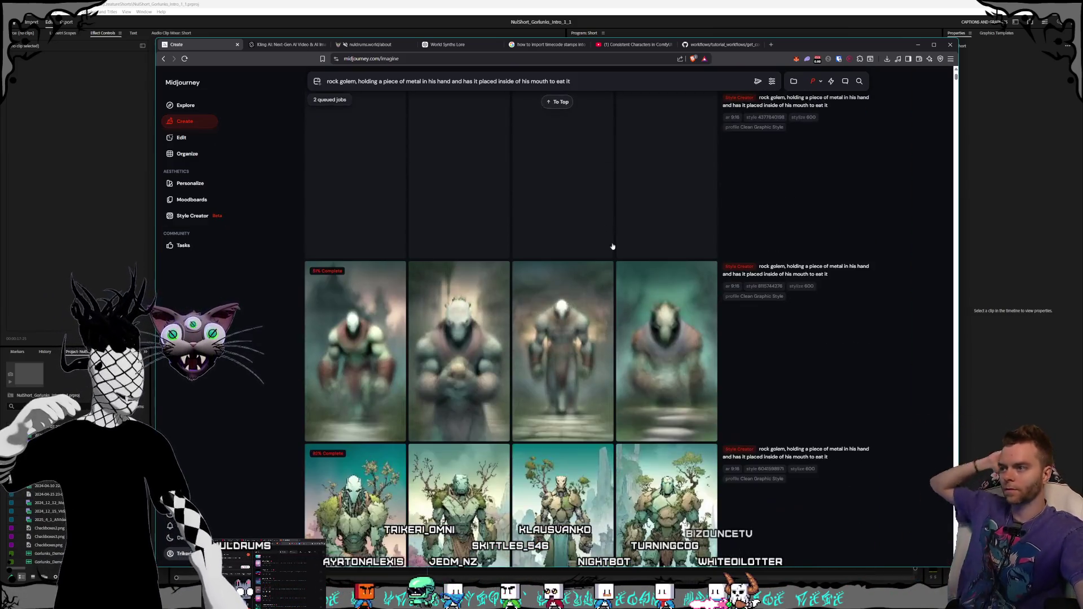
scroll(615, 248, "down", 5)
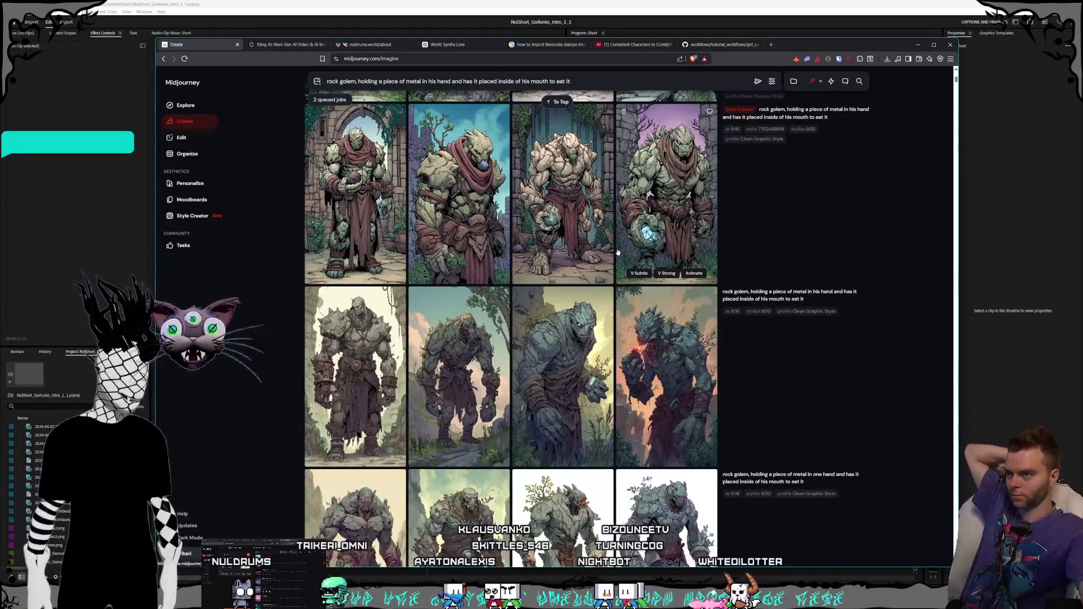
scroll(617, 251, "down", 3)
scroll(634, 337, "up", 3)
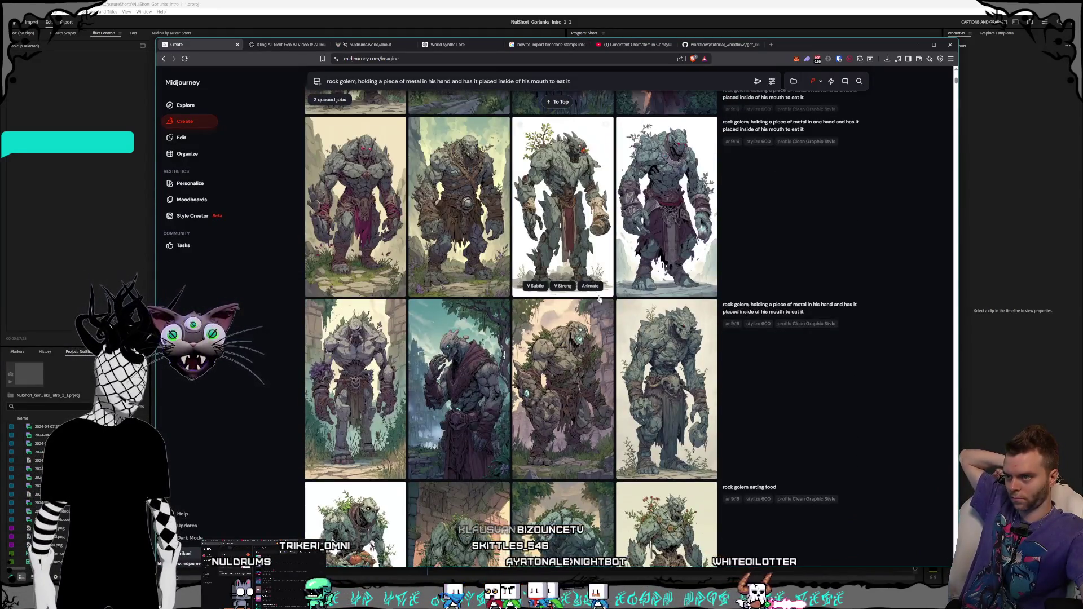
left_click(634, 337)
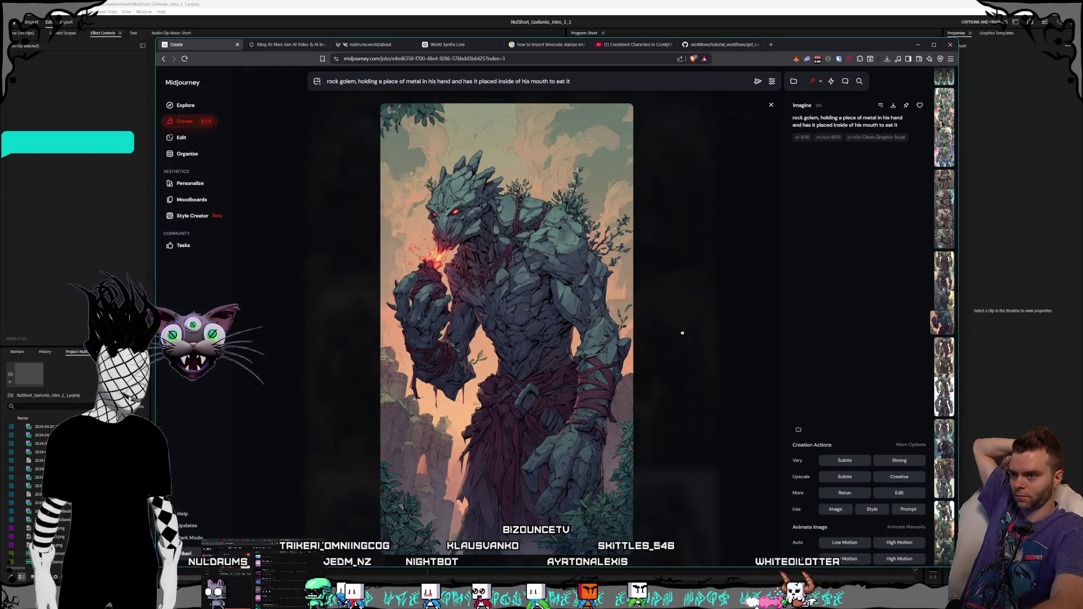
key("Left")
key("Left")
key("Left")
key("Left")
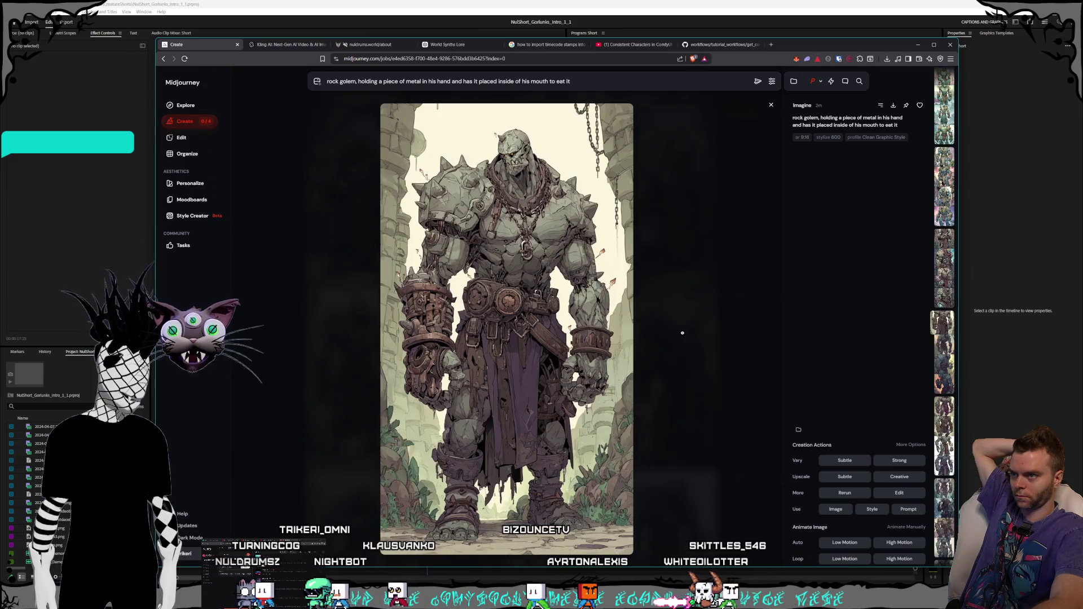
key("Left")
key("Left")
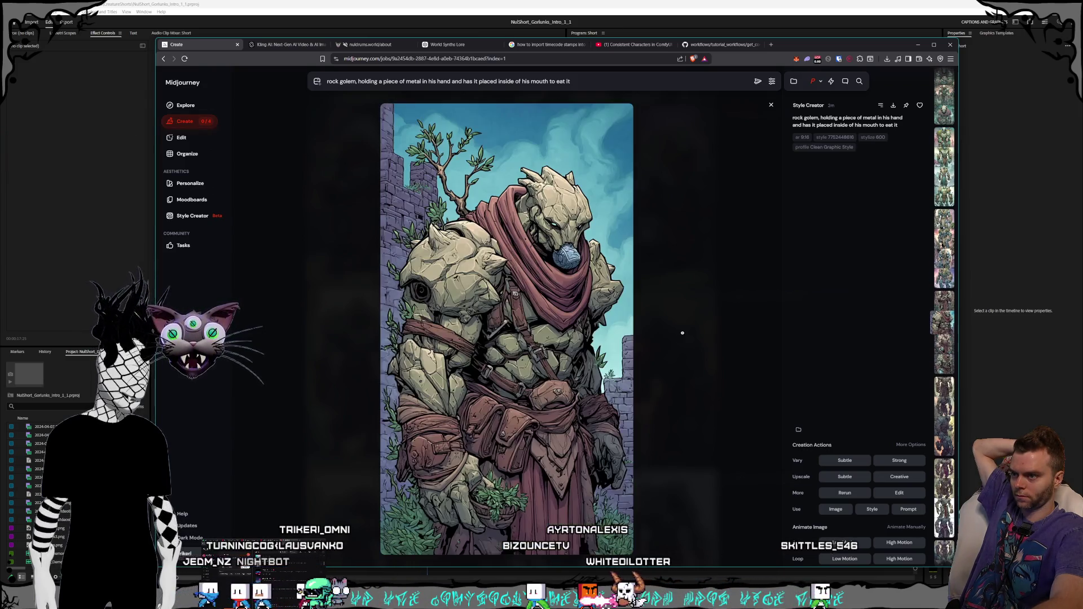
key("Left")
key("Left")
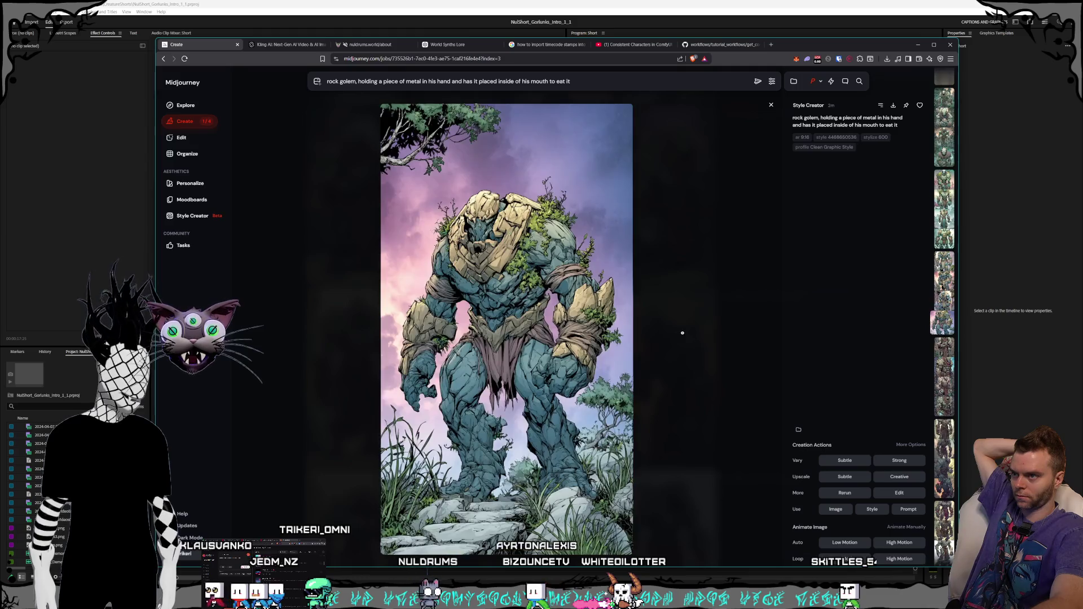
key("Left")
key("Left")
key("Left")
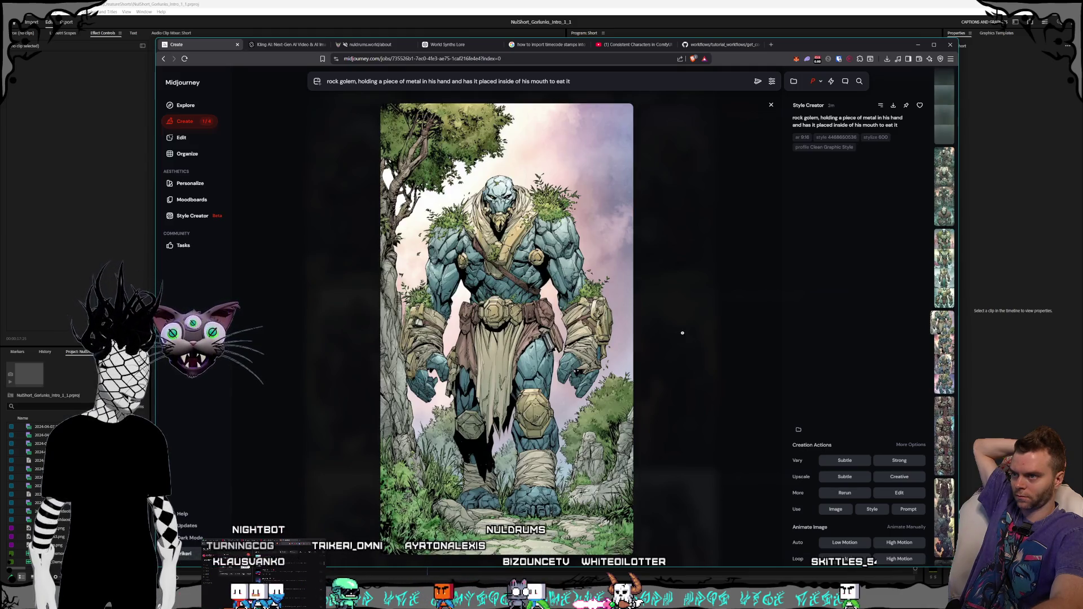
key("Left")
key("Left")
key("Left")
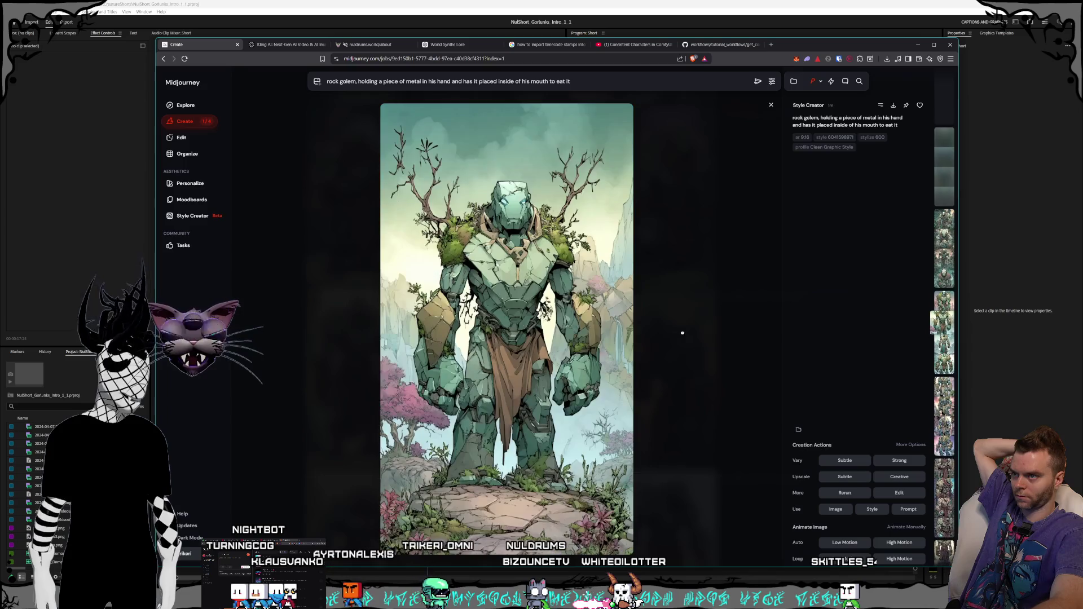
key("Left")
key("Left")
key("Left")
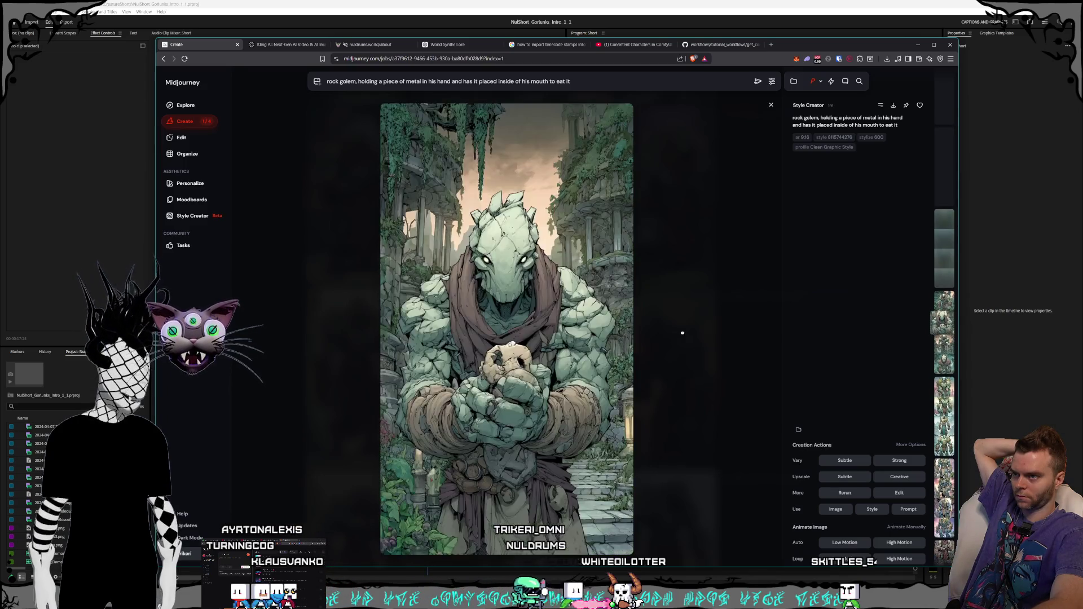
key("Left")
key("Left")
key("Left")
key("Left")
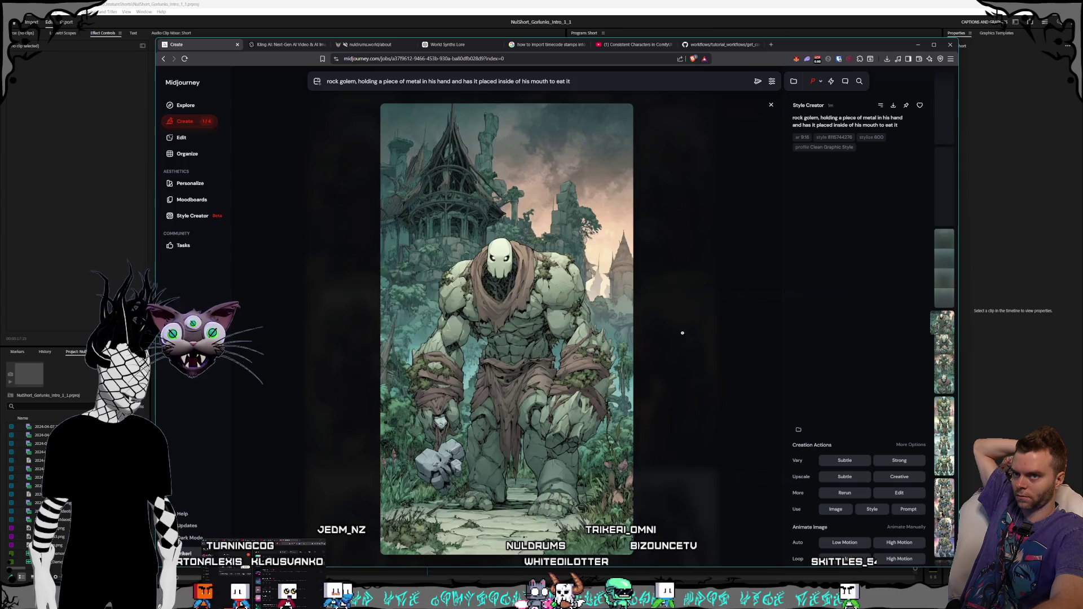
key("Escape")
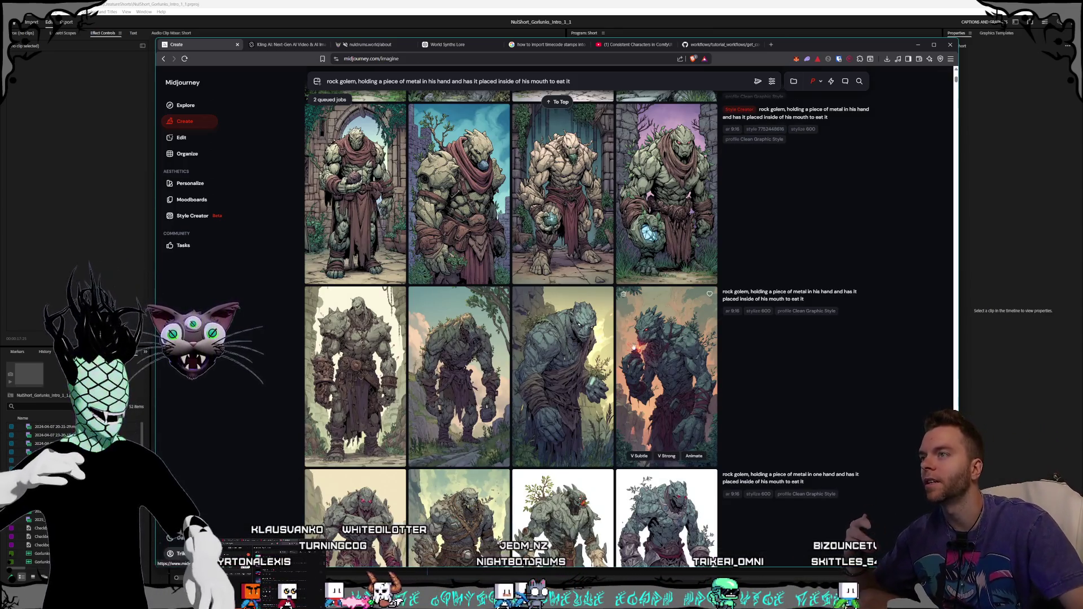
Step: Preview the third golem image, then open the robed grey golem in the detailed view
scroll(694, 275, "up", 10)
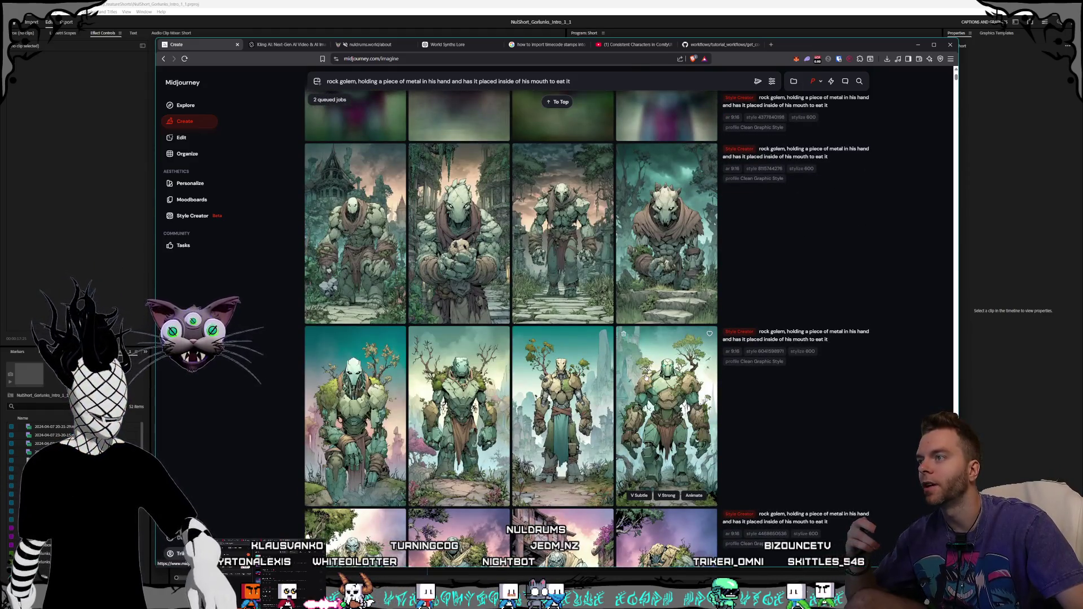
scroll(646, 377, "up", 4)
scroll(645, 377, "up", 2)
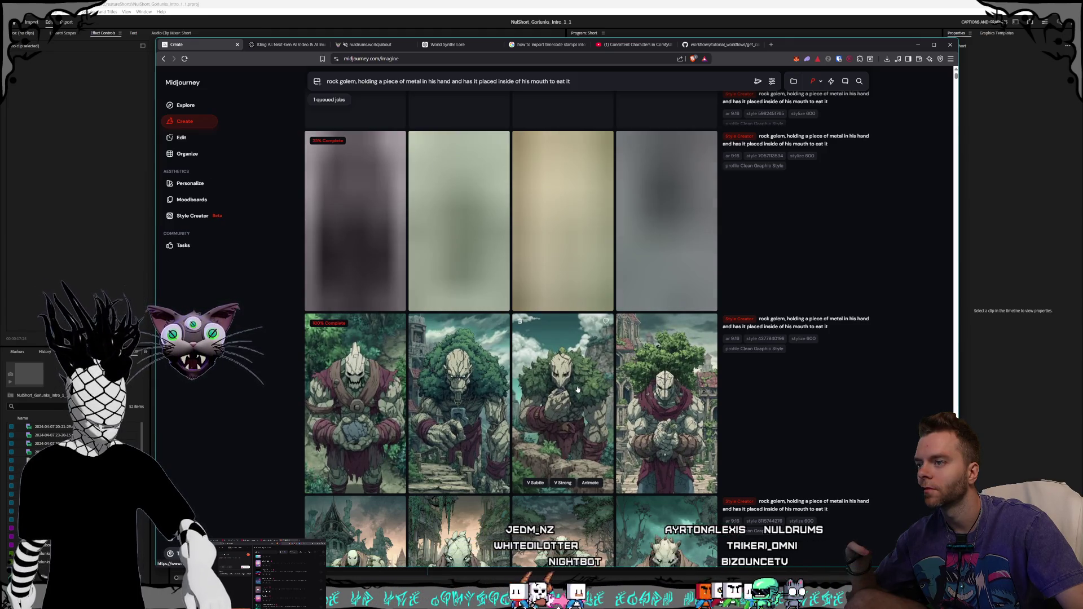
left_click(577, 389)
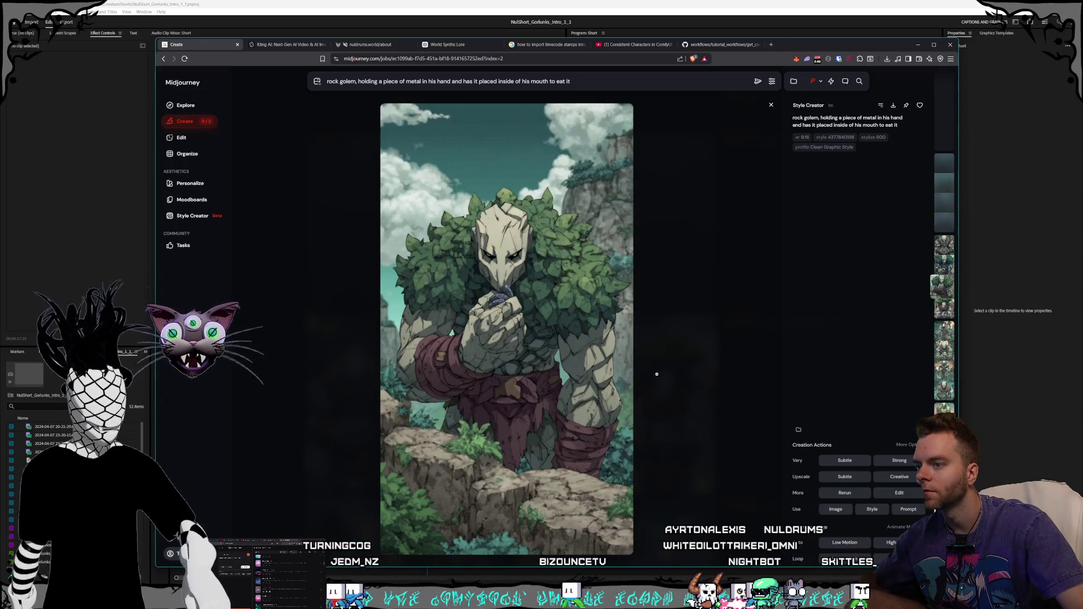
left_click(656, 374)
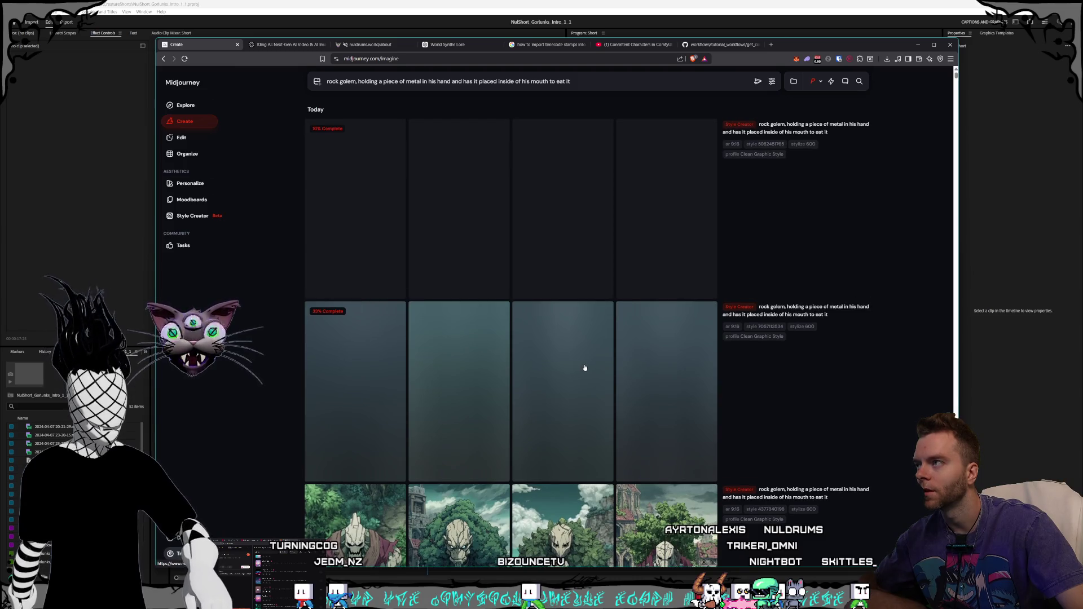
scroll(585, 367, "down", 5)
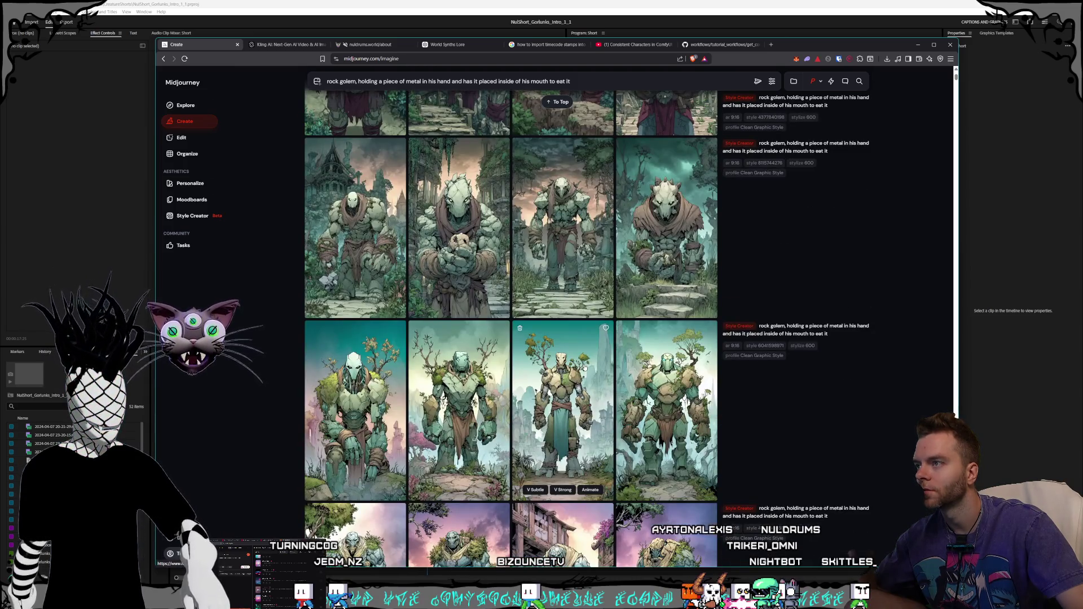
scroll(584, 368, "down", 10)
left_click(580, 406)
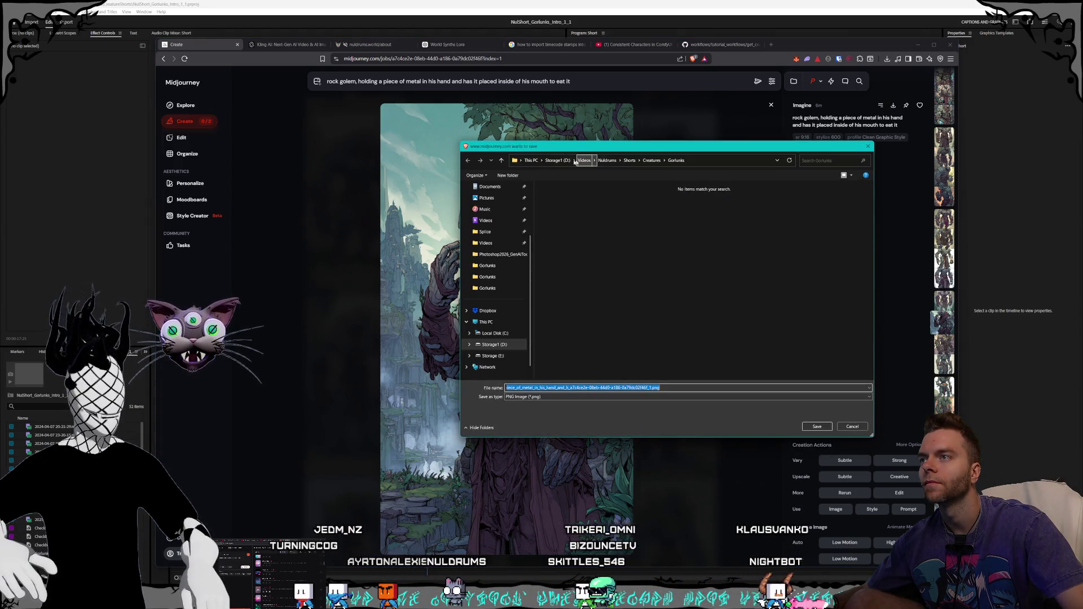
Step: Save the golem PNG into Storage1 (D:) > Pictures > Nuldrums > Characters > Shorts > Gorlunks
left_click(558, 161)
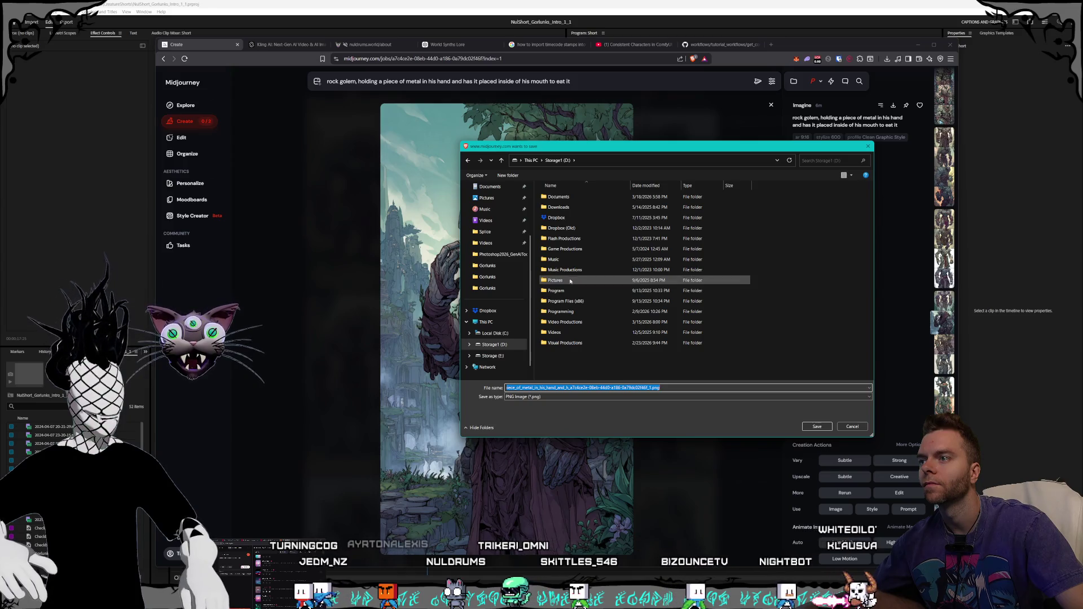
double_click(569, 285)
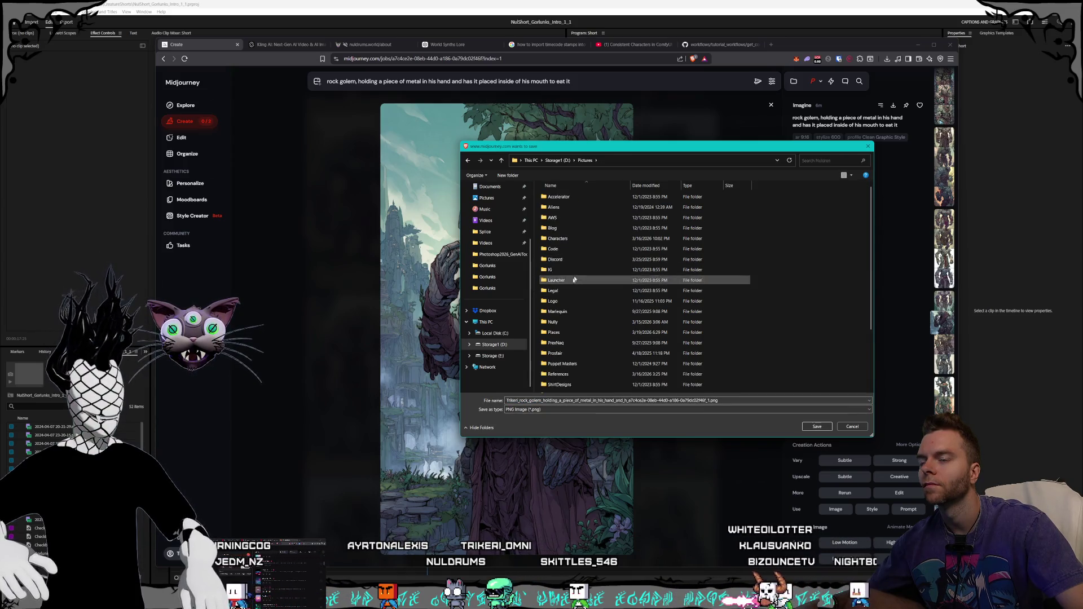
double_click(564, 237)
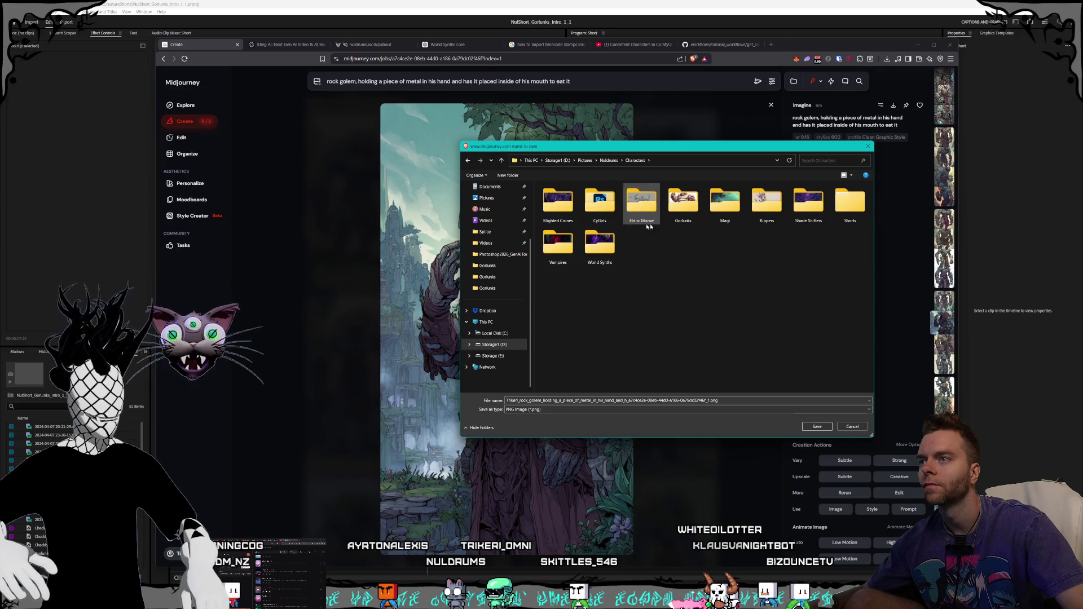
double_click(838, 205)
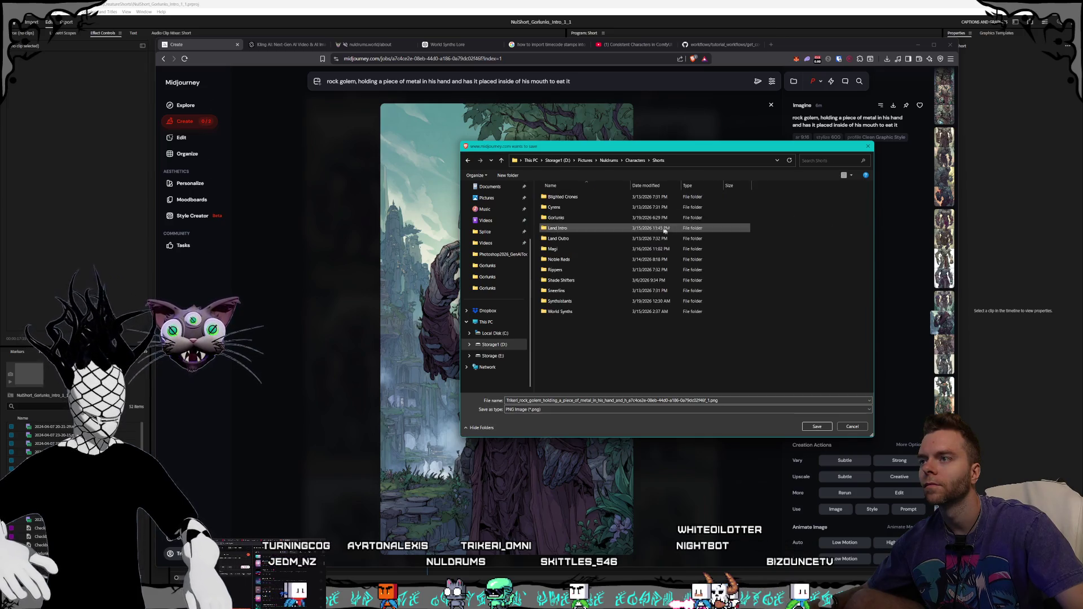
double_click(570, 217)
left_click(816, 426)
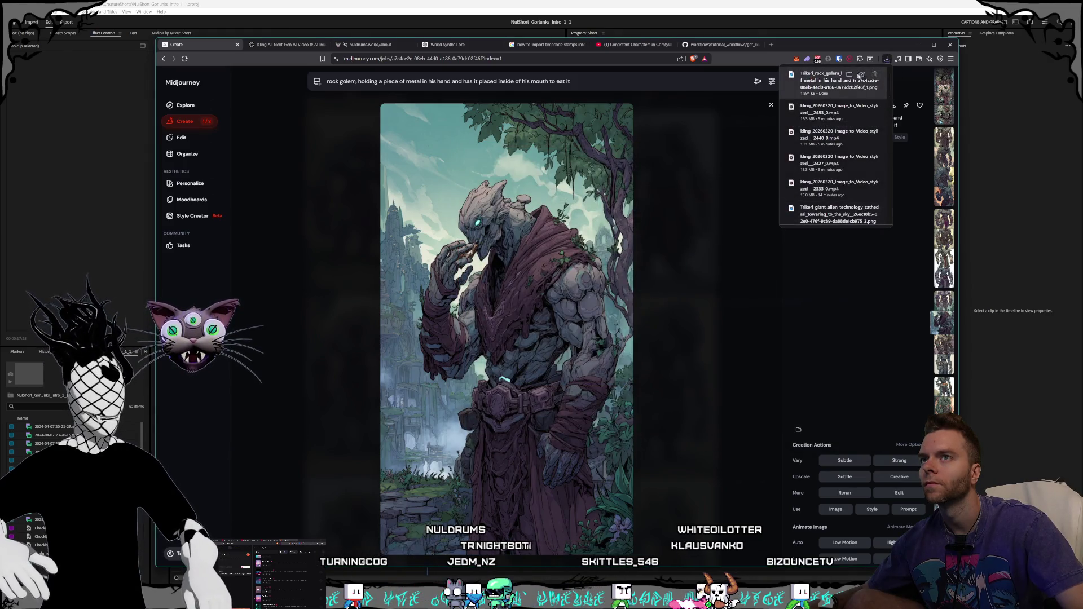
Step: Show the saved golem PNG in its Gorlunks folder and move the Explorer window left
left_click(849, 74)
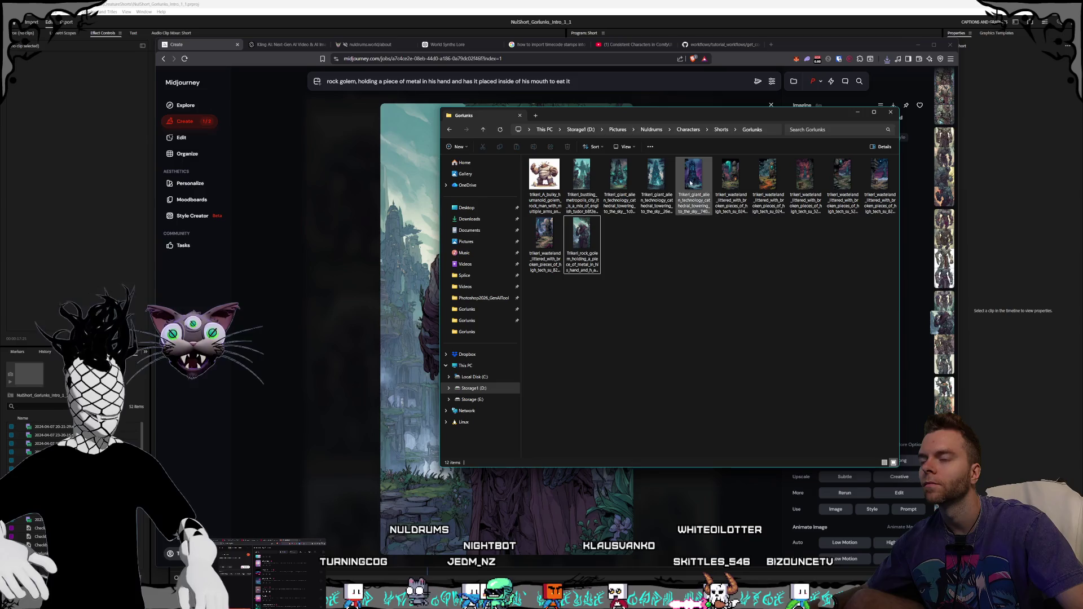
left_click(697, 129)
left_click_drag(618, 116, 301, 143)
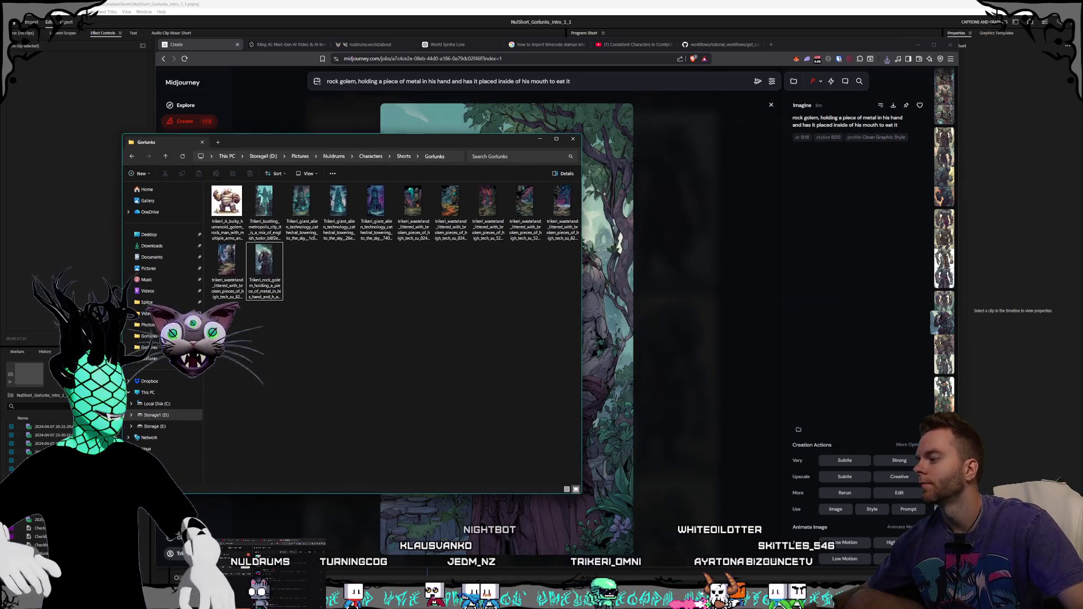
left_click_drag(398, 138, 368, 135)
Step: Drop the rock golem PNG into Kling AI as the start frame, then return to Midjourney
left_click(293, 44)
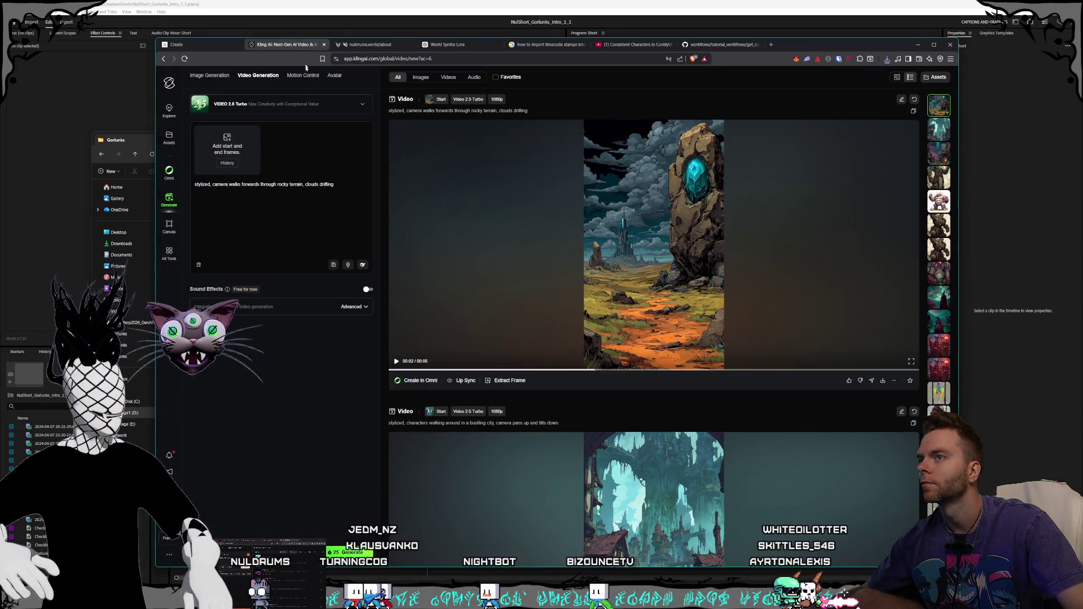
key("alt+Tab")
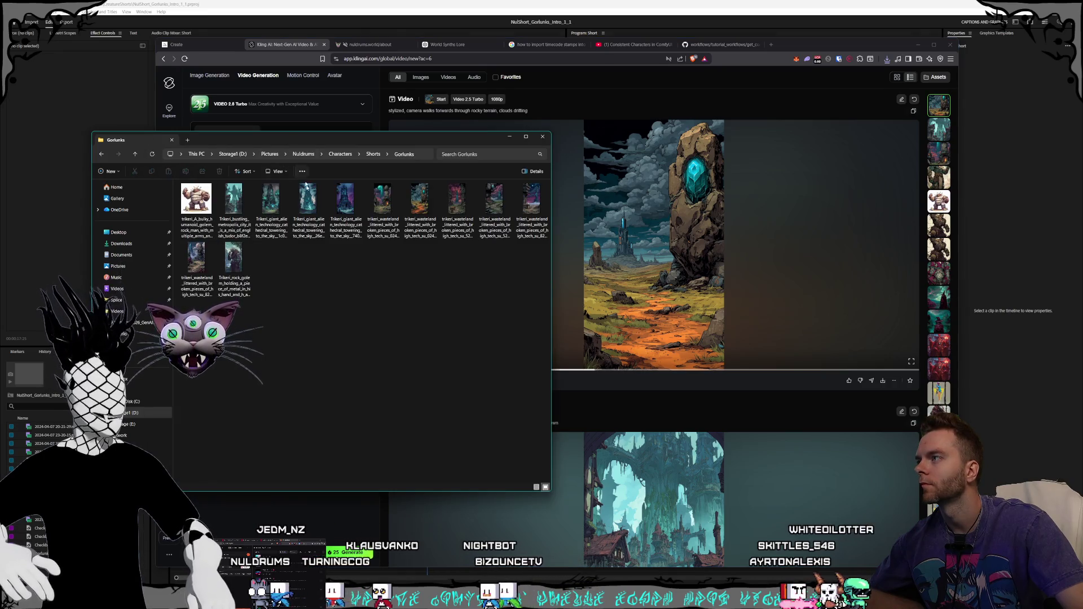
mouse_move(297, 138)
left_mouse_down()
mouse_move(310, 230)
mouse_move(309, 211)
left_mouse_up()
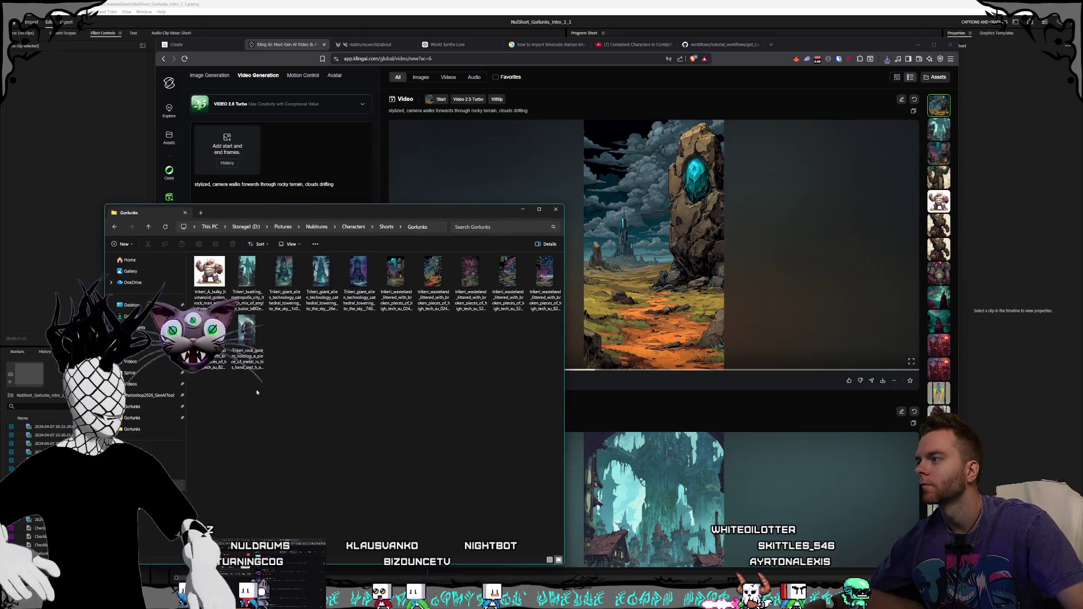
double_click(251, 339)
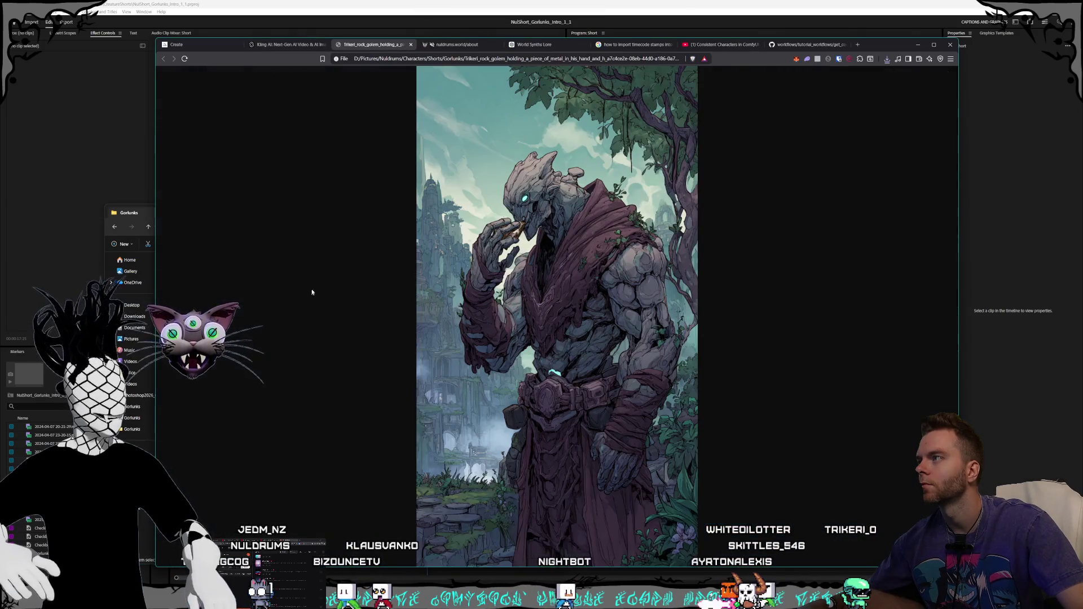
left_click(411, 45)
left_click(281, 45)
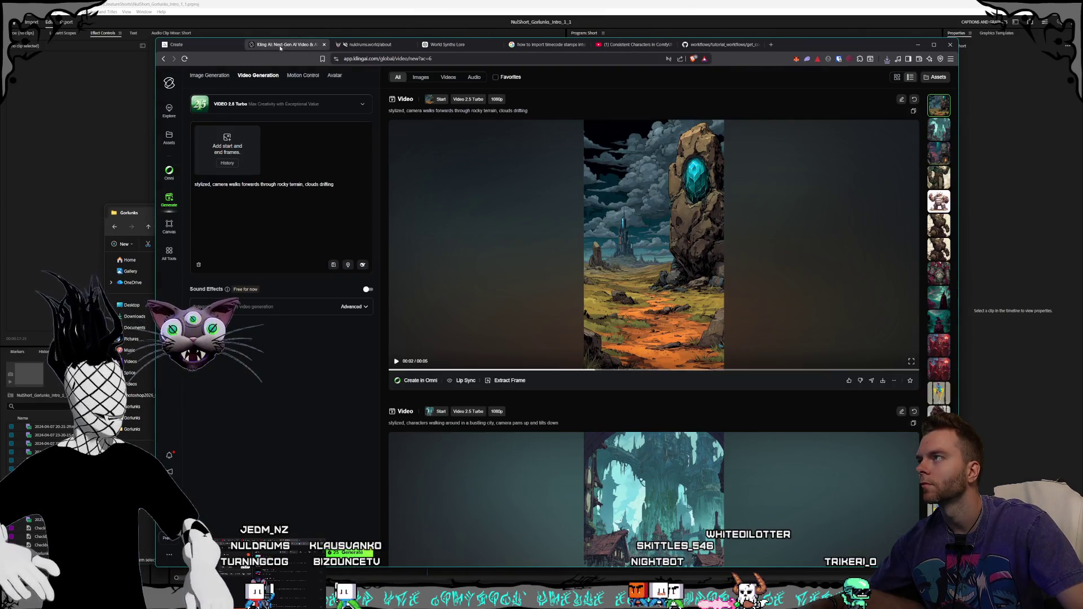
left_click(140, 245)
left_click_drag(247, 338, 232, 153)
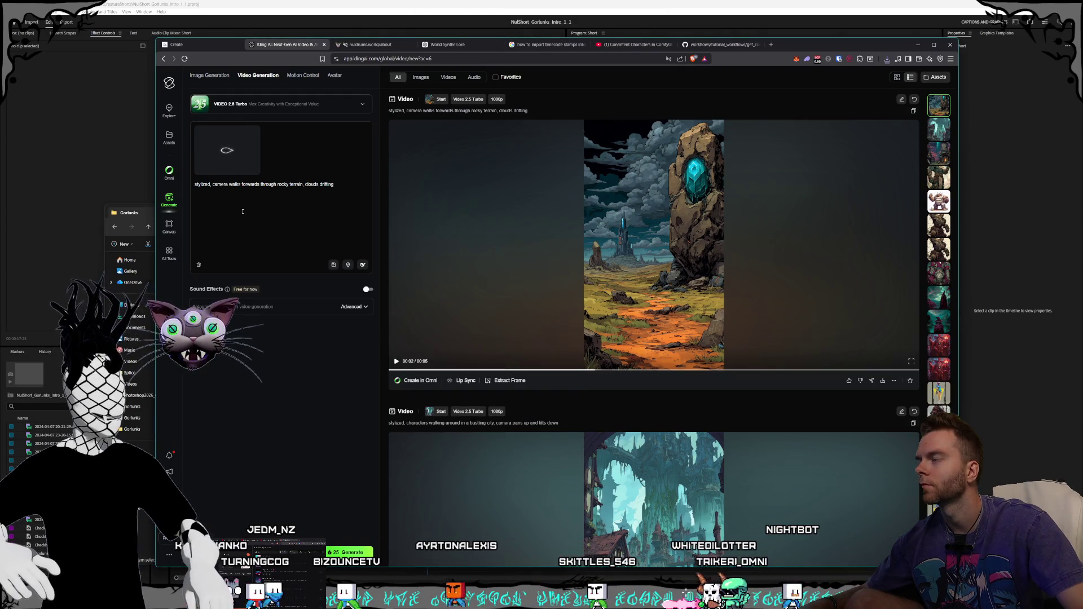
left_click(180, 44)
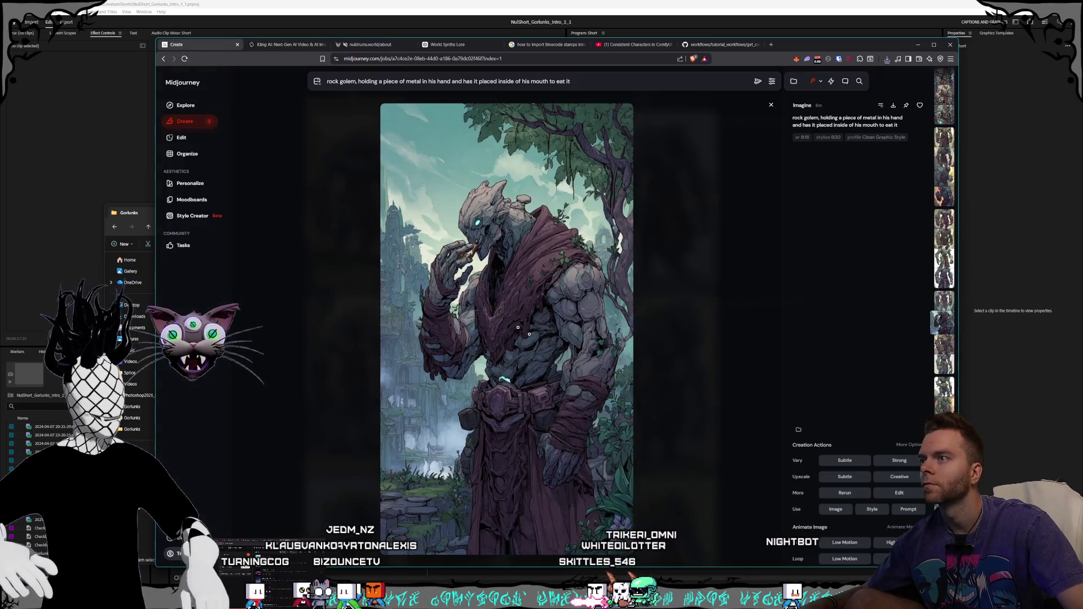
Step: Back in the grid, open the fourth golem image of the newest set
key("Escape")
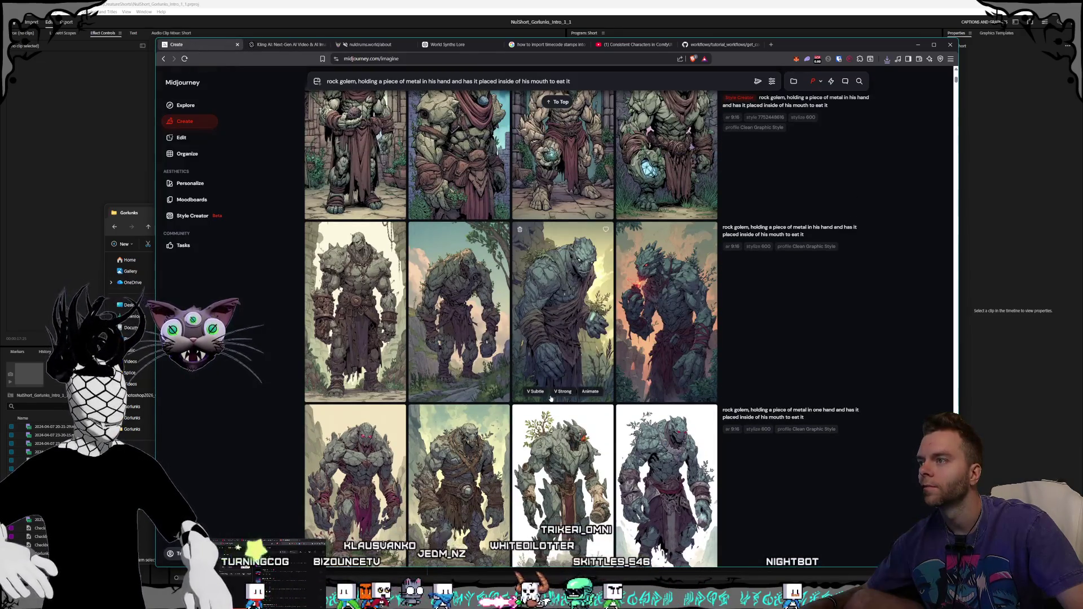
scroll(551, 398, "up", 5)
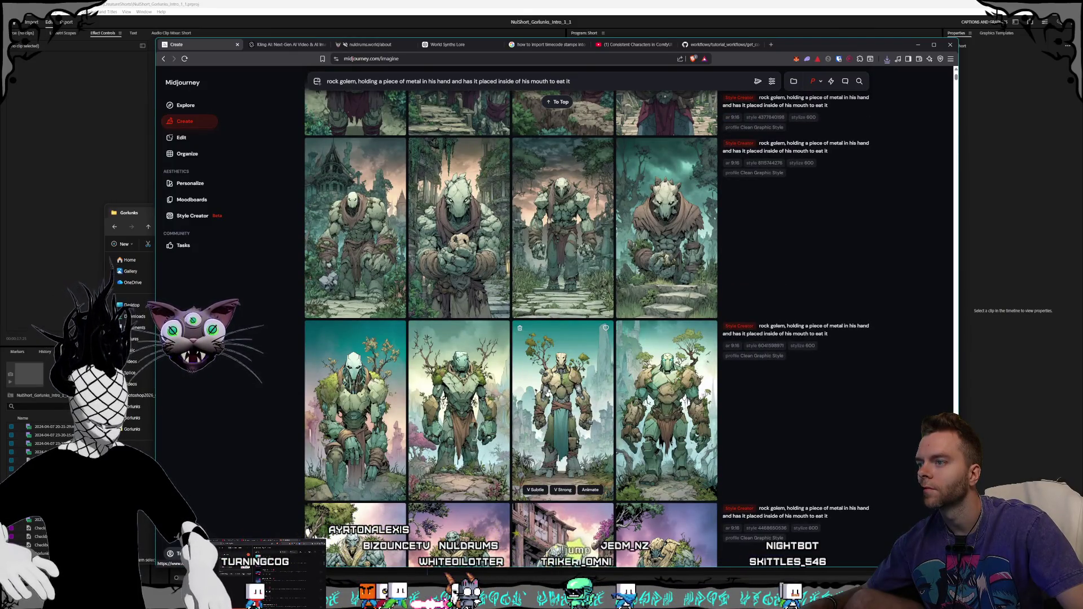
scroll(547, 393, "up", 5)
scroll(547, 393, "up", 3)
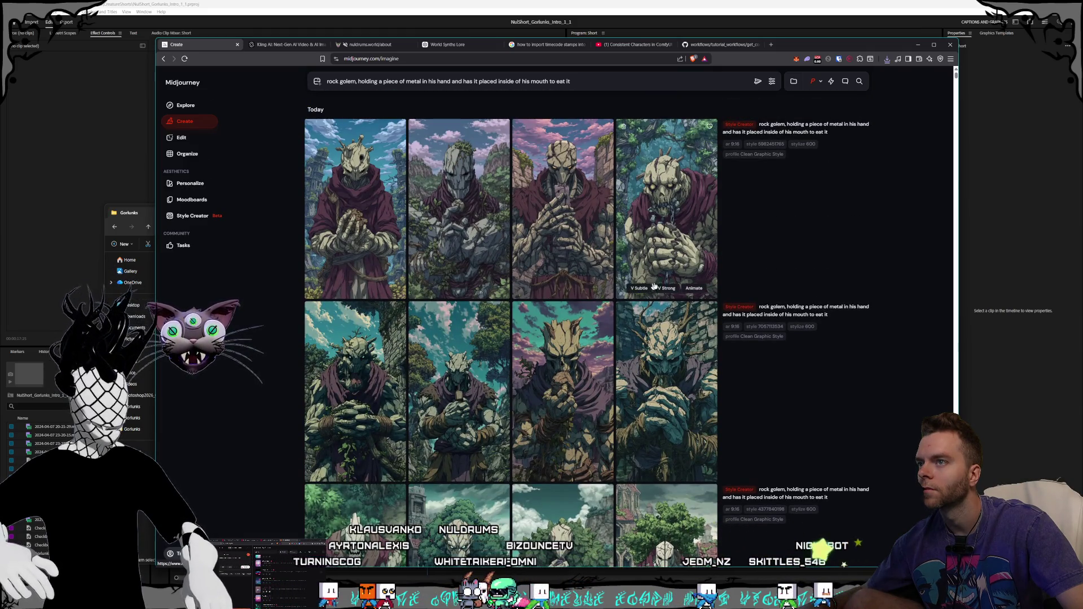
left_click(691, 216)
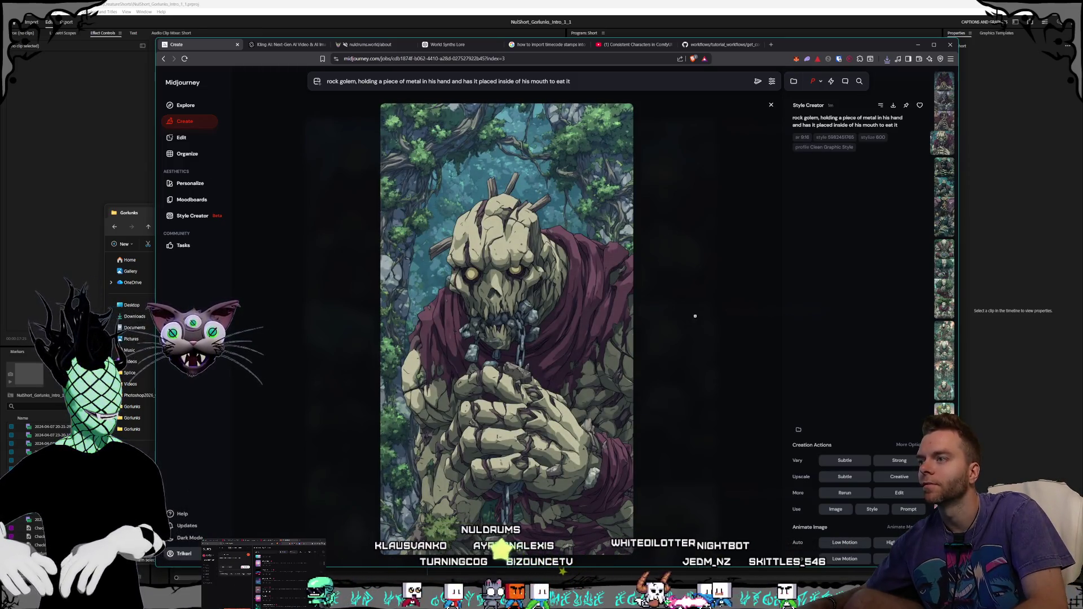
Step: Compare the set's images, settle on the chained golem, and start saving it
key("Up")
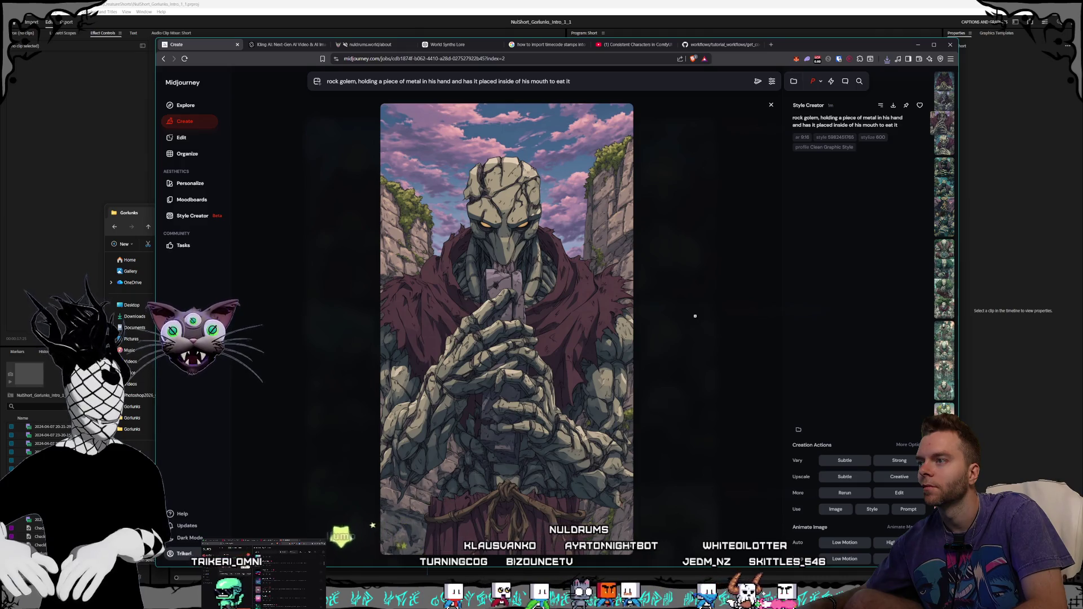
key("Up")
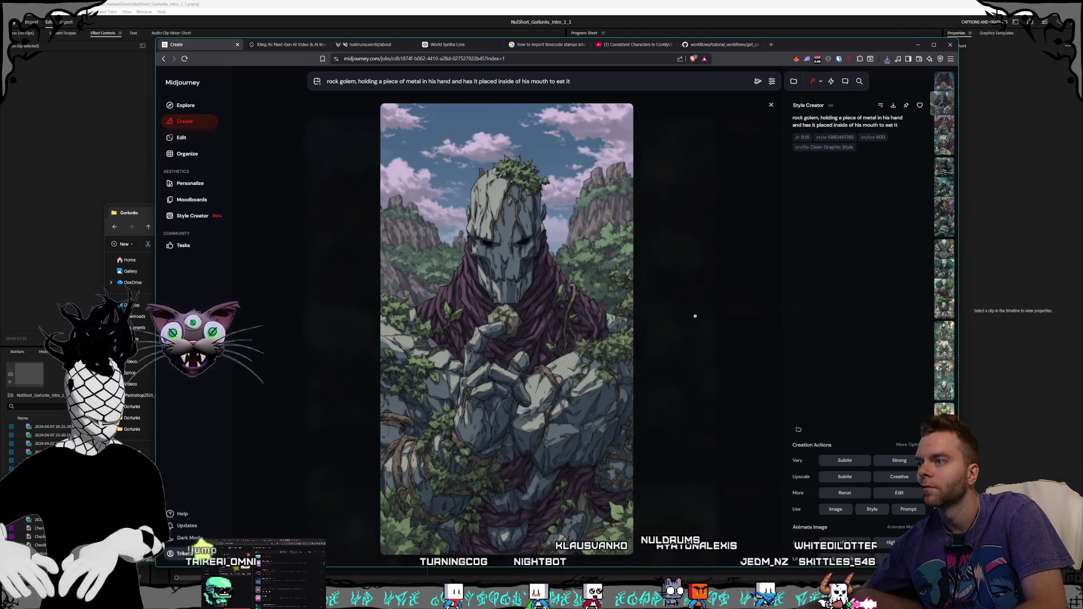
key("Up")
key("Down")
key("Down")
key("Down")
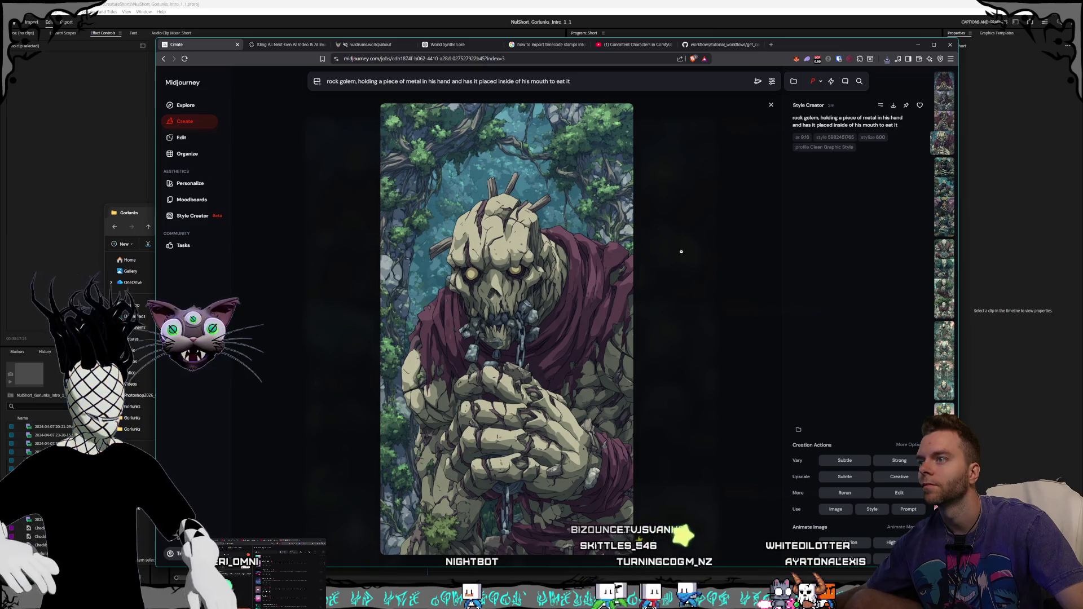
key("ctrl+s")
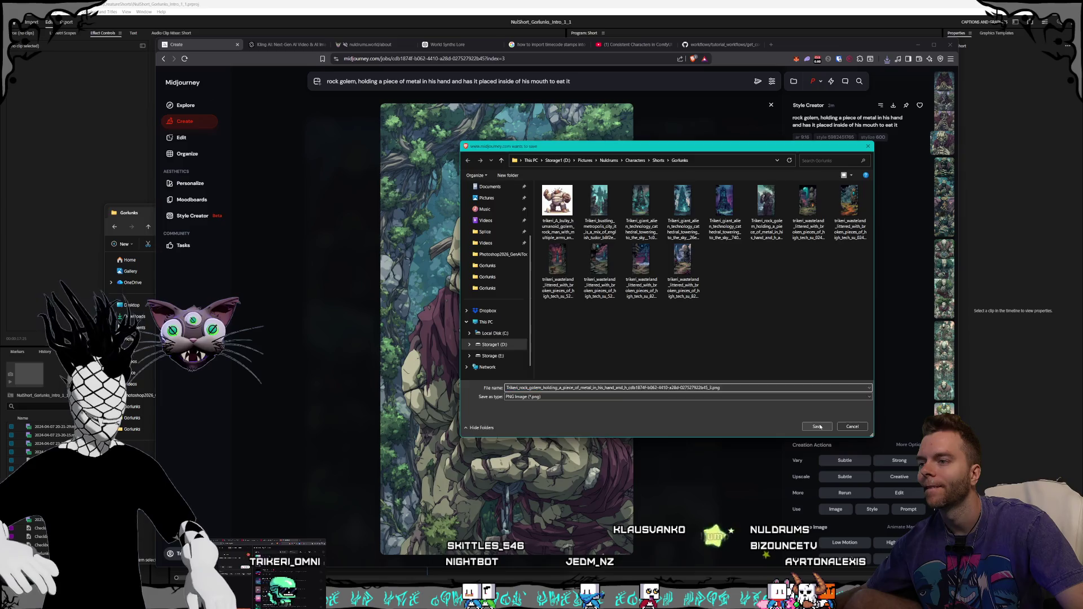
left_click(817, 426)
left_click(284, 46)
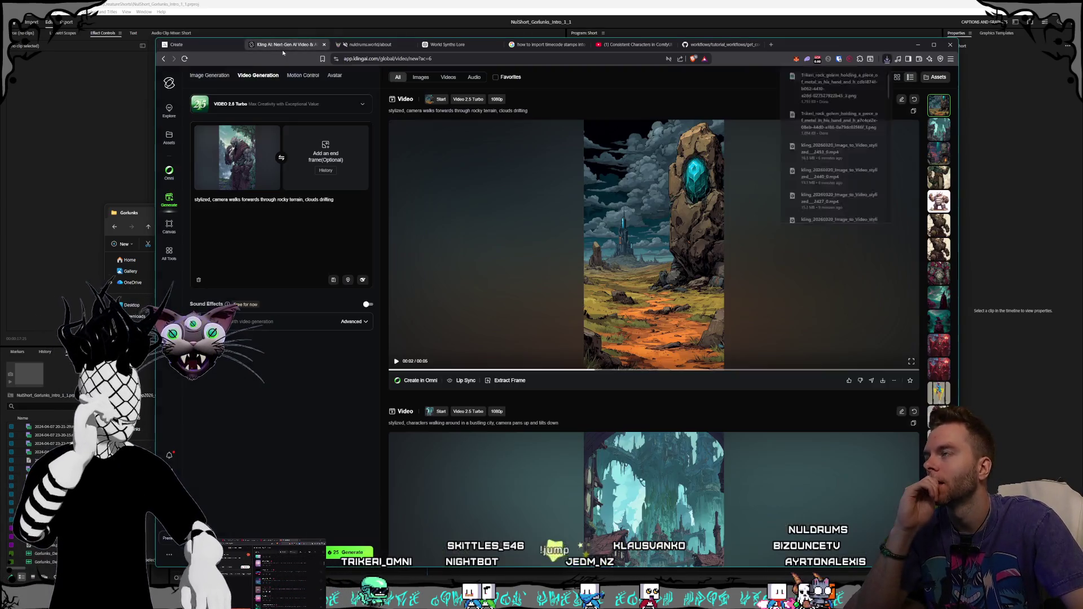
left_click(273, 131)
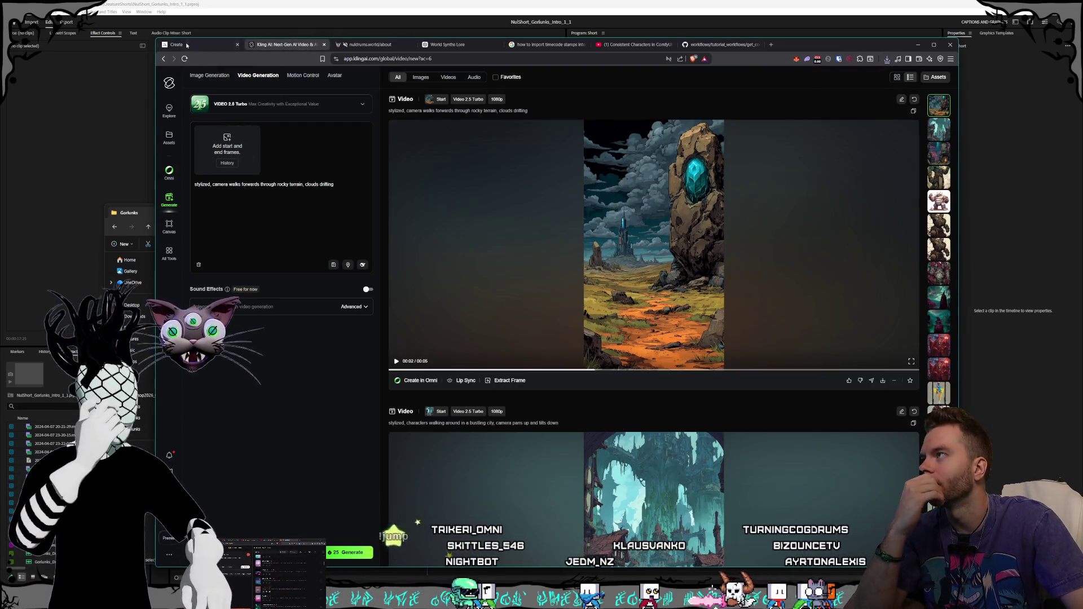
left_click(186, 44)
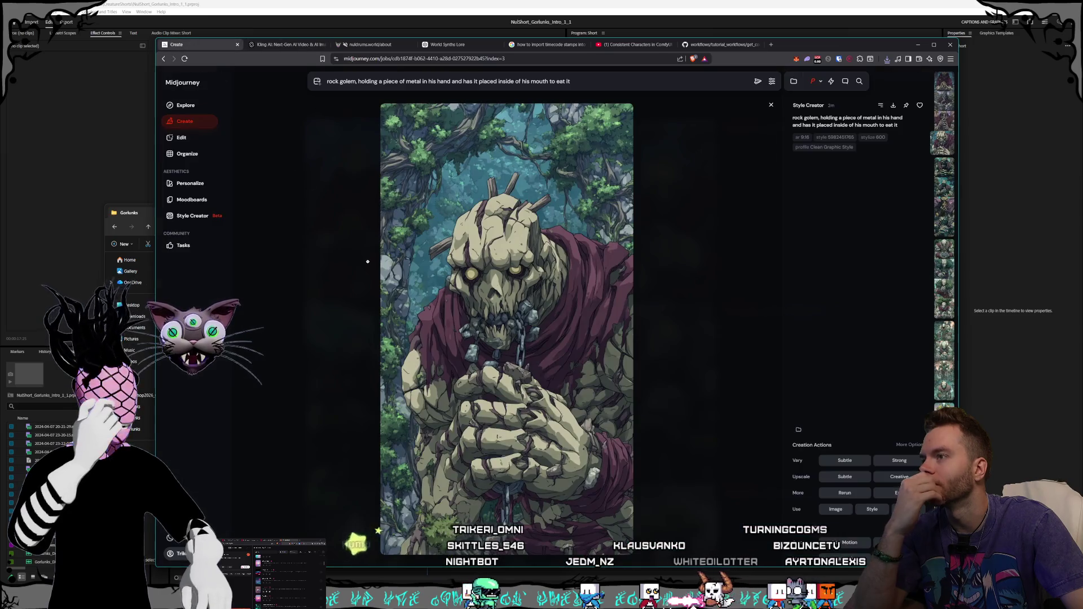
left_click(347, 291)
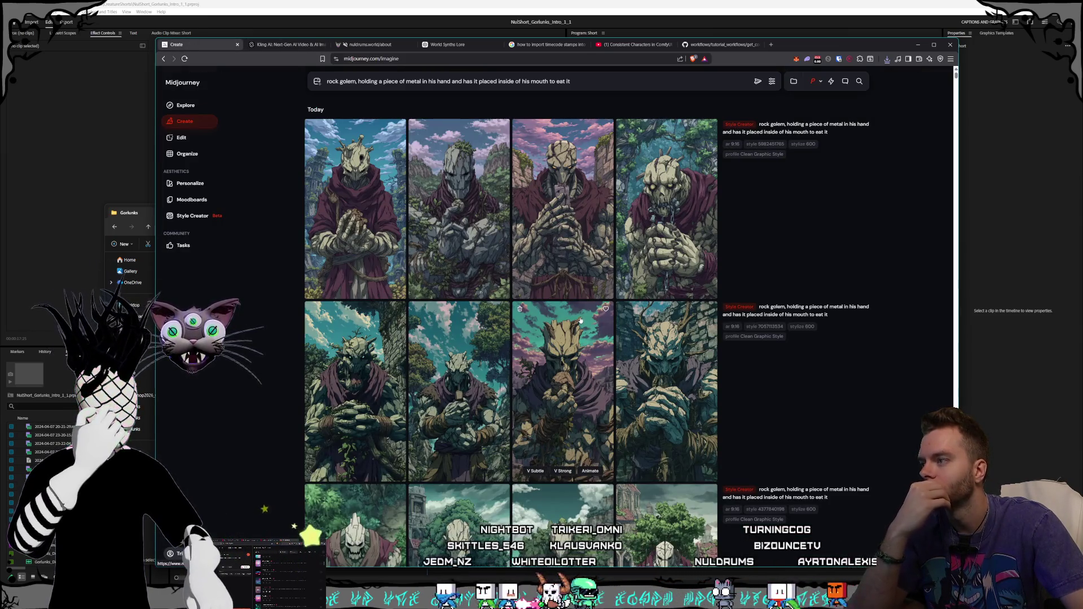
scroll(581, 321, "down", 1)
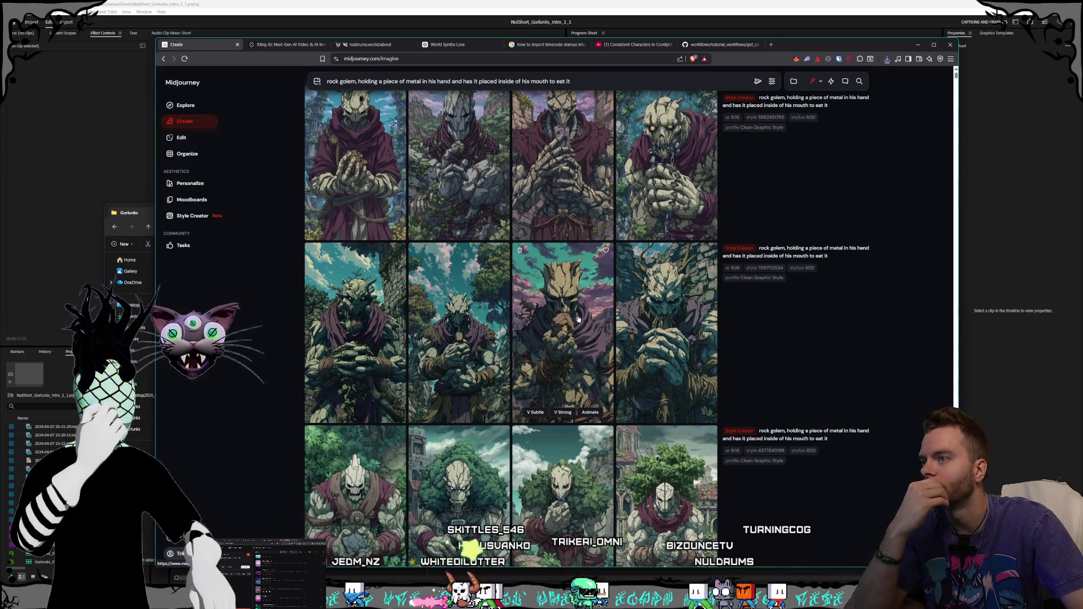
scroll(577, 319, "down", 2)
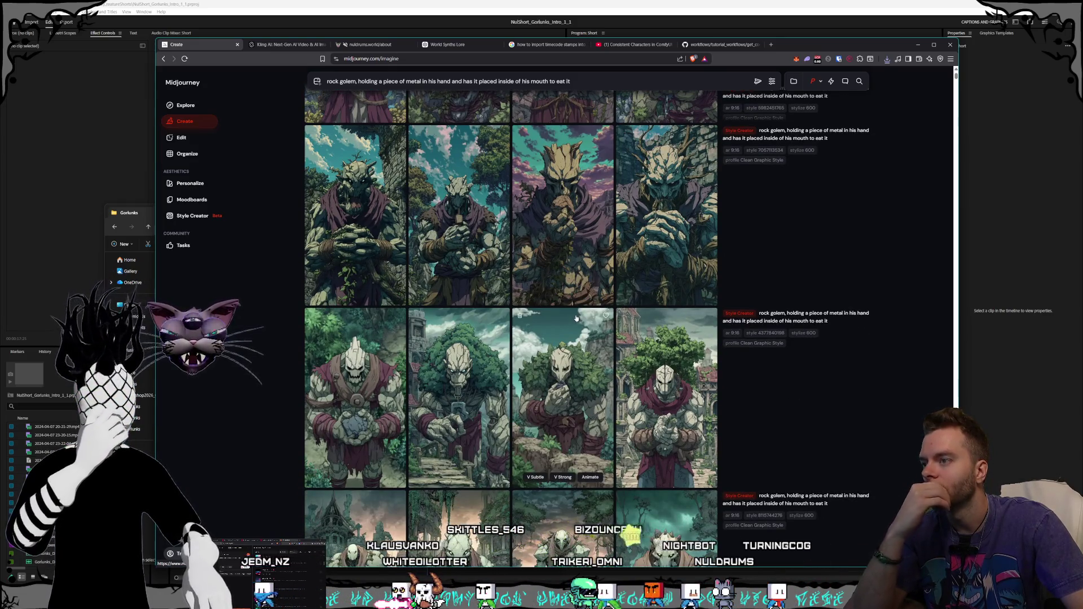
scroll(647, 231, "up", 3)
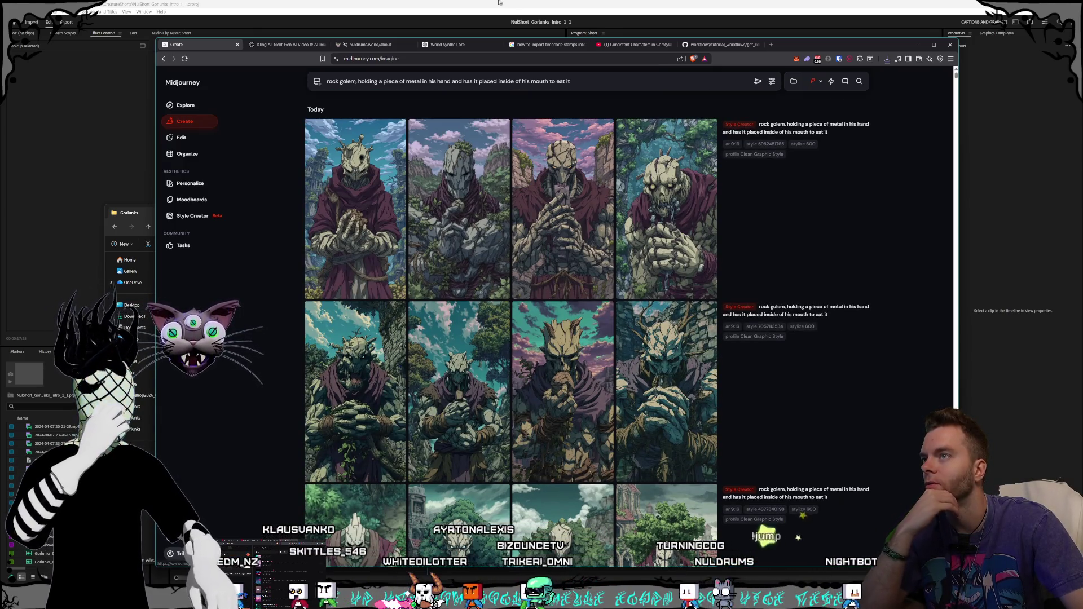
Step: In Photoshop, open the rock golem metal image from Characters > Shorts > Gorlunks
key("alt+Tab")
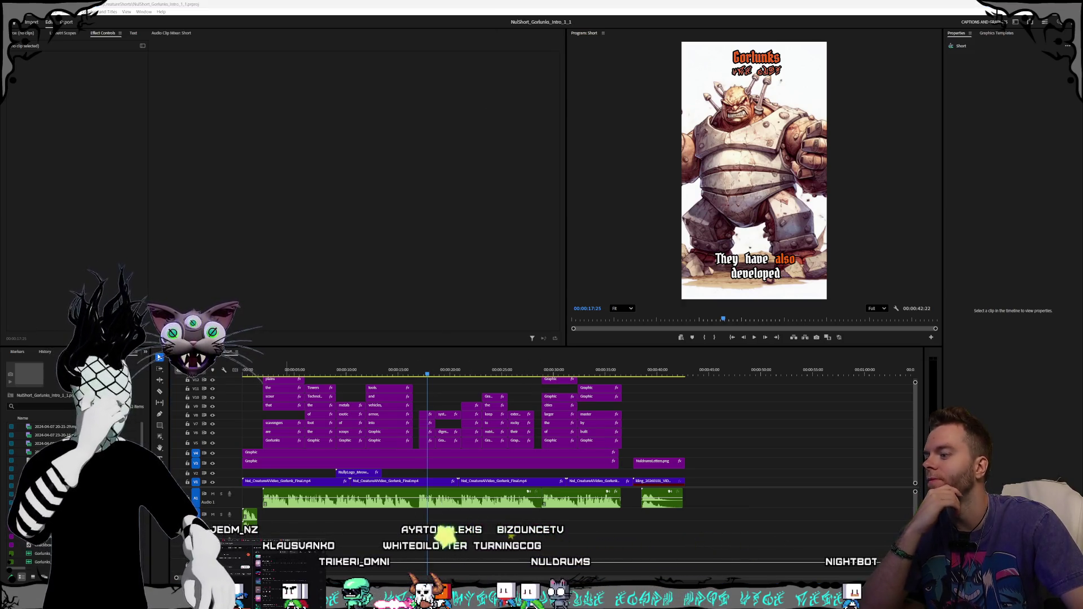
key("alt+Tab")
key("alt+f")
key("o")
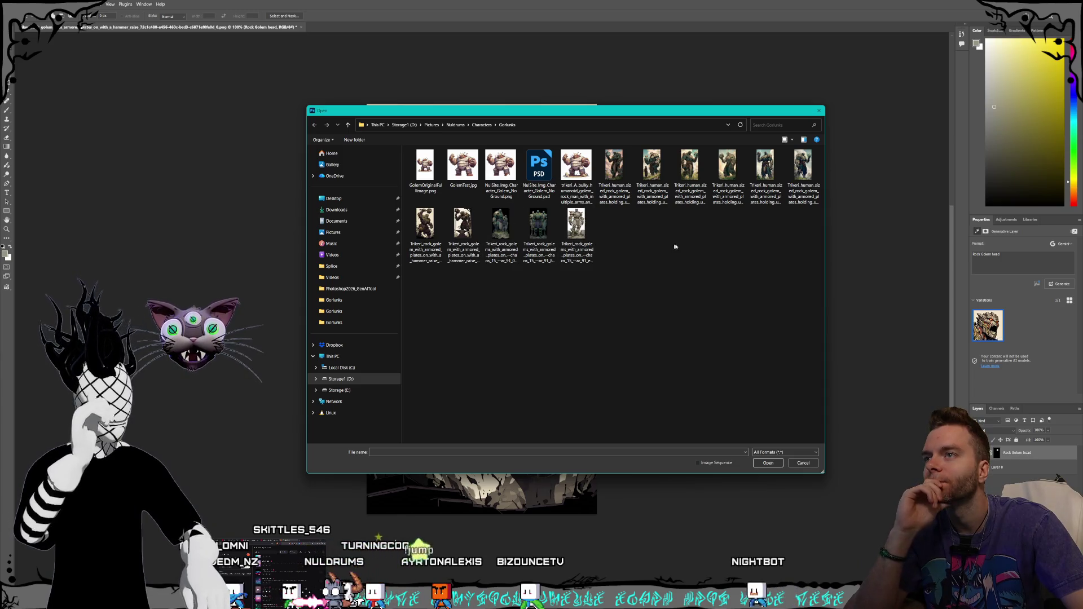
left_click(482, 124)
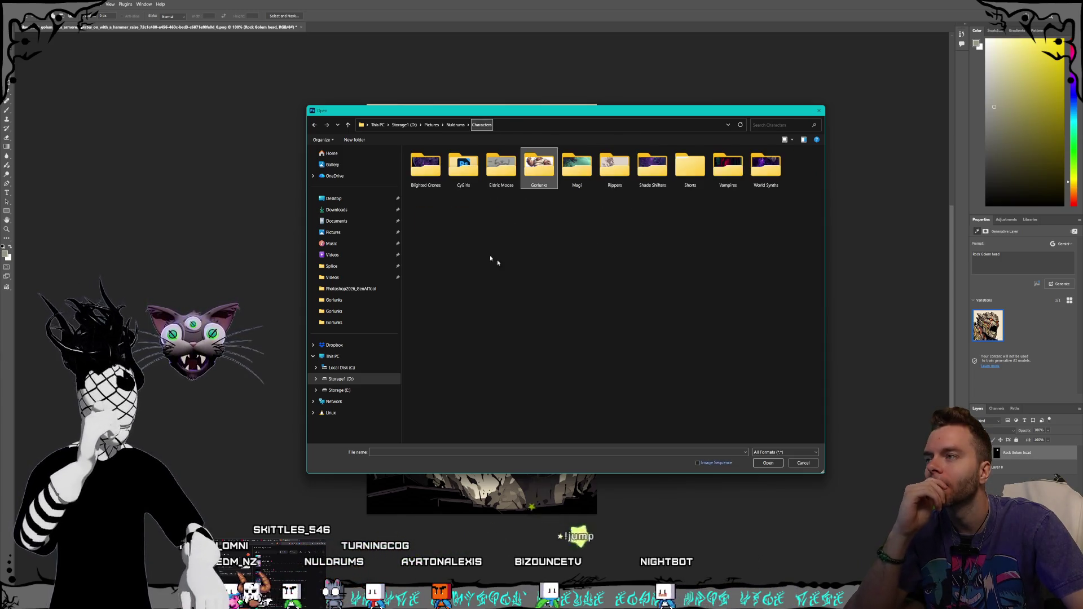
double_click(692, 166)
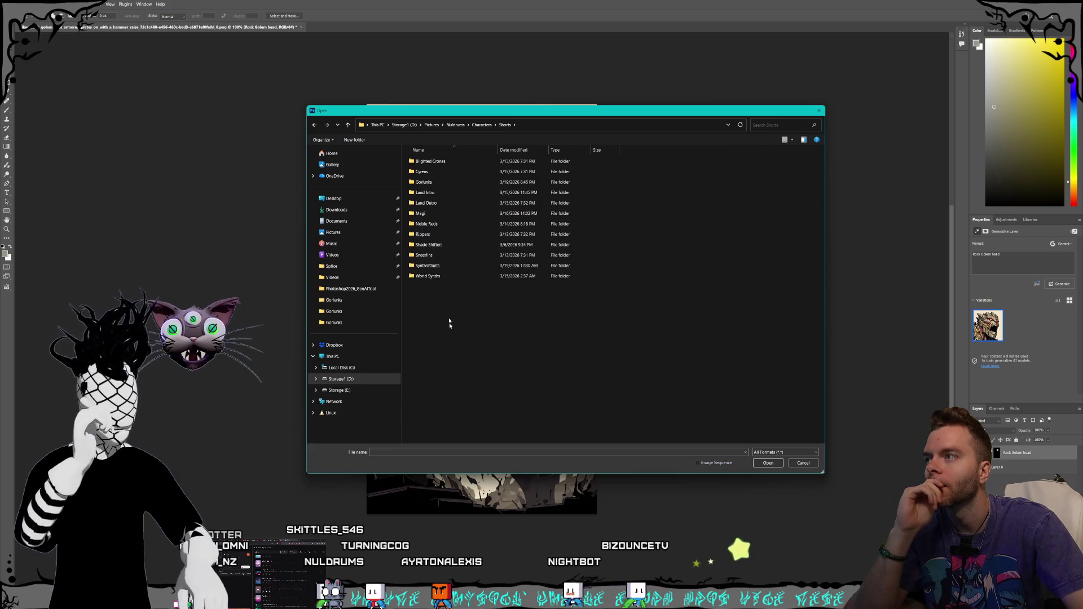
double_click(508, 182)
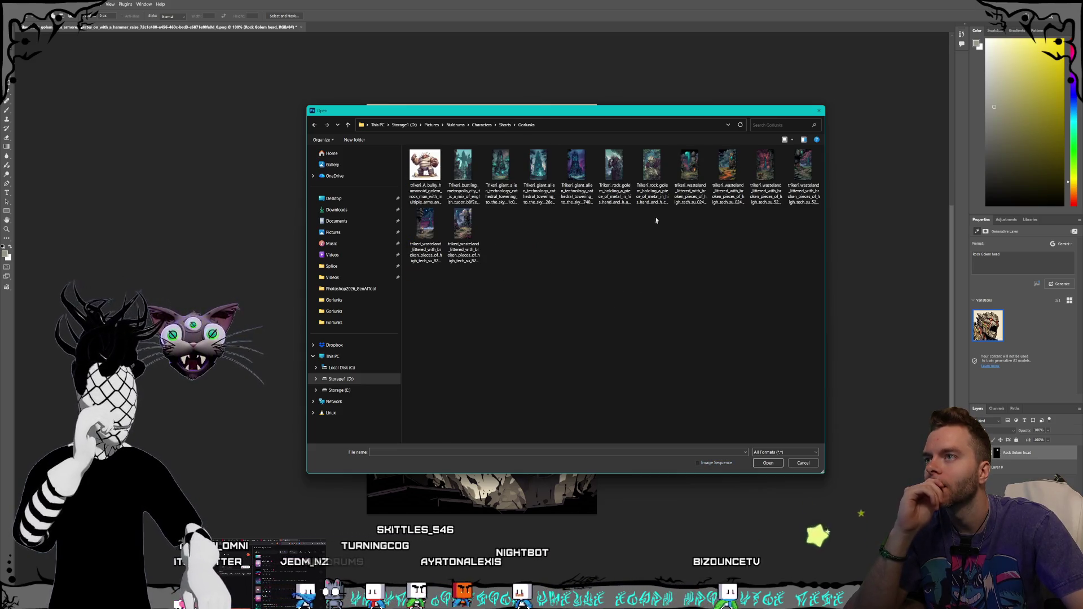
double_click(652, 180)
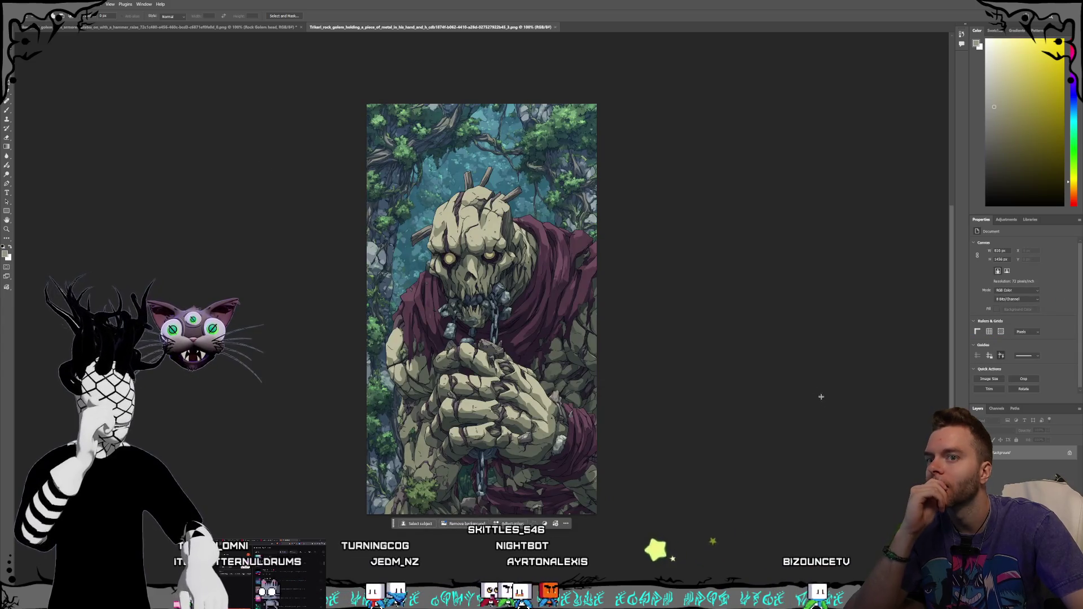
Step: Convert the Background to Layer 0 and lasso-select the golem's head
key("ctrl+shift+n")
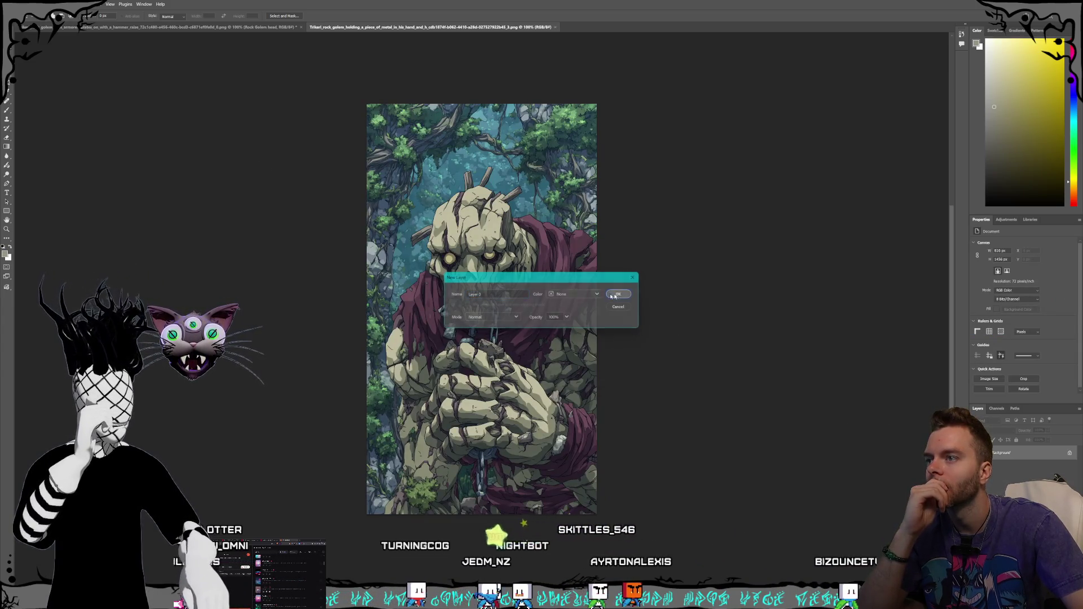
key("Return")
key("l")
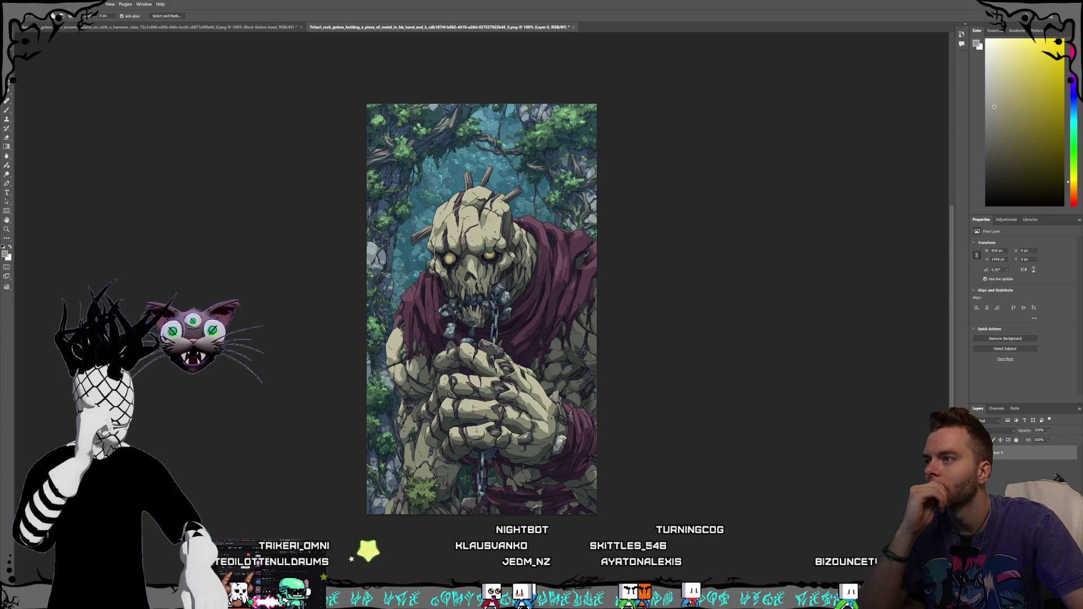
mouse_move(440, 274)
left_mouse_down()
mouse_move(461, 288)
mouse_move(503, 251)
mouse_move(498, 206)
mouse_move(480, 197)
mouse_move(460, 208)
mouse_move(439, 265)
left_mouse_up()
left_click(415, 296)
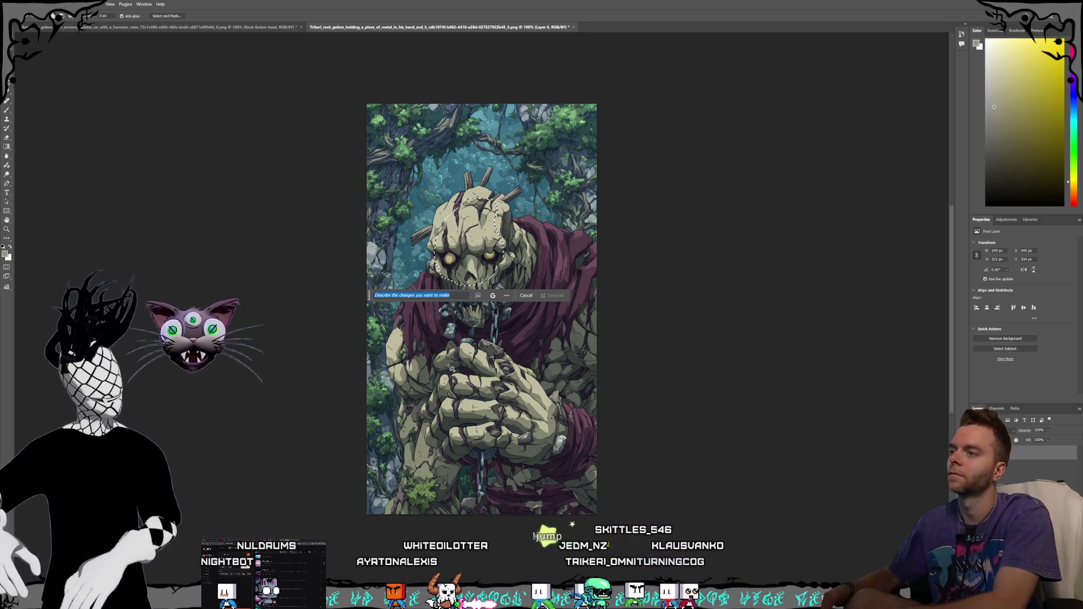
Step: Generative Fill the head with 'Rock golem face' using Gemini 3
type("Rock golem face")
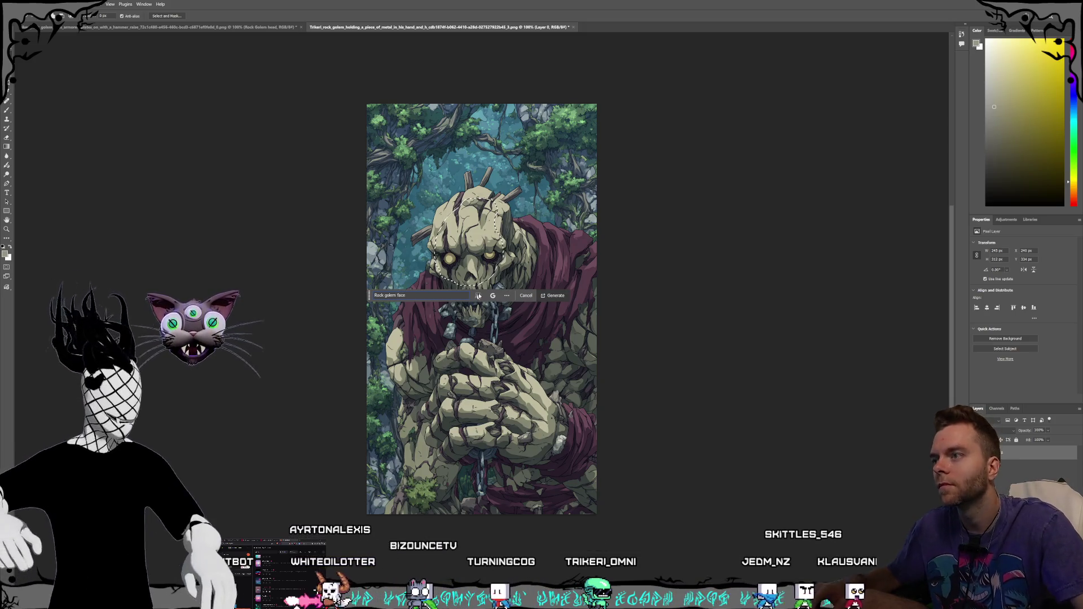
left_click(493, 296)
left_click(492, 295)
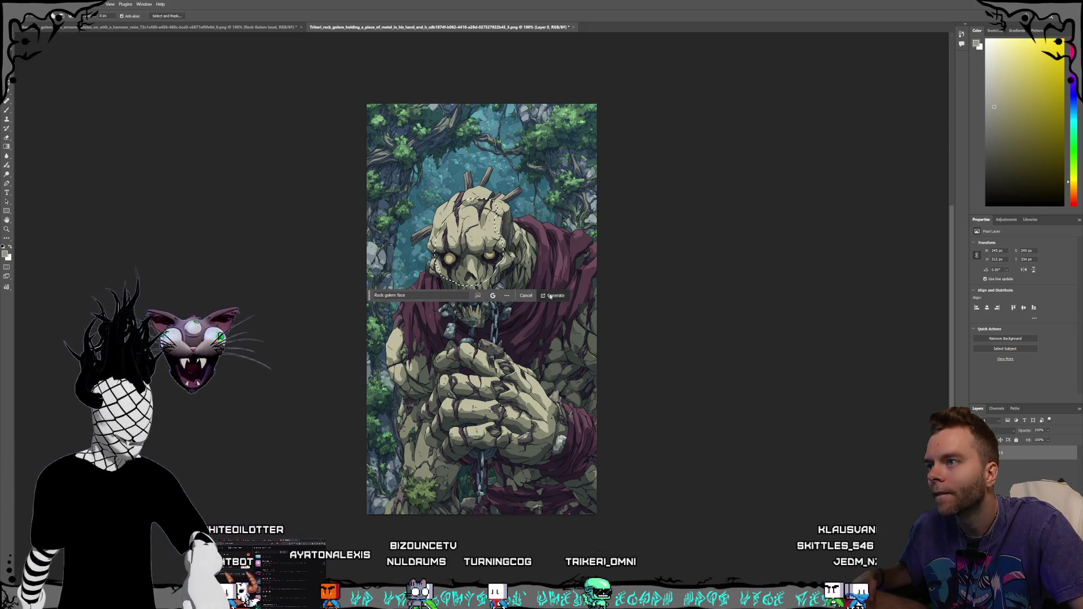
left_click(555, 296)
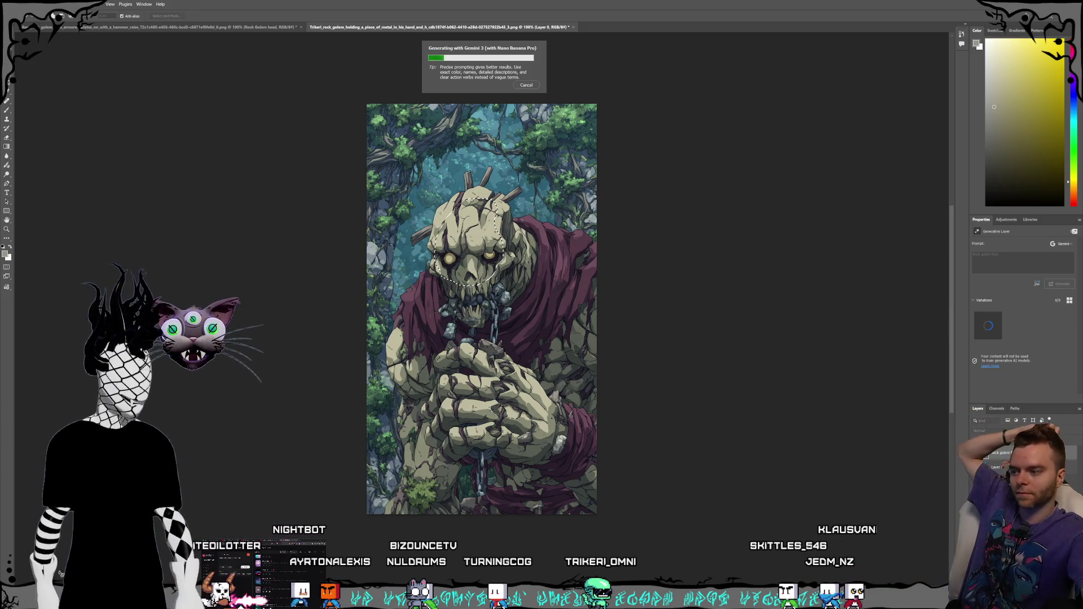
left_click(68, 571)
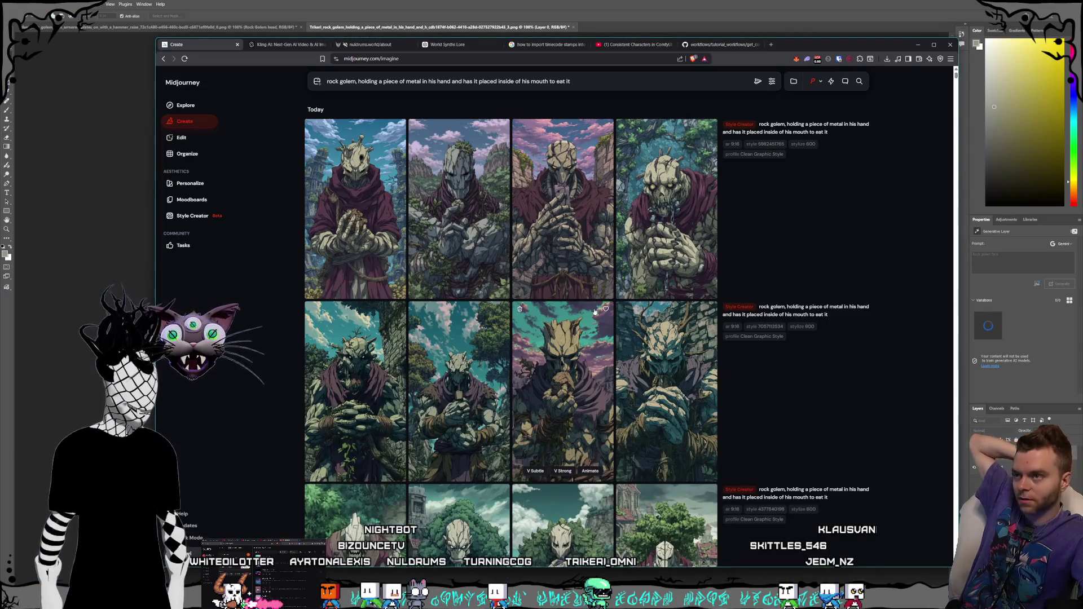
Step: Glance at the Kling AI video page, then return to Photoshop's finished golem face
left_click(260, 45)
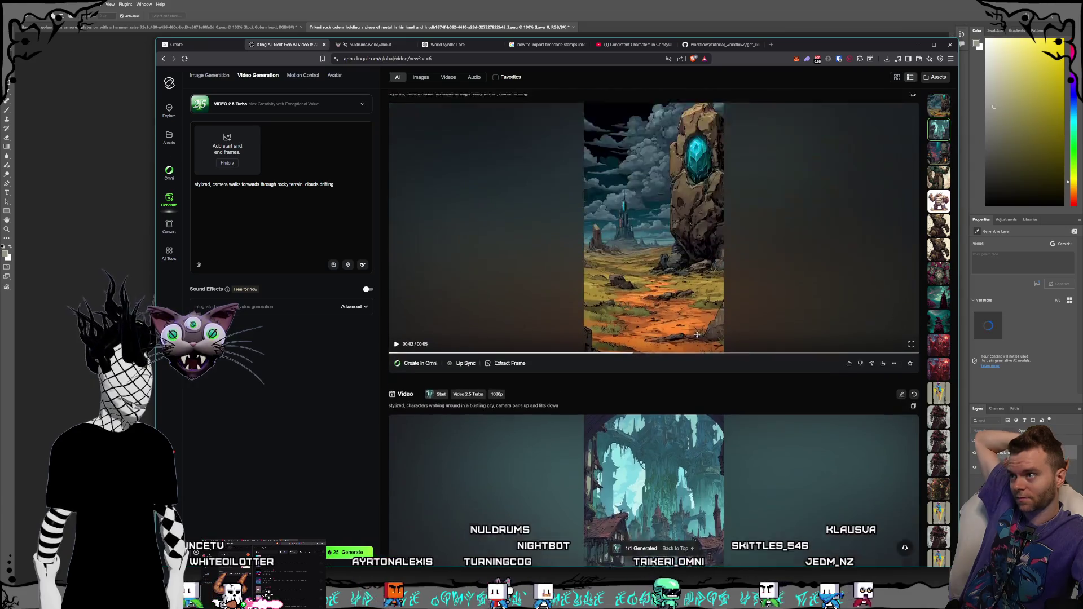
left_click(404, 3)
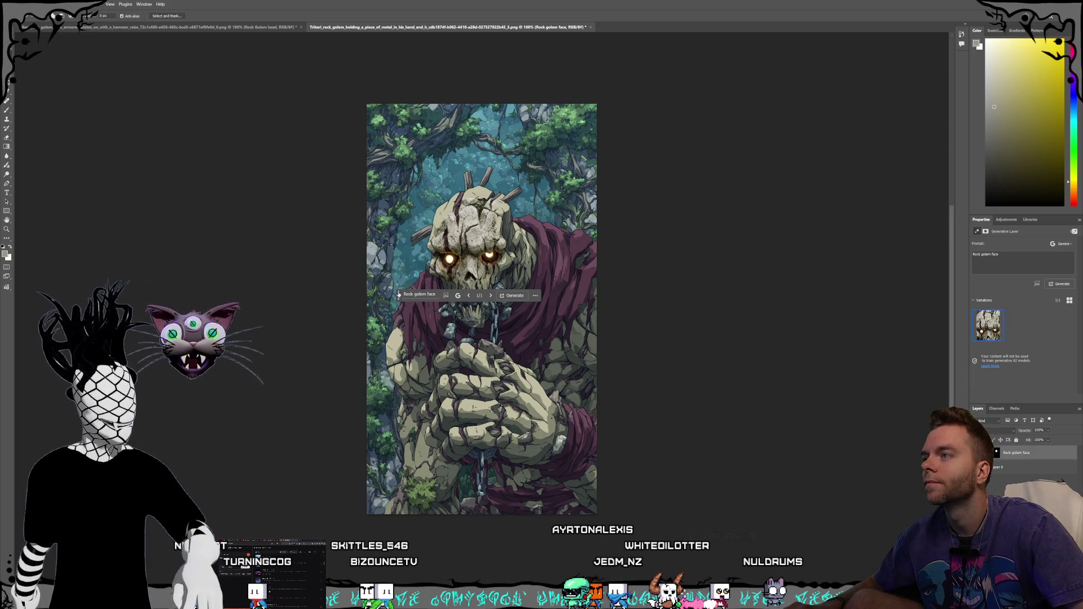
Step: Delete the generated Rock golem face layer
left_click(434, 296)
left_click(420, 294)
left_click(421, 294)
type("stylized")
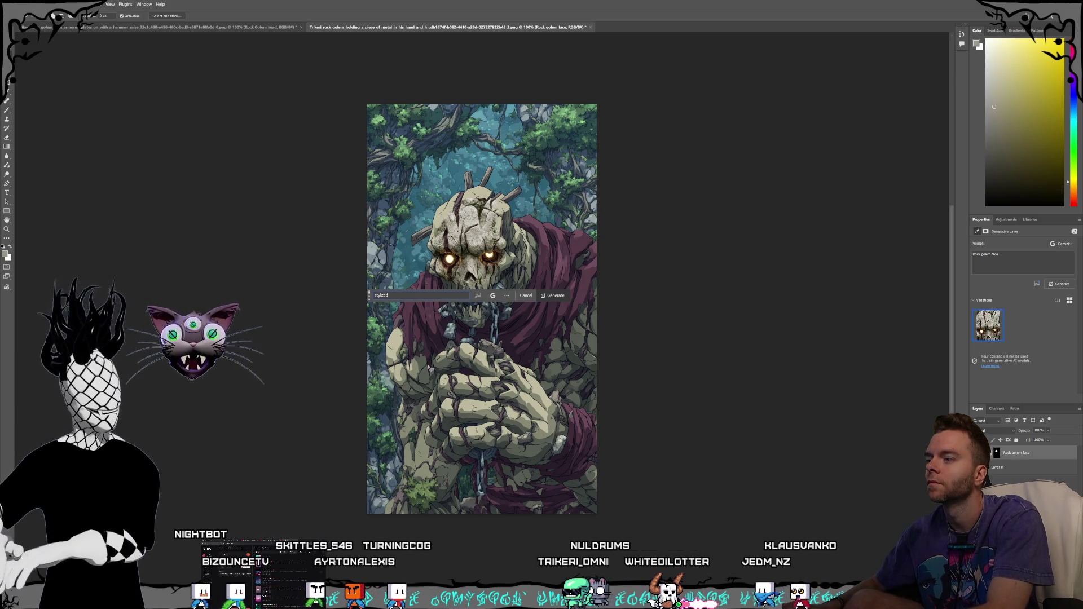
type(" rock golem face")
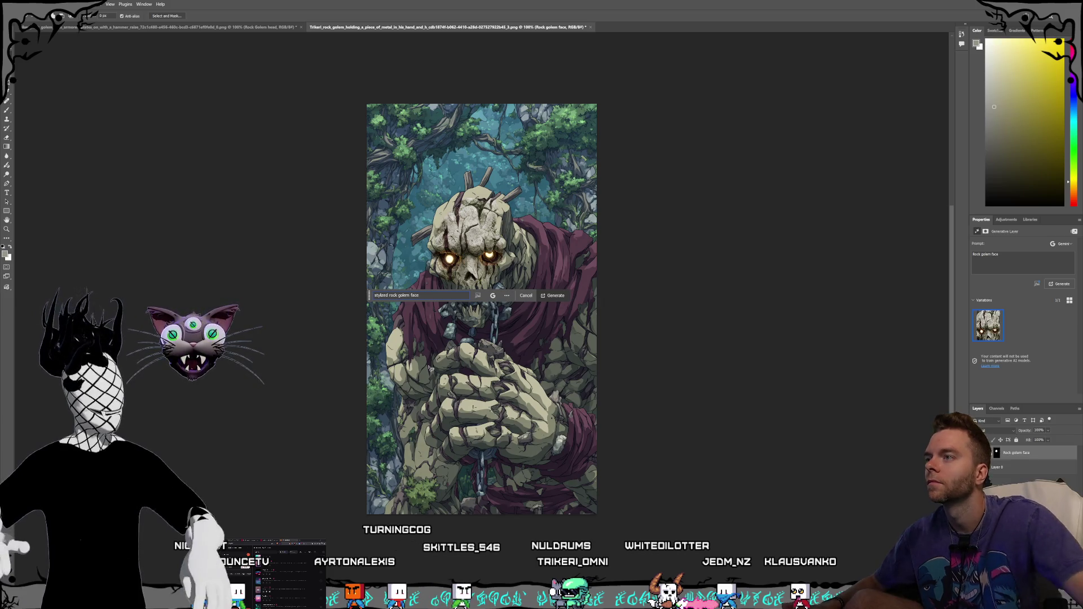
left_click(1022, 468)
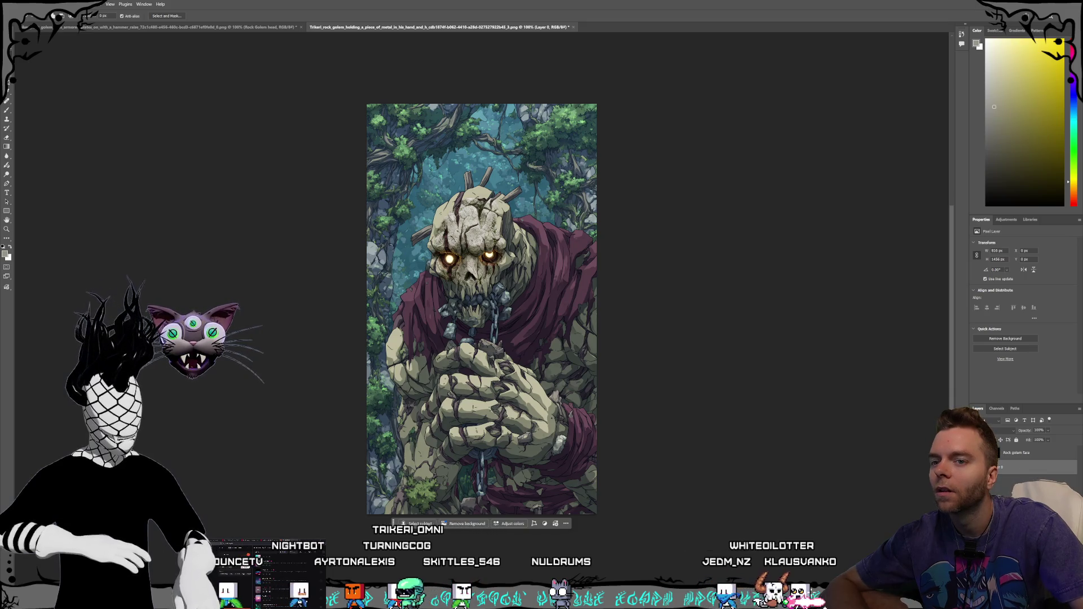
left_click(1015, 452)
key("Delete")
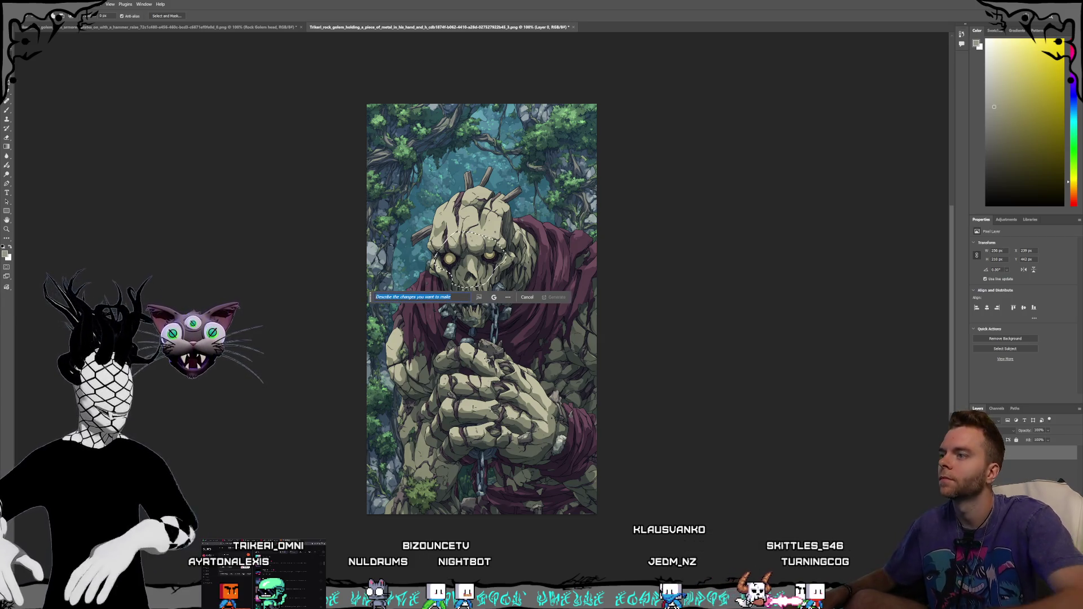
Step: Regenerate the head with the prompt 'stylized golem face' using Gemini 3
type("stylized golem")
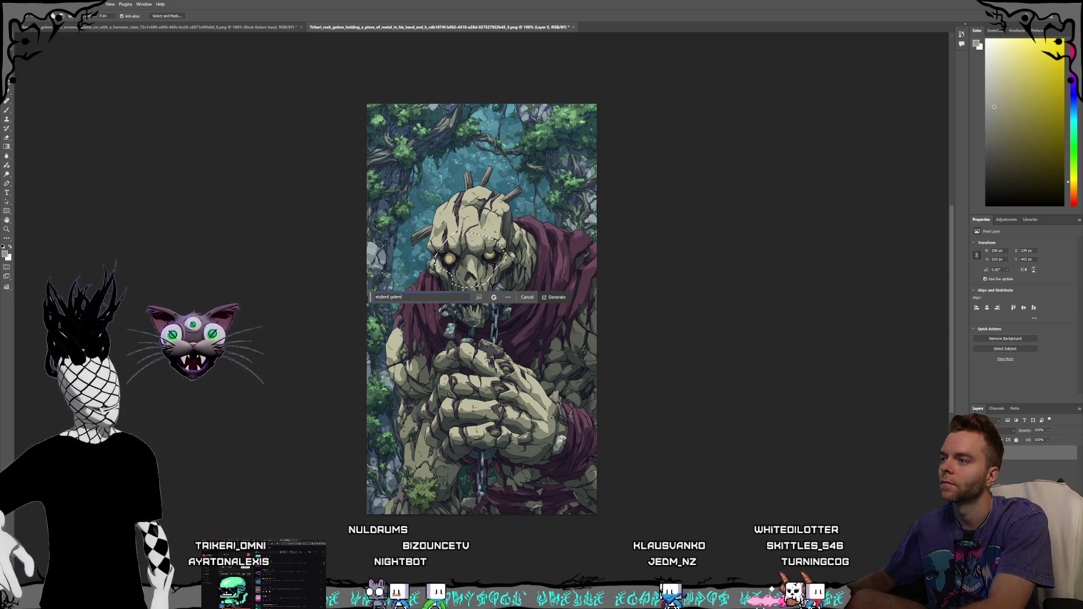
type(" face")
left_click(494, 297)
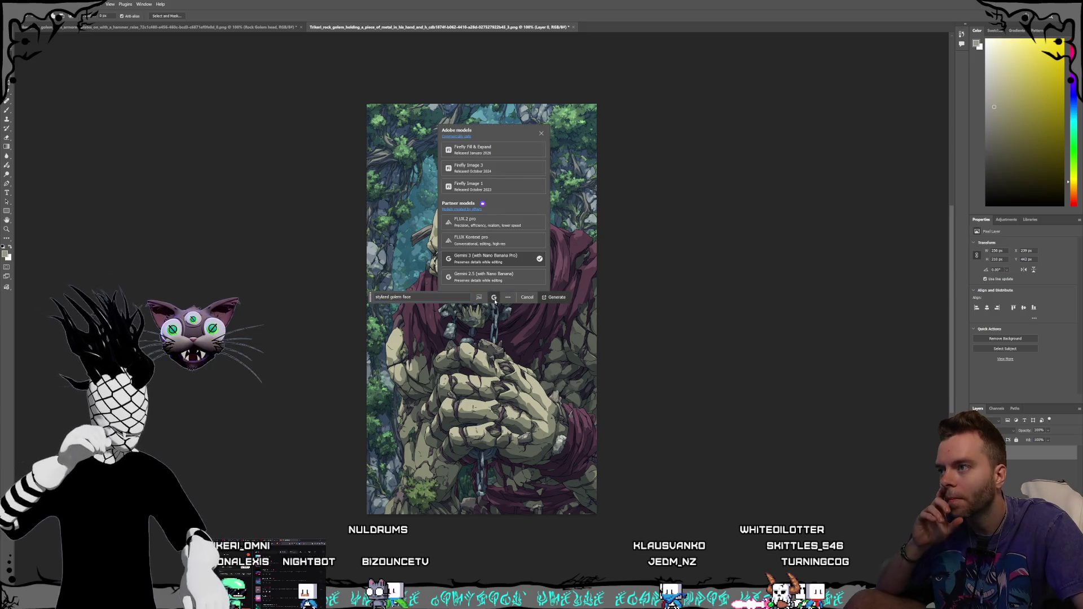
left_click(494, 297)
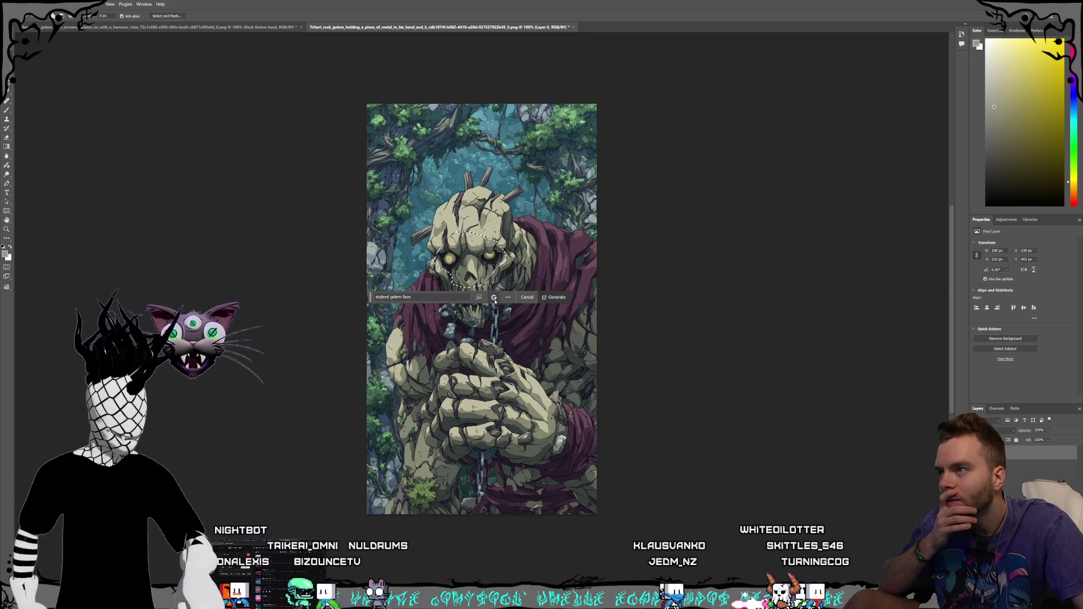
left_click(546, 299)
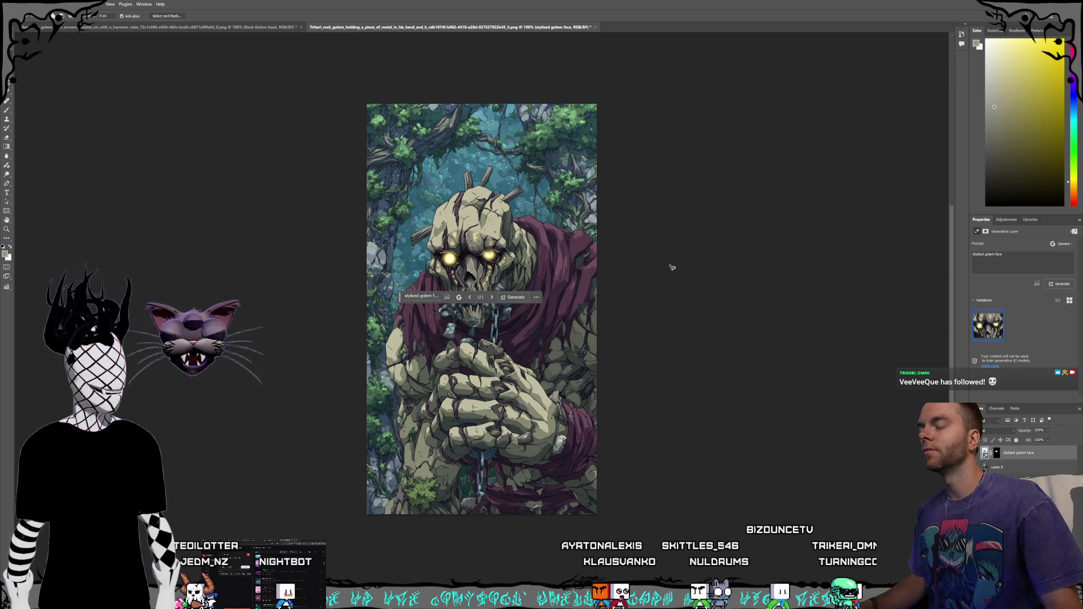
Step: Delete the stylized golem face layer, leaving Layer 0, and return to Kling AI
left_click(458, 297)
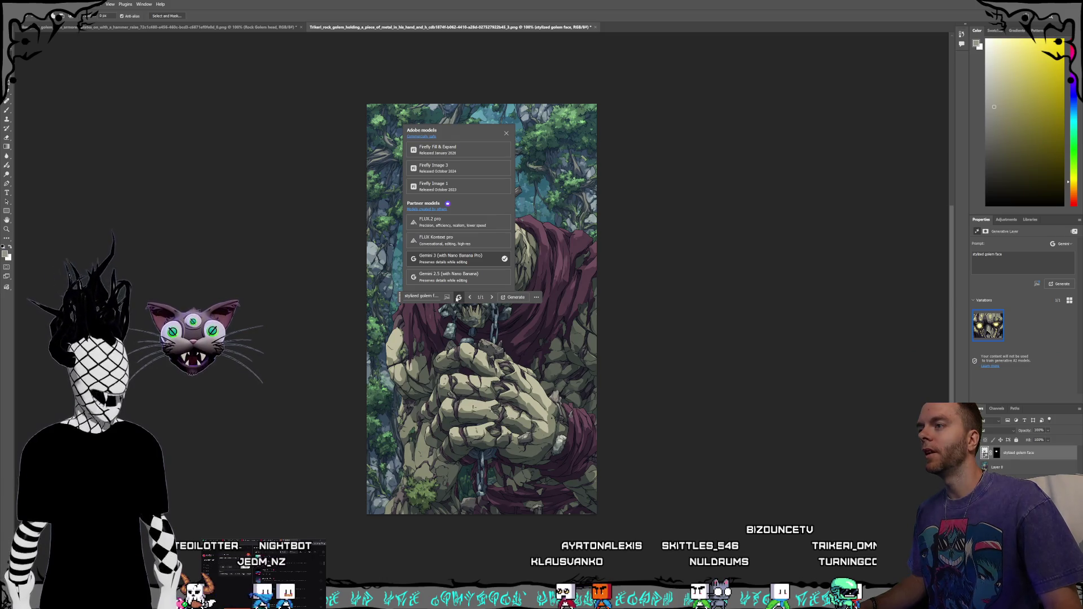
left_click(457, 297)
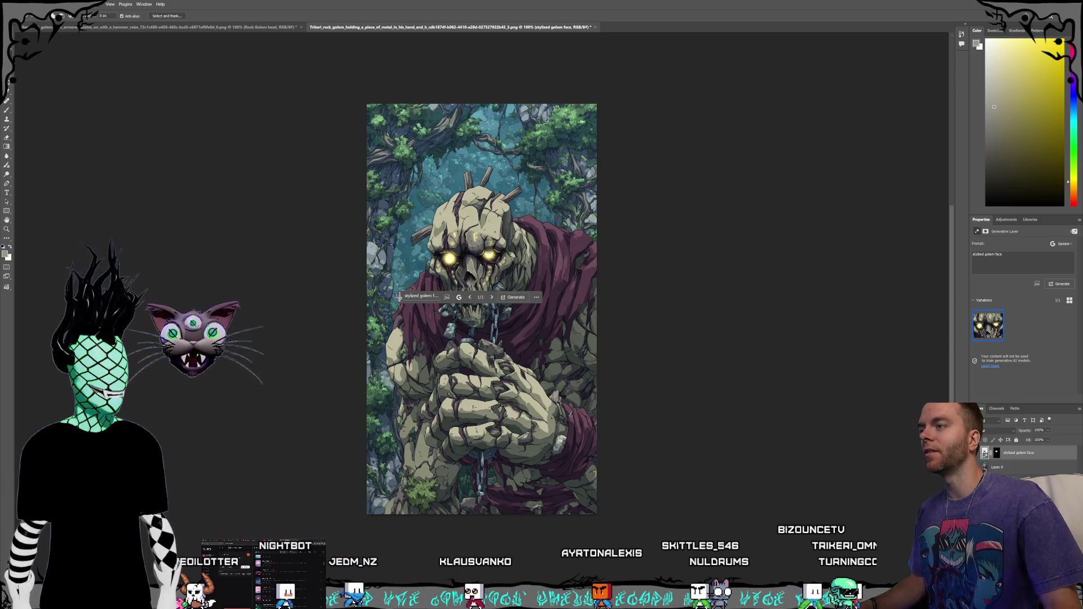
left_click_drag(399, 296, 606, 325)
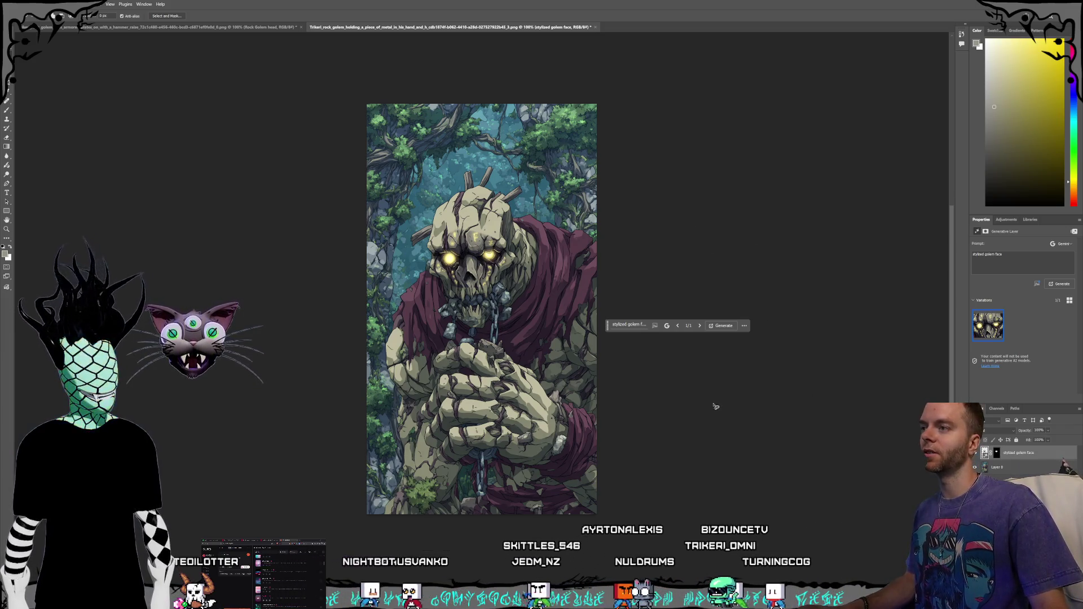
key("Delete")
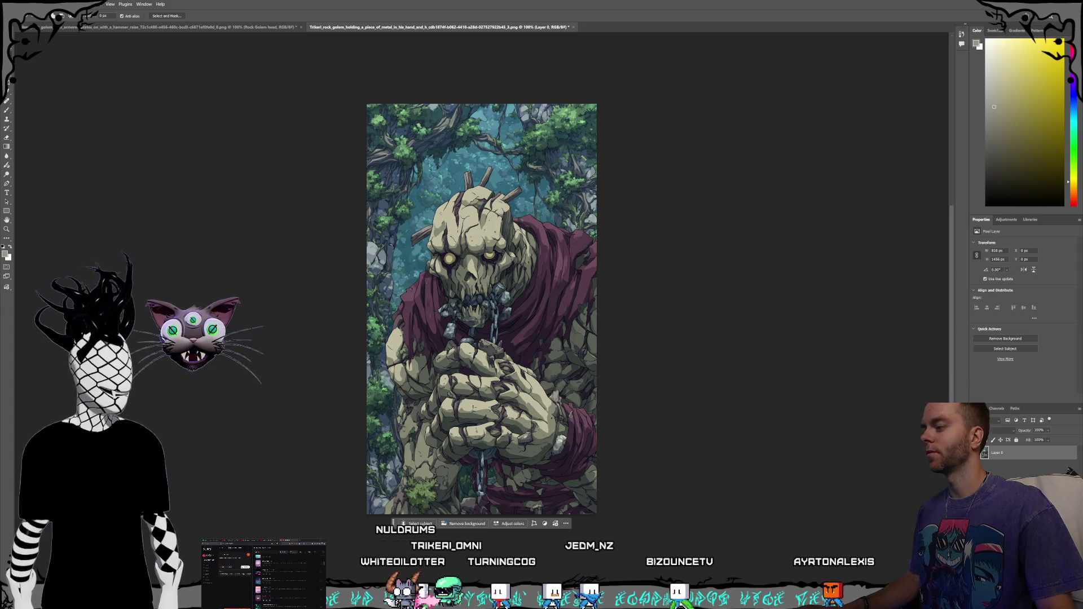
key("alt+Tab")
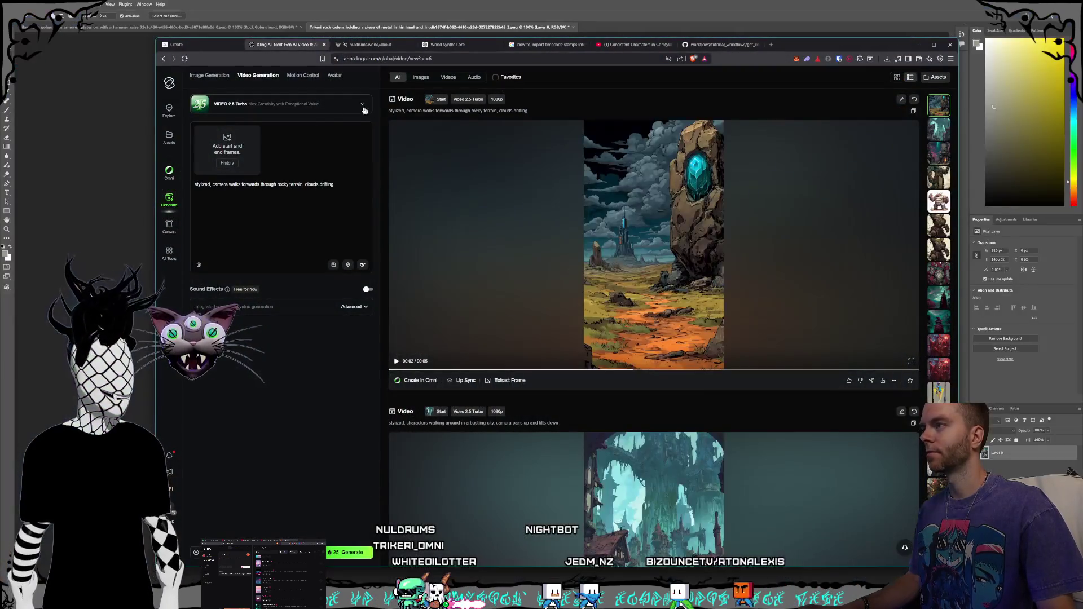
Step: Use the golem start frame with prompt 'character is chewing on a chain, camera slowly zooms in'
key("alt+Tab")
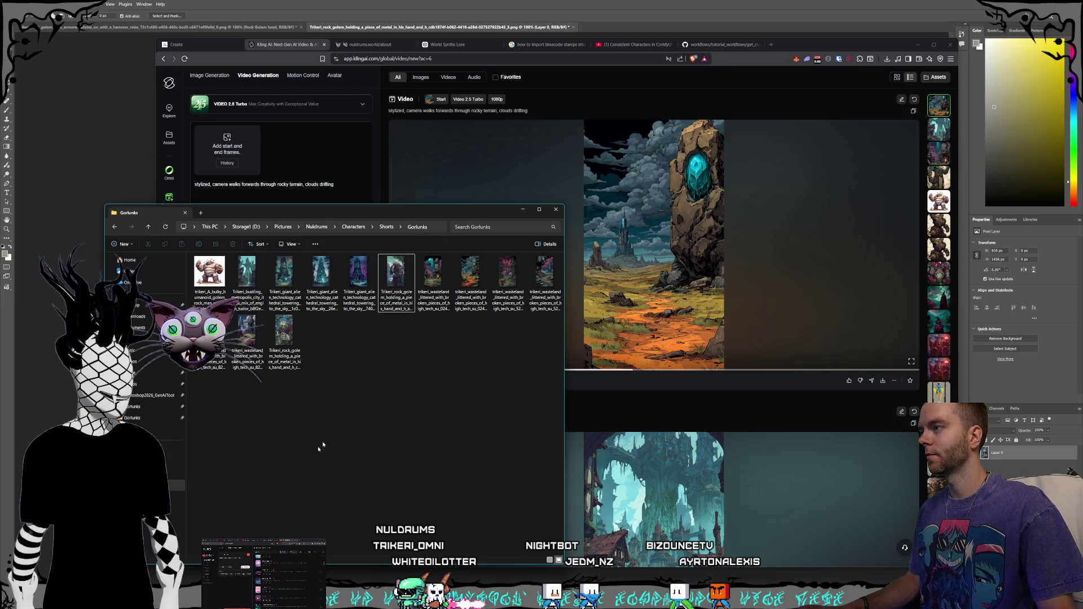
left_click_drag(269, 193, 237, 164)
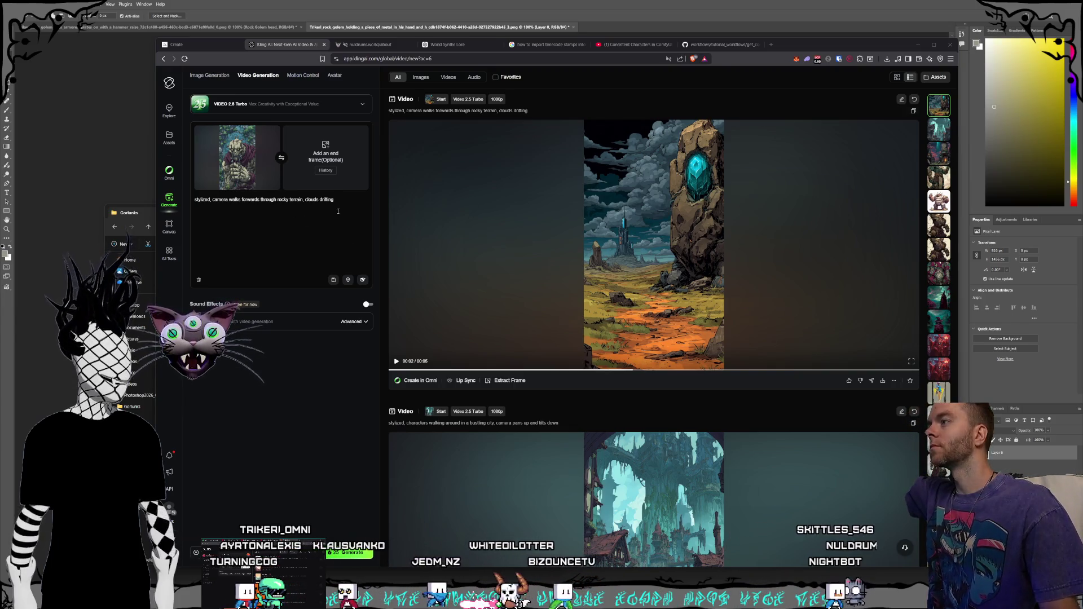
left_click_drag(338, 211, 213, 209)
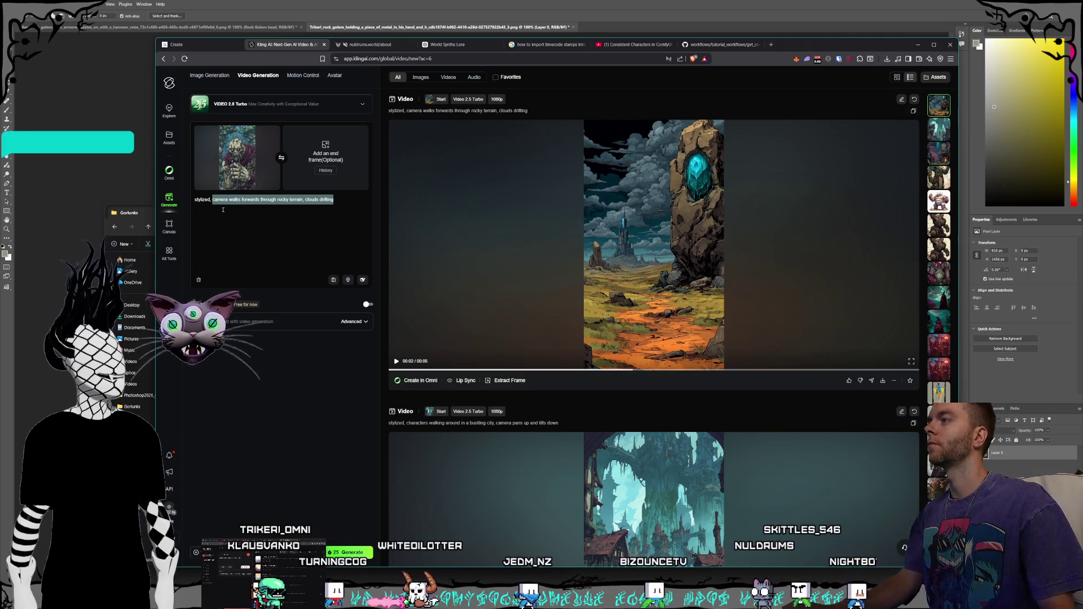
type("character is cha")
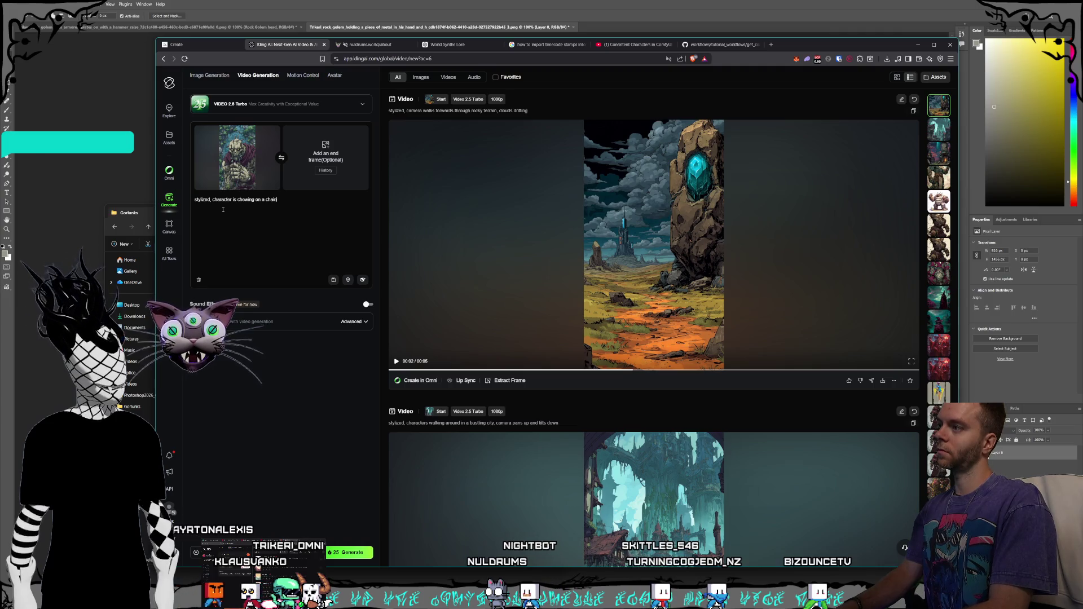
type("s")
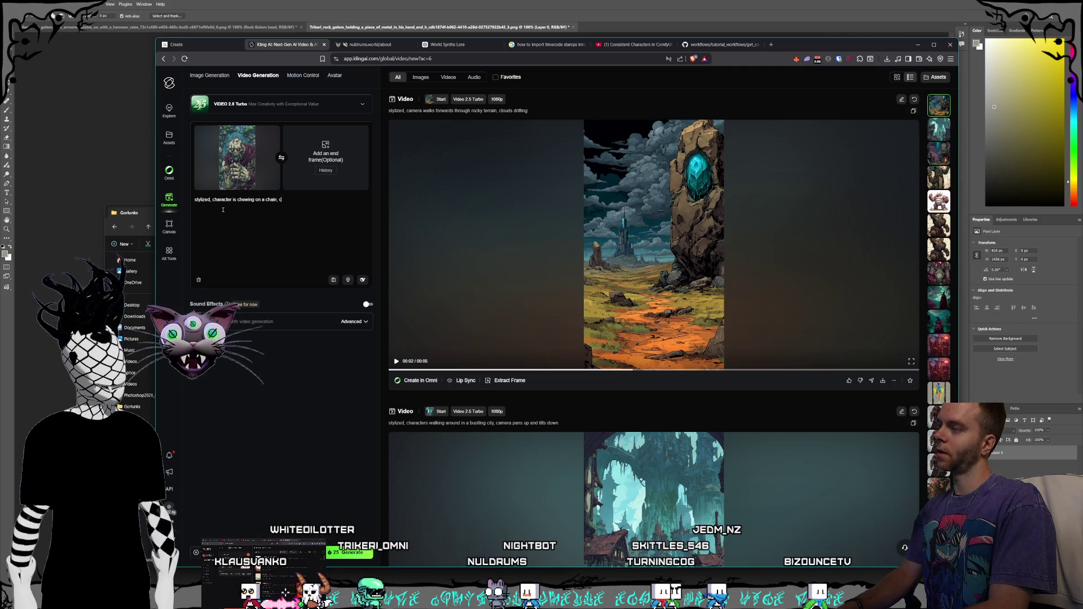
type("lowly z")
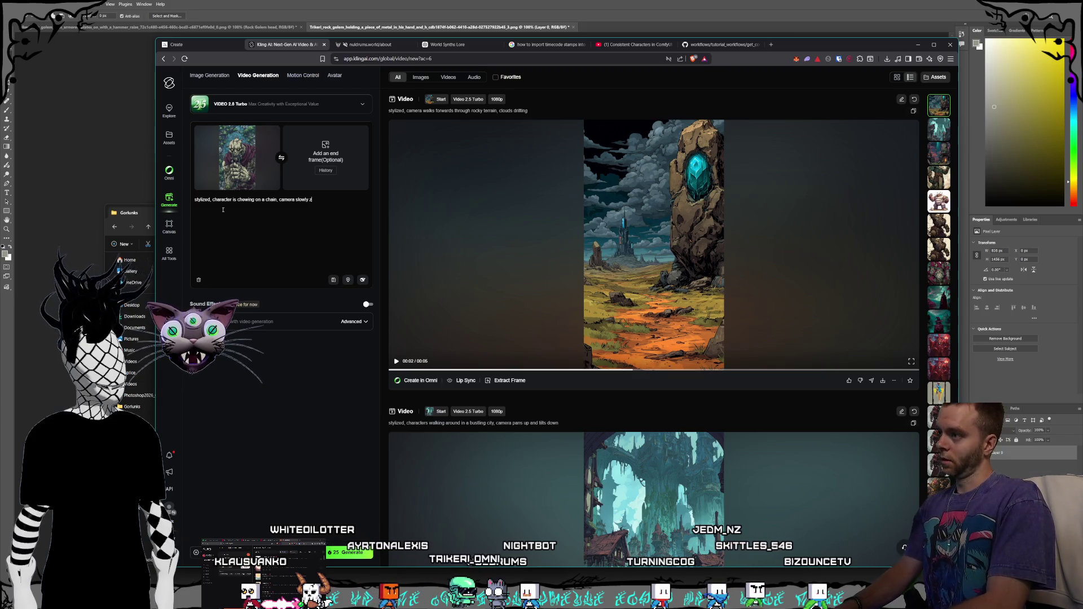
type("ooms in")
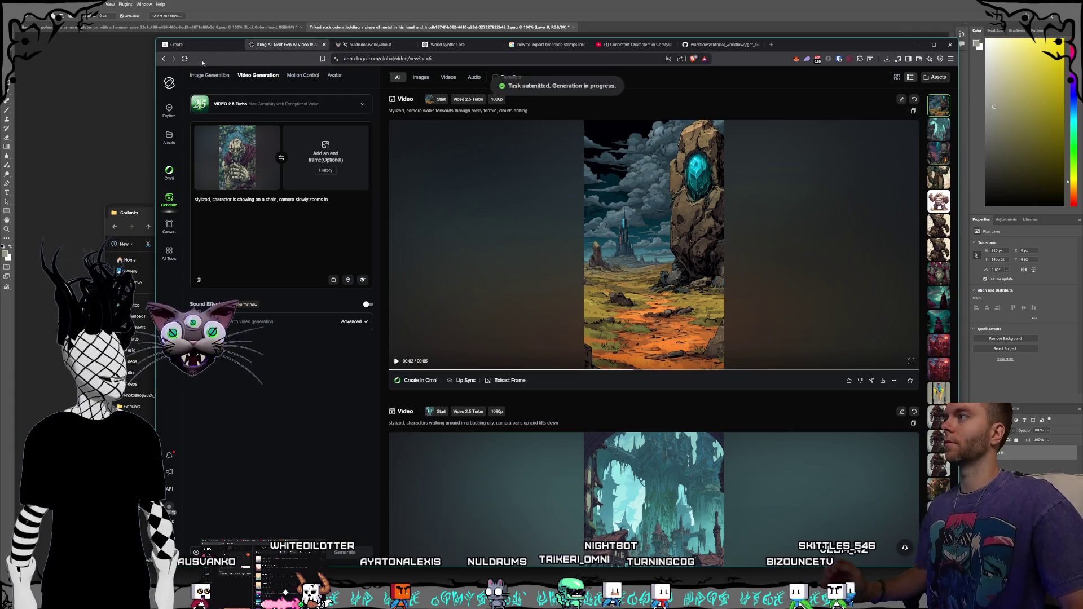
left_click(186, 44)
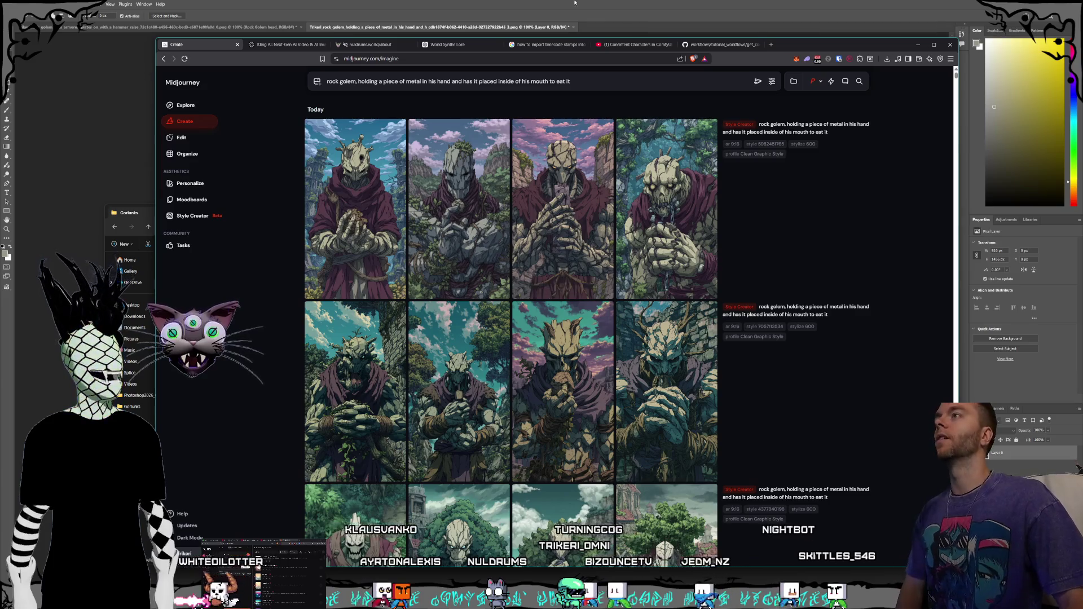
Step: Play the sequence from the start and trim the first V1 clip to about 2 seconds
key("alt+Tab")
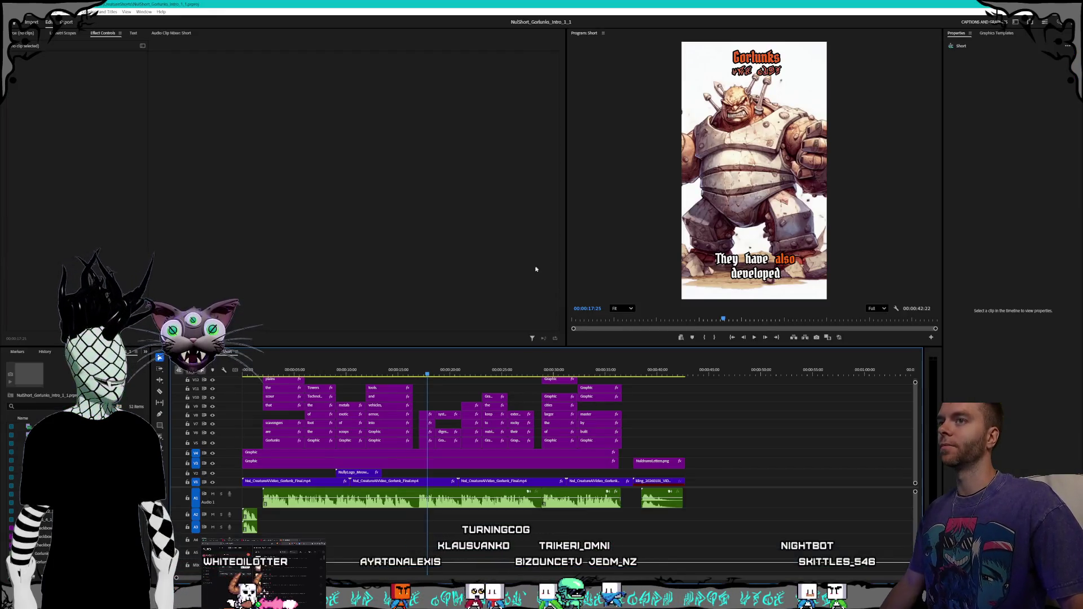
left_click(519, 375)
left_click(249, 373)
key("space")
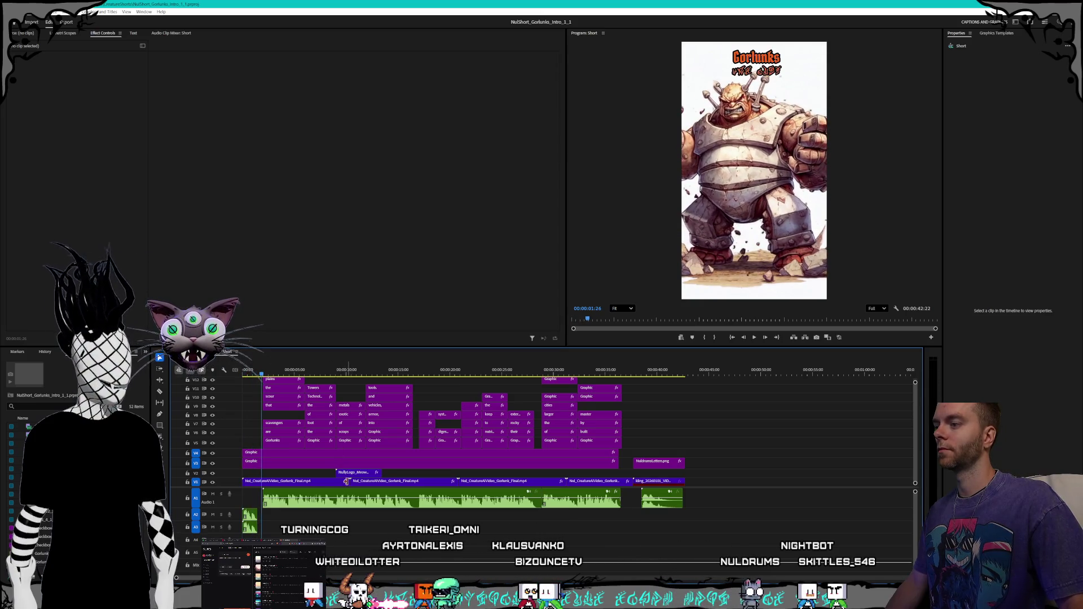
left_click_drag(344, 481, 258, 484)
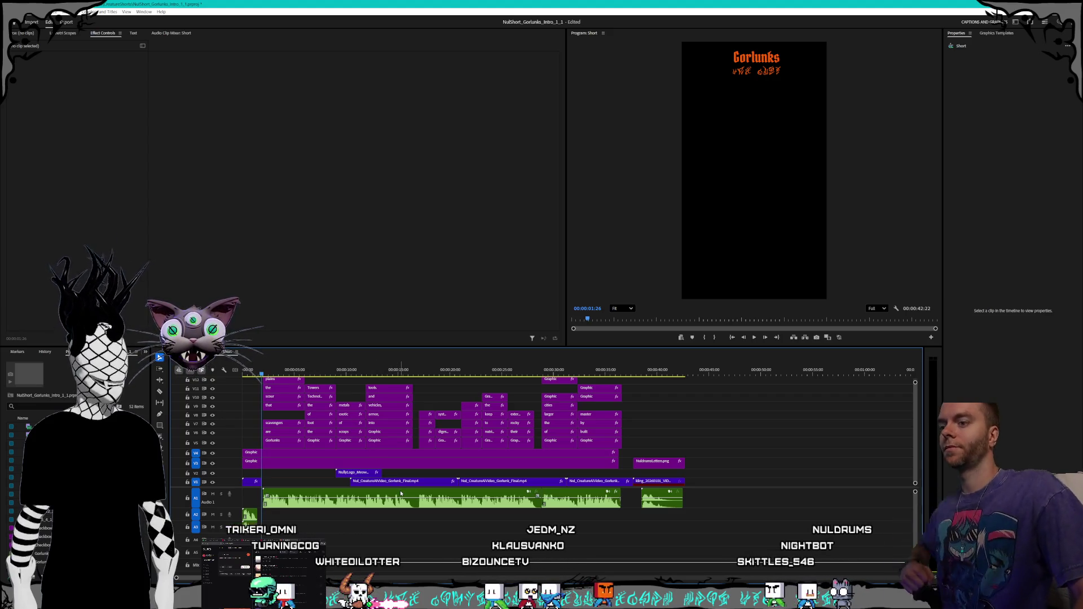
Step: Delete the three Nul_CreatureAIVideo_Gorlunk_Final clips from V1
left_click(415, 484)
key("Delete")
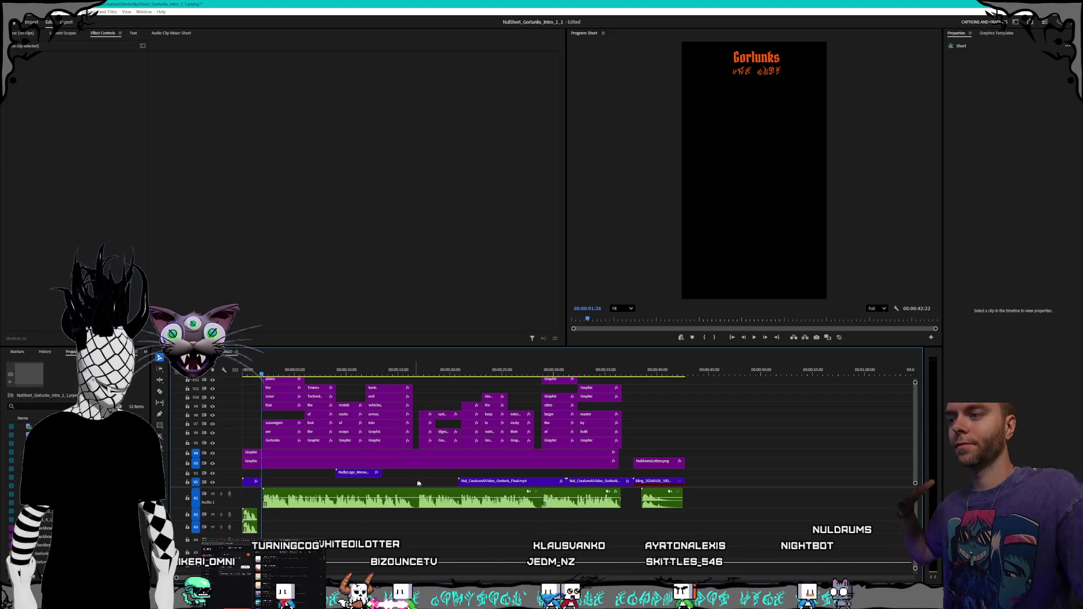
left_click(493, 481)
key("Delete")
left_click(586, 481)
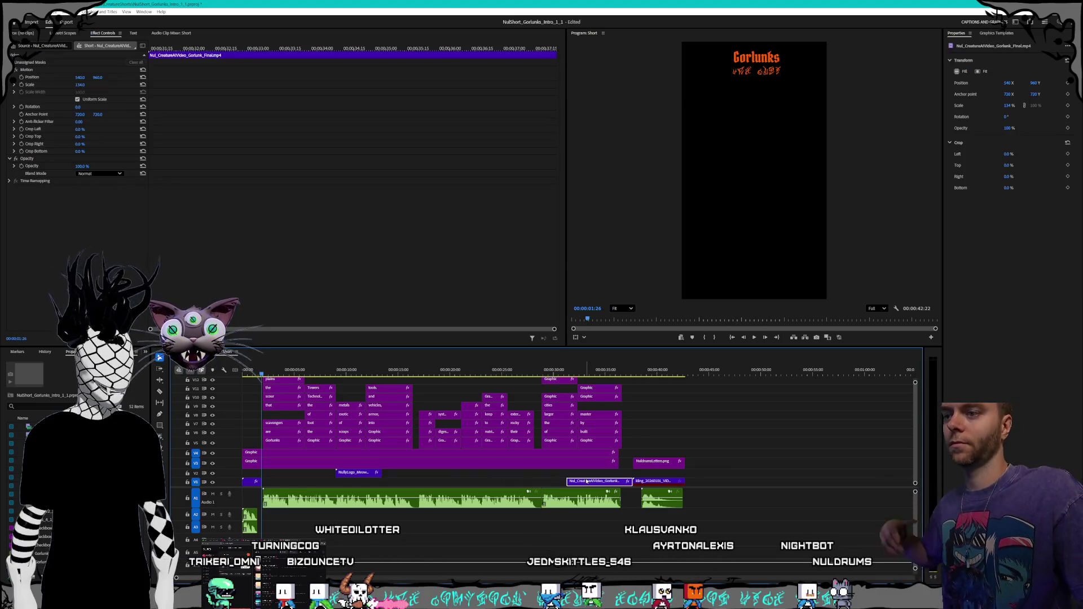
key("Delete")
key("alt+Tab")
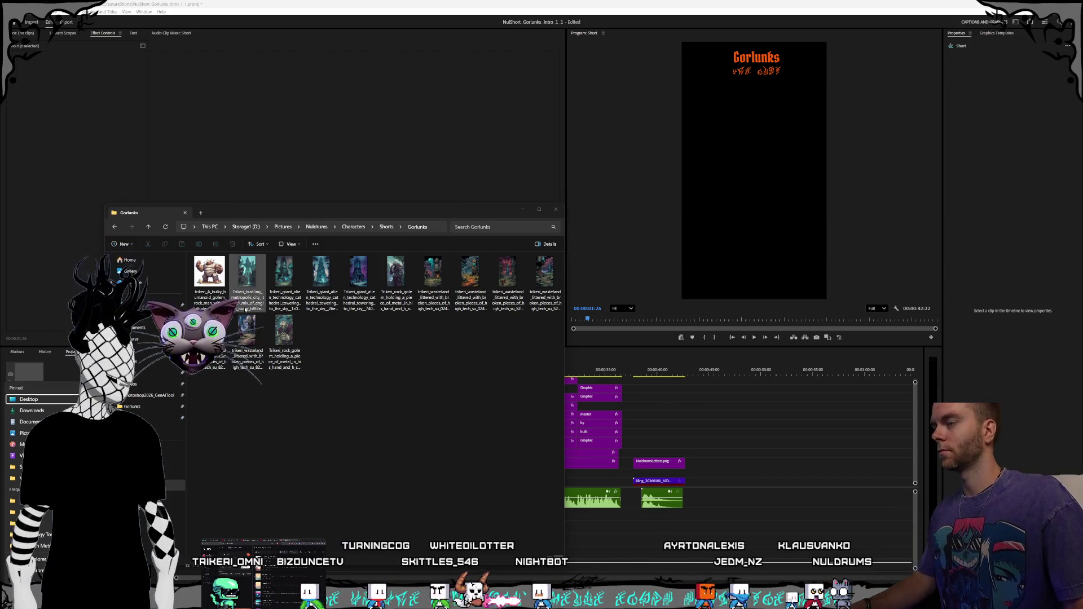
left_click(292, 334)
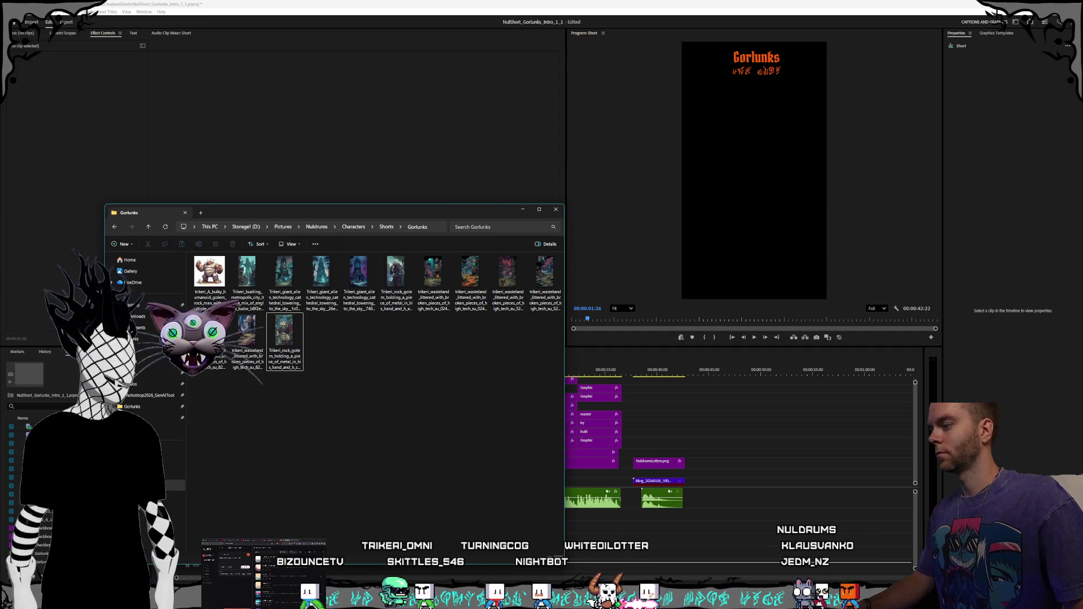
Step: Open a new Explorer window at Videos > Nuldrums > Shorts > Creatures > Gorlunks
right_click(34, 598)
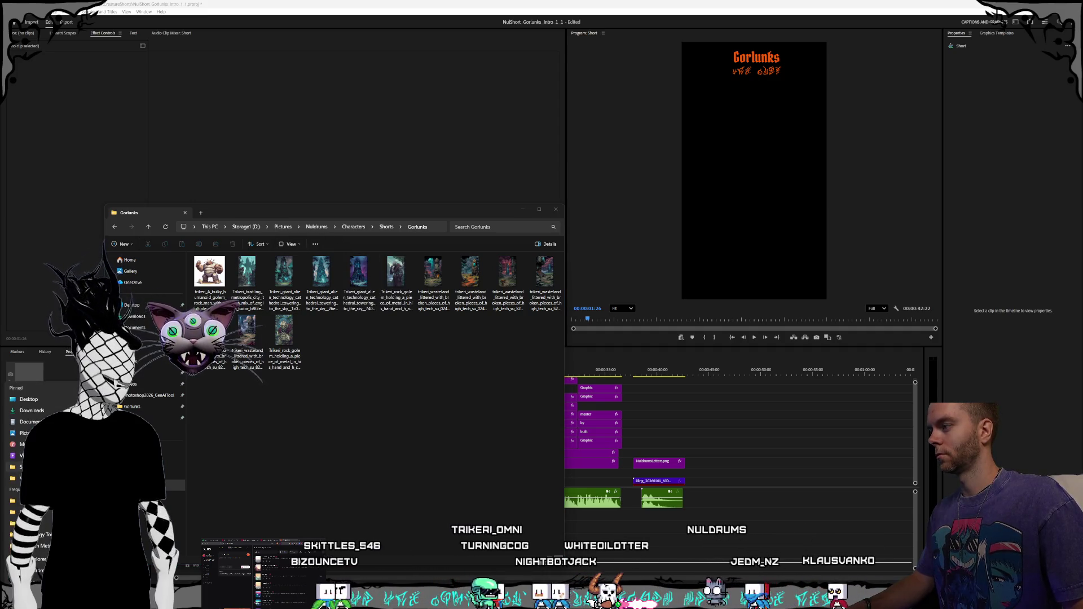
key("Escape")
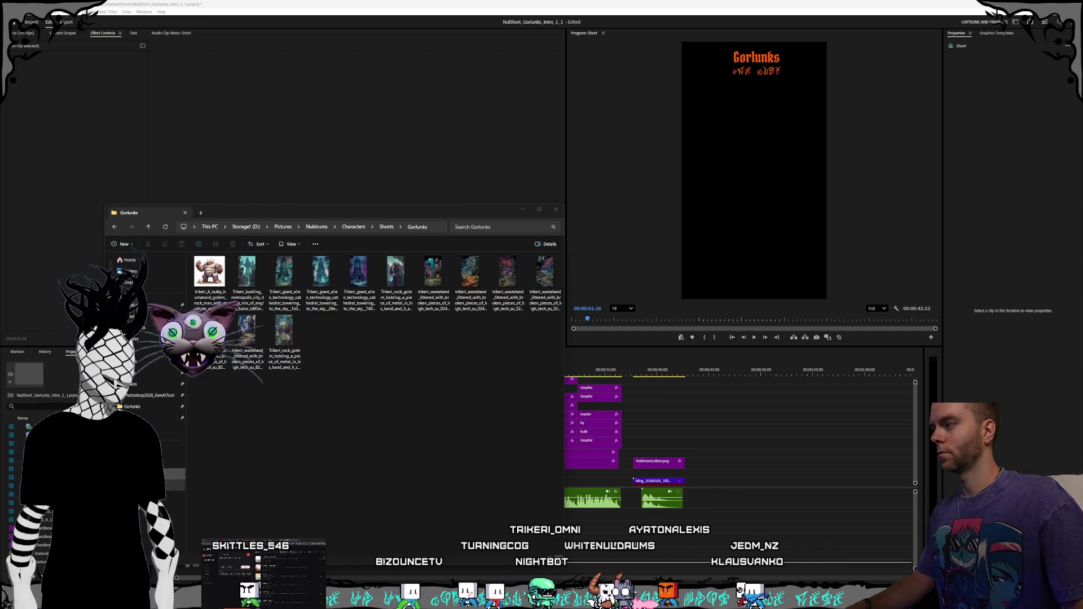
key("super+e")
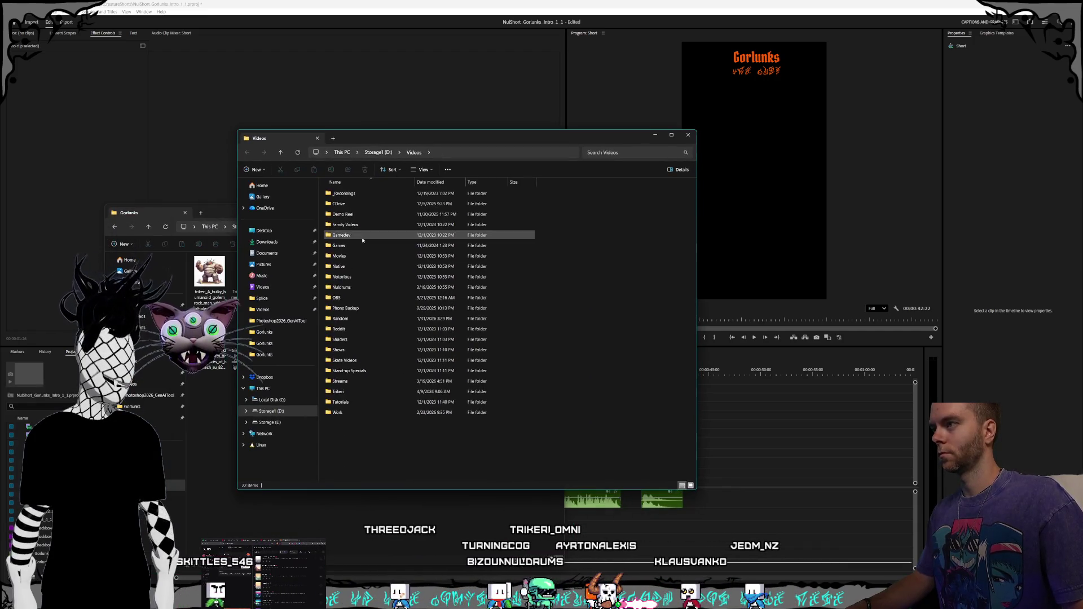
double_click(353, 287)
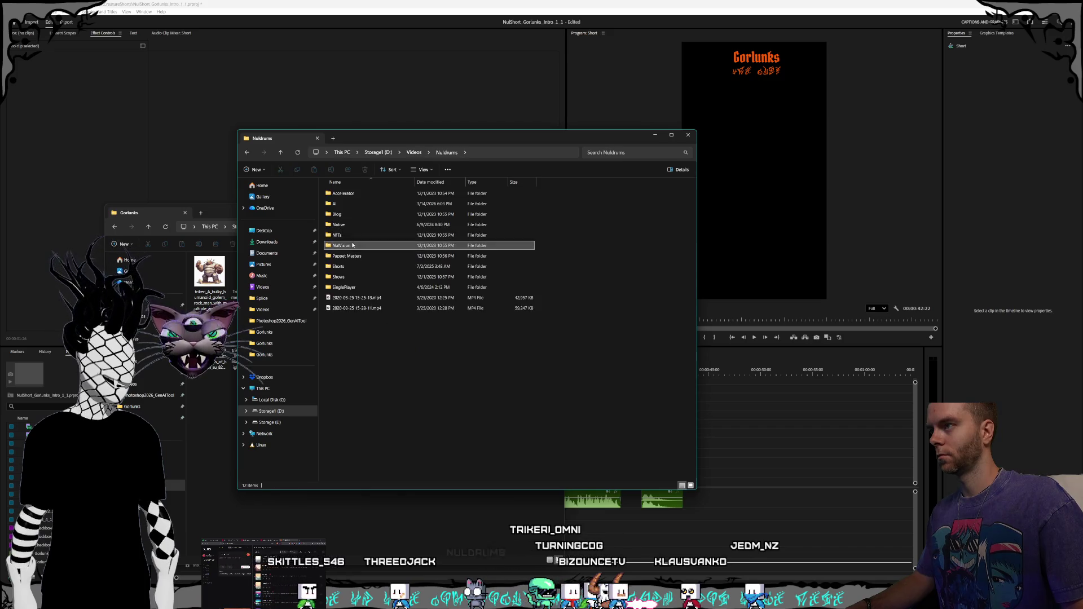
left_click(355, 225)
left_click(349, 246)
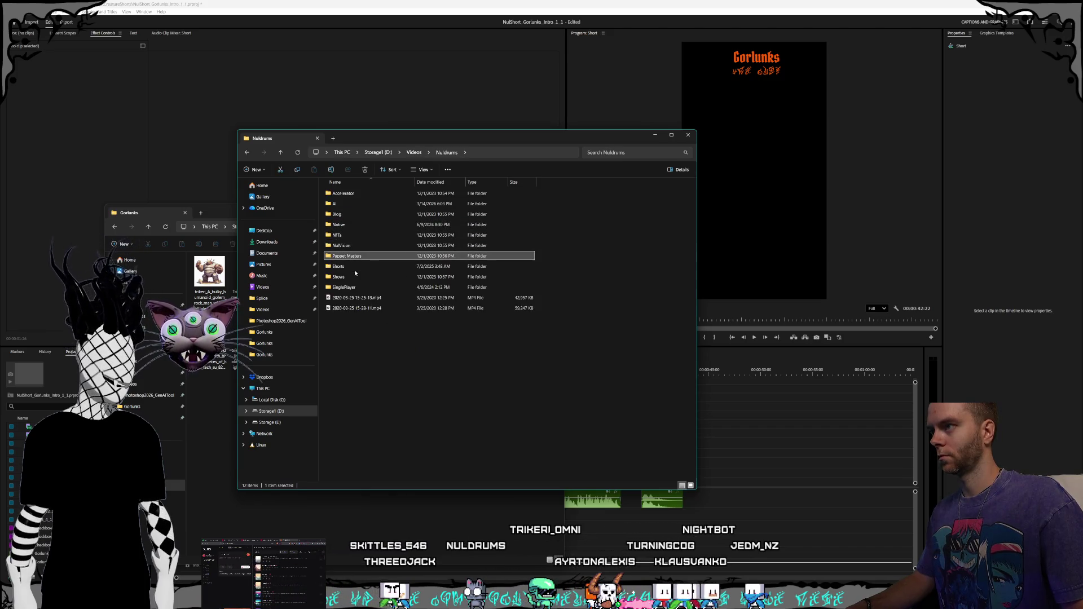
double_click(357, 269)
double_click(354, 204)
double_click(341, 214)
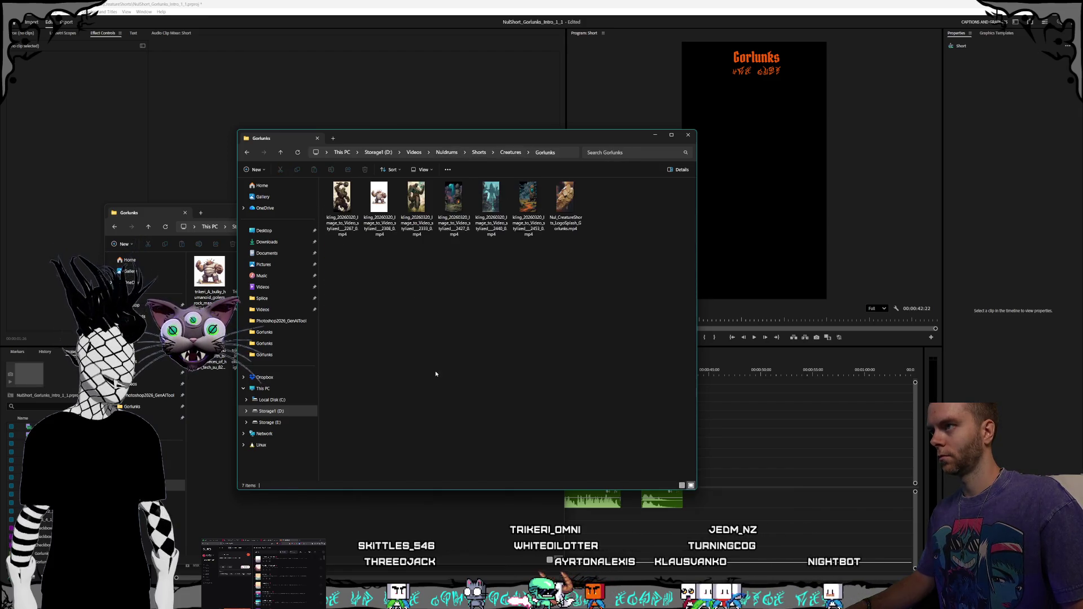
Step: Drag the Gorlunks logo splash and kling golem clips 2453, 2440, 2427, 2333, 2267 onto the timeline
left_click(507, 223)
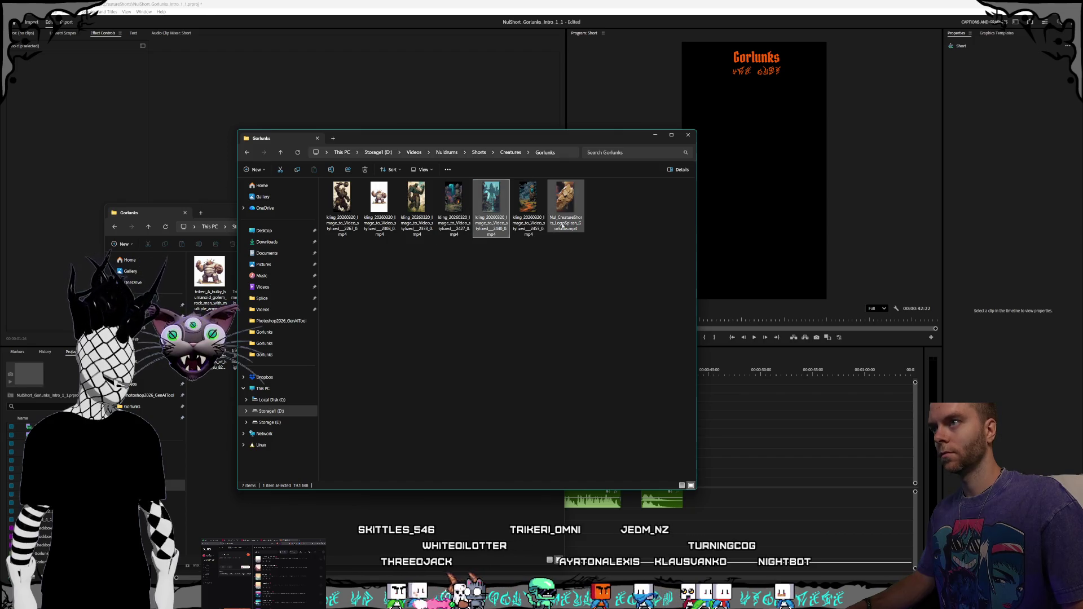
mouse_move(561, 225)
left_mouse_down()
mouse_move(570, 213)
mouse_move(603, 253)
mouse_move(756, 508)
mouse_move(750, 482)
left_mouse_up()
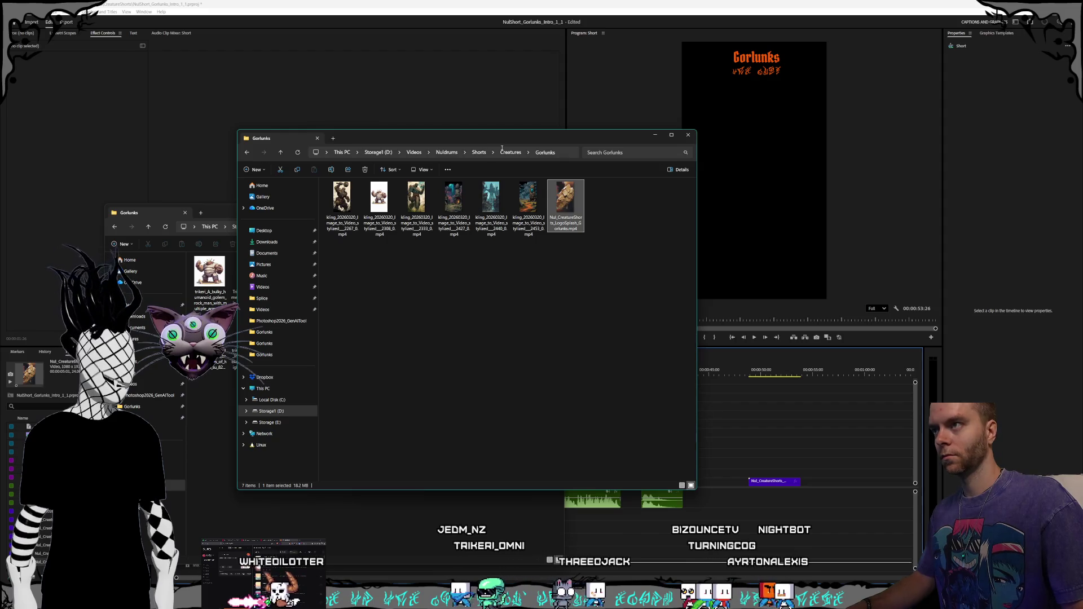
left_click_drag(470, 137, 339, 37)
mouse_move(405, 123)
left_mouse_down()
mouse_move(660, 362)
mouse_move(712, 447)
mouse_move(708, 472)
left_mouse_up()
left_click(359, 122)
mouse_move(341, 78)
left_mouse_down()
mouse_move(567, 321)
mouse_move(406, 135)
mouse_move(362, 124)
mouse_move(755, 439)
mouse_move(733, 461)
left_mouse_up()
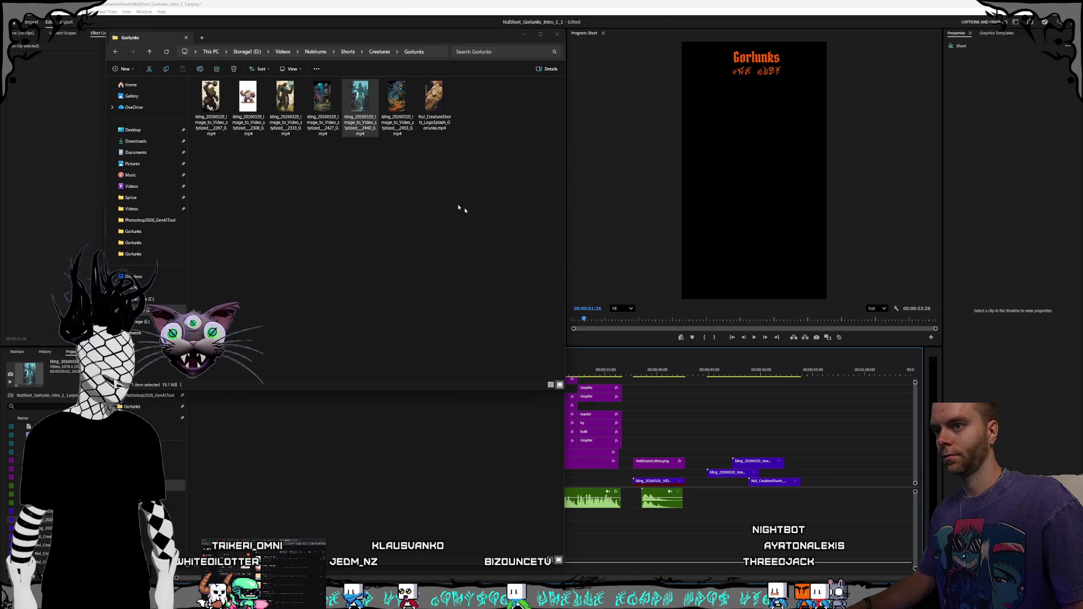
left_click_drag(321, 101, 804, 444)
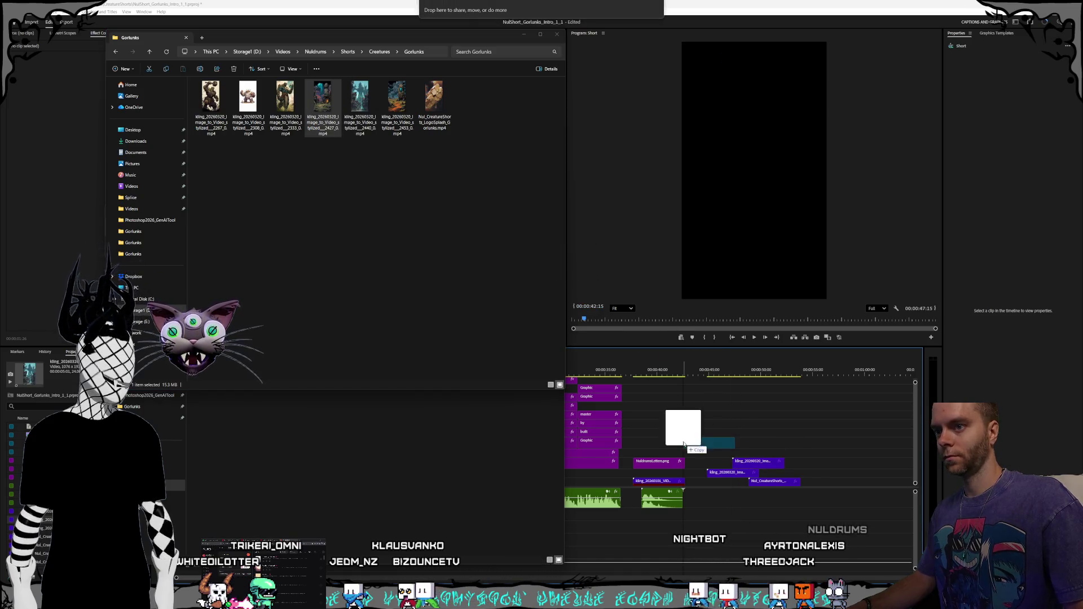
left_click_drag(703, 455, 703, 454)
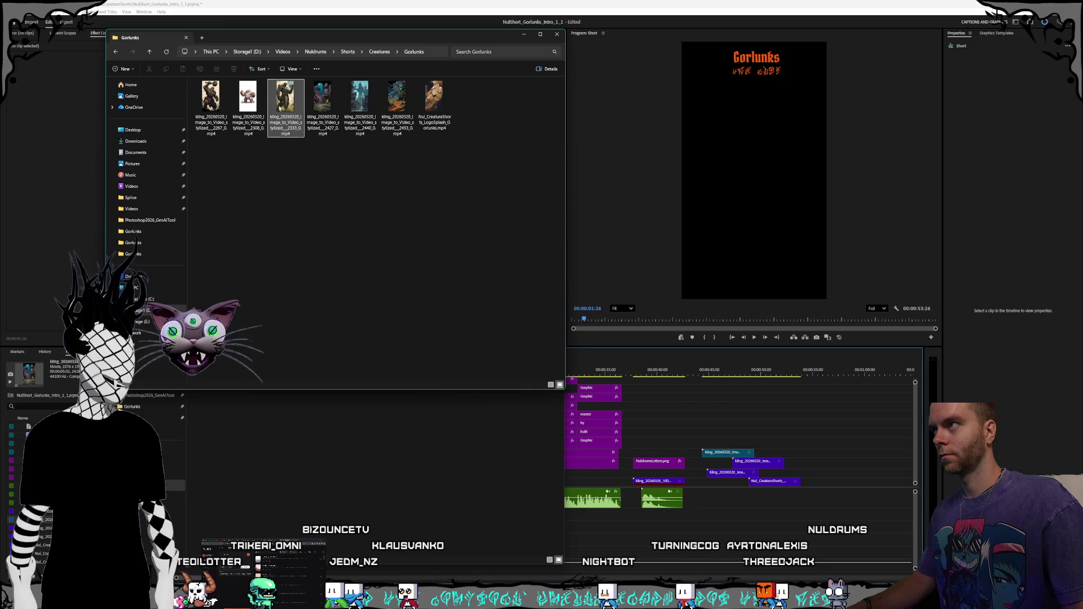
mouse_move(285, 99)
left_mouse_down()
mouse_move(803, 455)
mouse_move(819, 442)
left_mouse_up()
left_click_drag(210, 106, 875, 444)
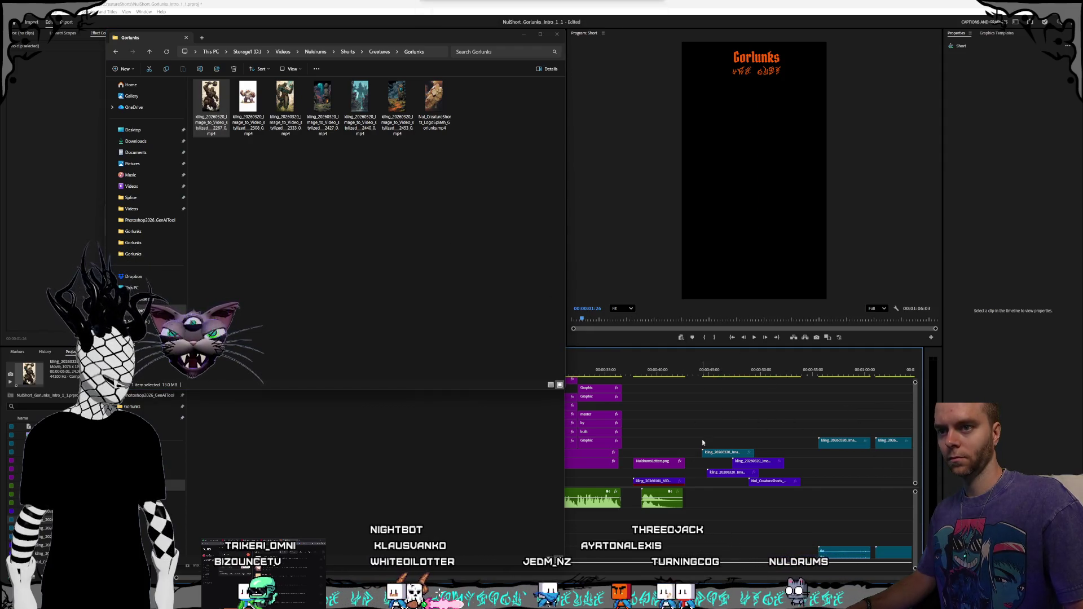
mouse_move(480, 41)
left_mouse_down()
mouse_move(543, 79)
mouse_move(671, 120)
left_mouse_up()
Step: Bring the timeline forward, inspect the kling clip, and zoom out to see all clips
left_click(840, 443)
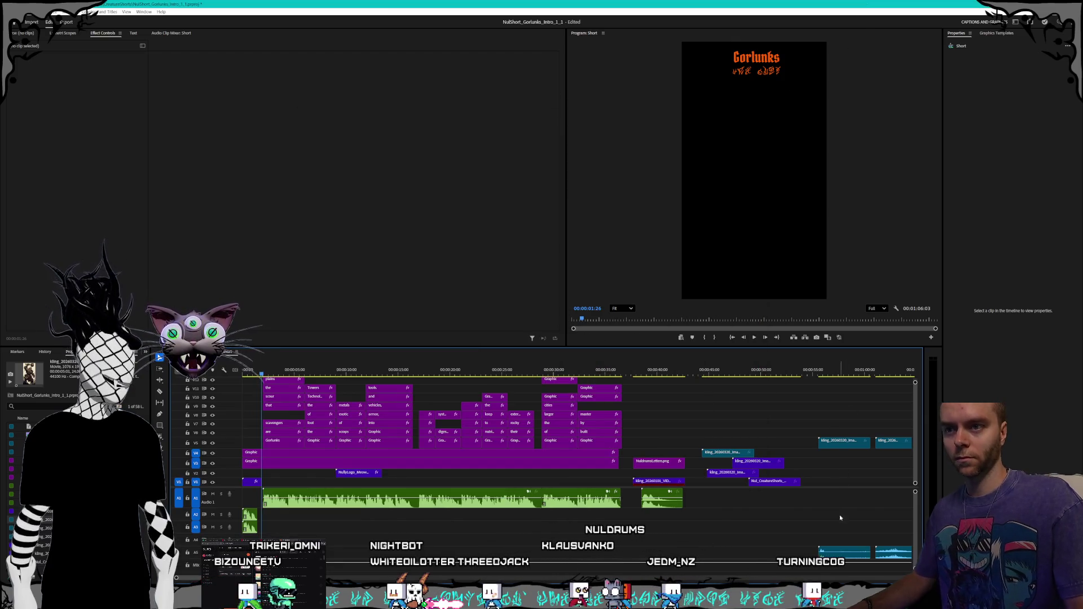
left_click(843, 442)
right_click(843, 443)
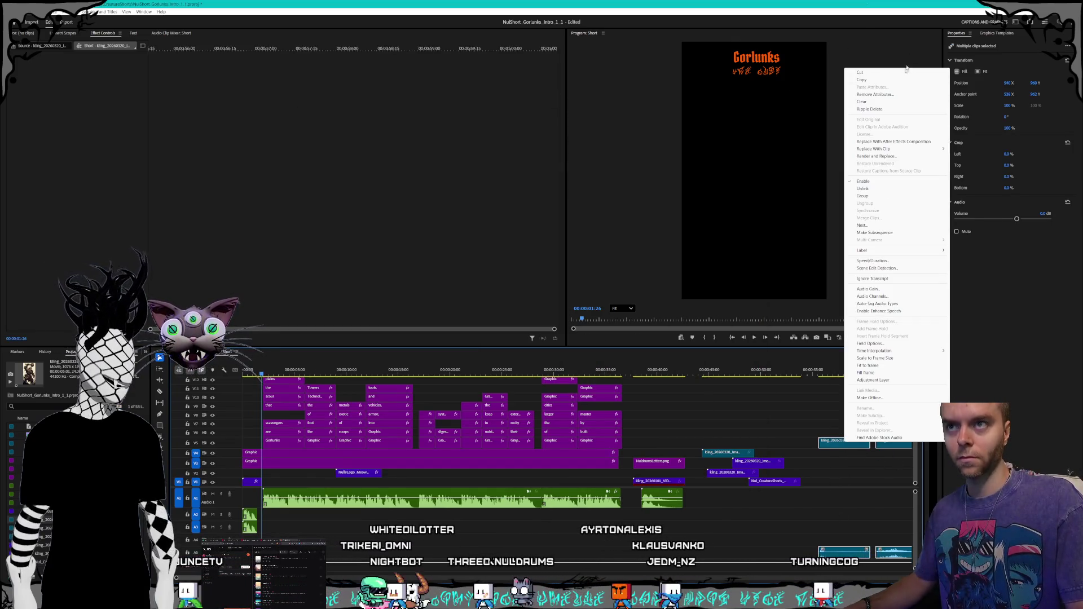
left_click(849, 532)
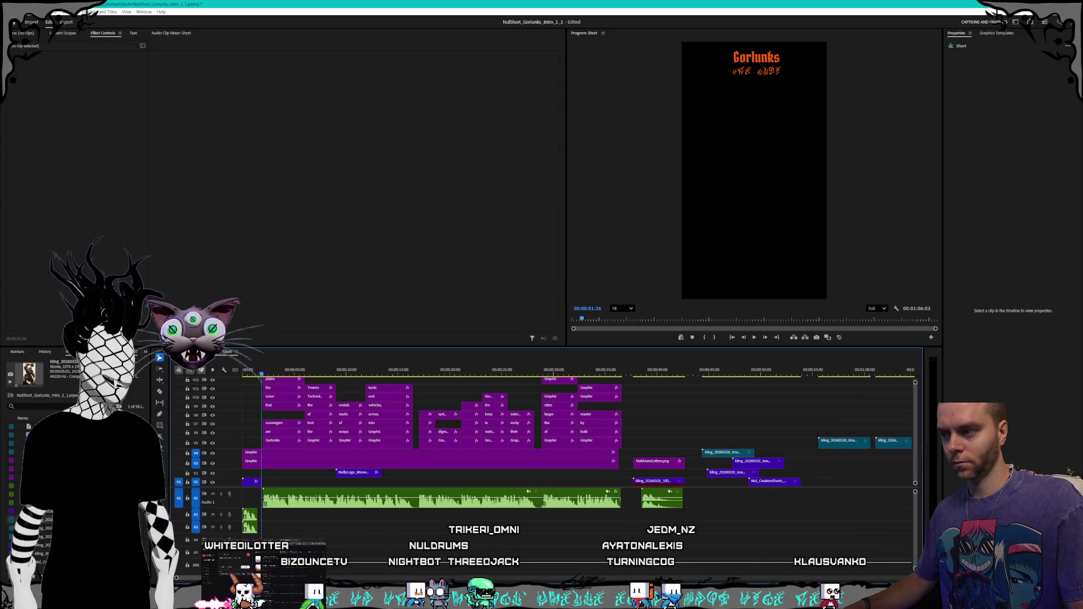
key("minus")
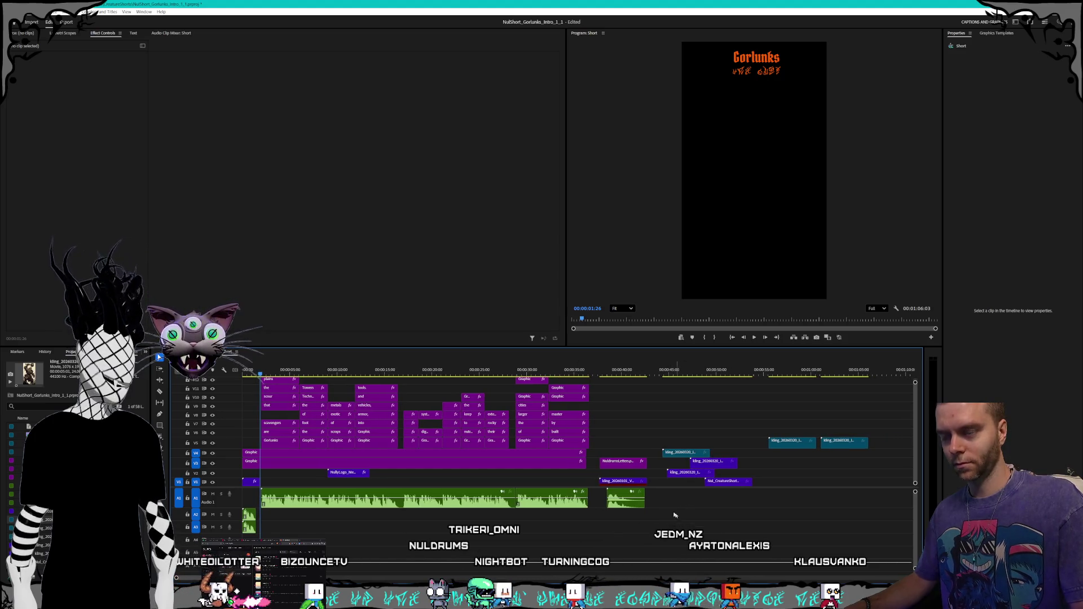
Step: Move the kling and rock golem clips down to V1 around 0:13–0:20, then open the track-header menu
left_click_drag(789, 416, 855, 487)
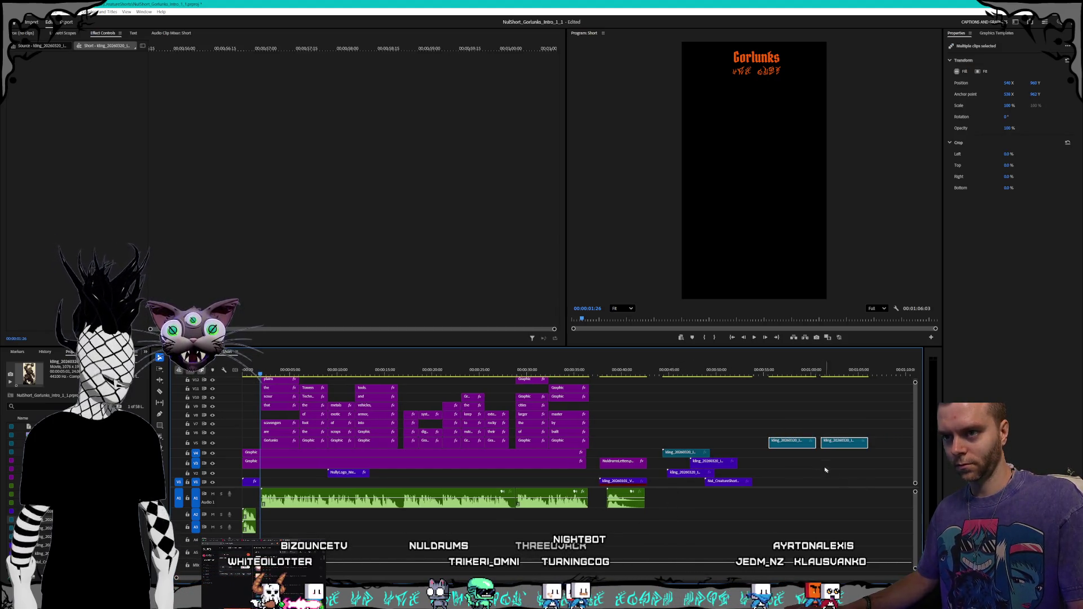
left_click_drag(770, 406, 866, 488)
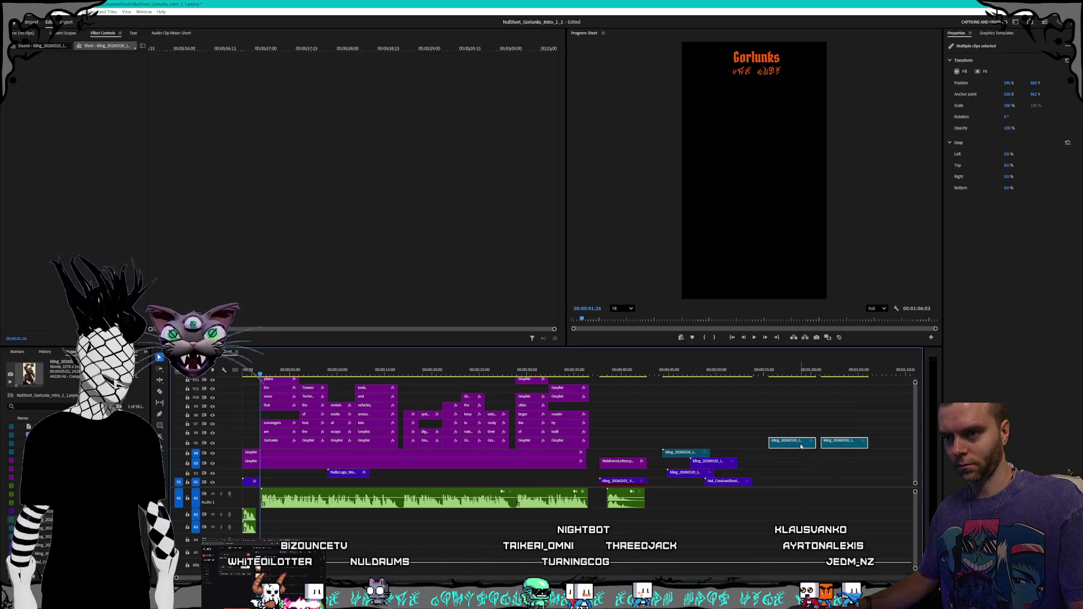
left_click_drag(800, 446, 469, 481)
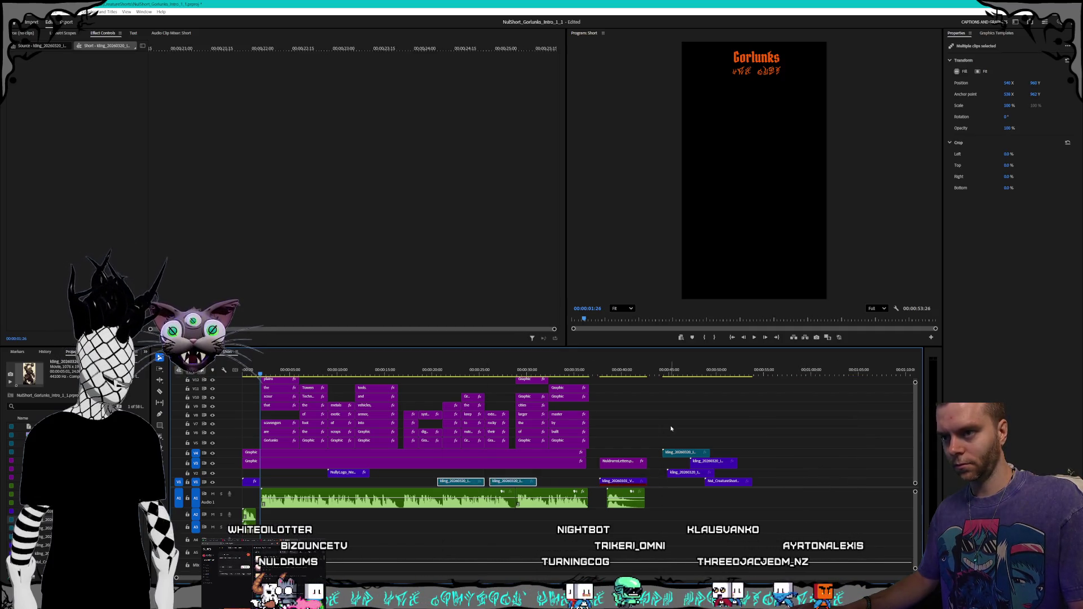
left_click_drag(694, 455, 402, 480)
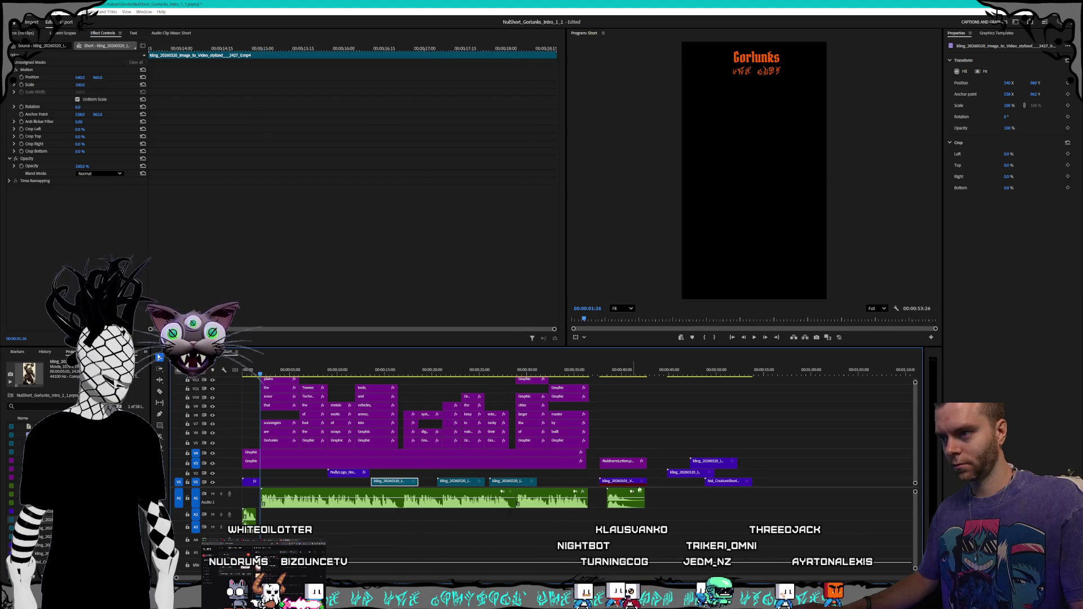
left_click_drag(710, 469, 569, 481)
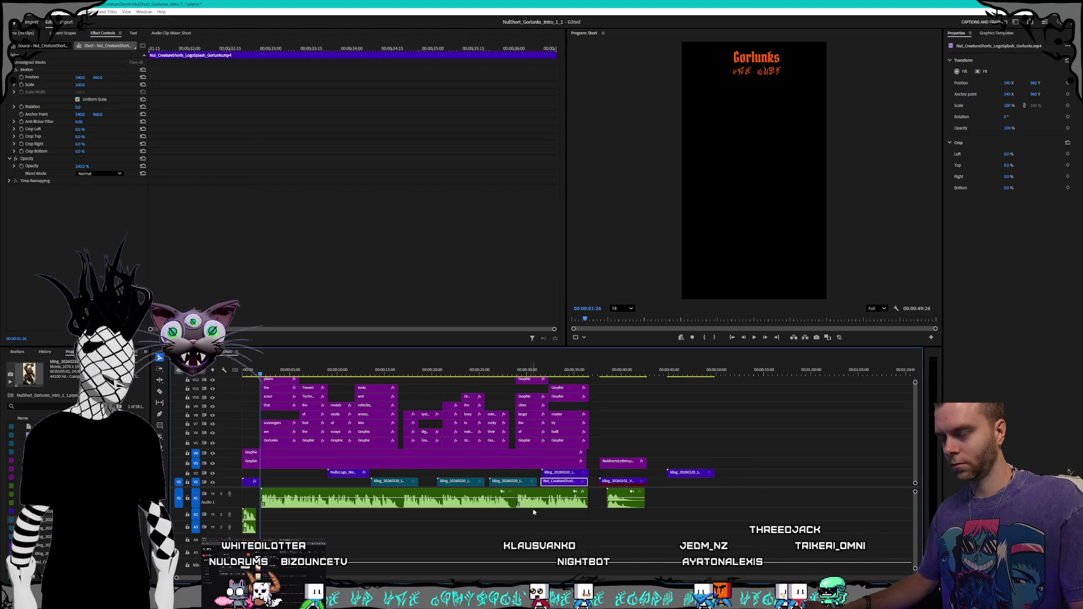
right_click(224, 479)
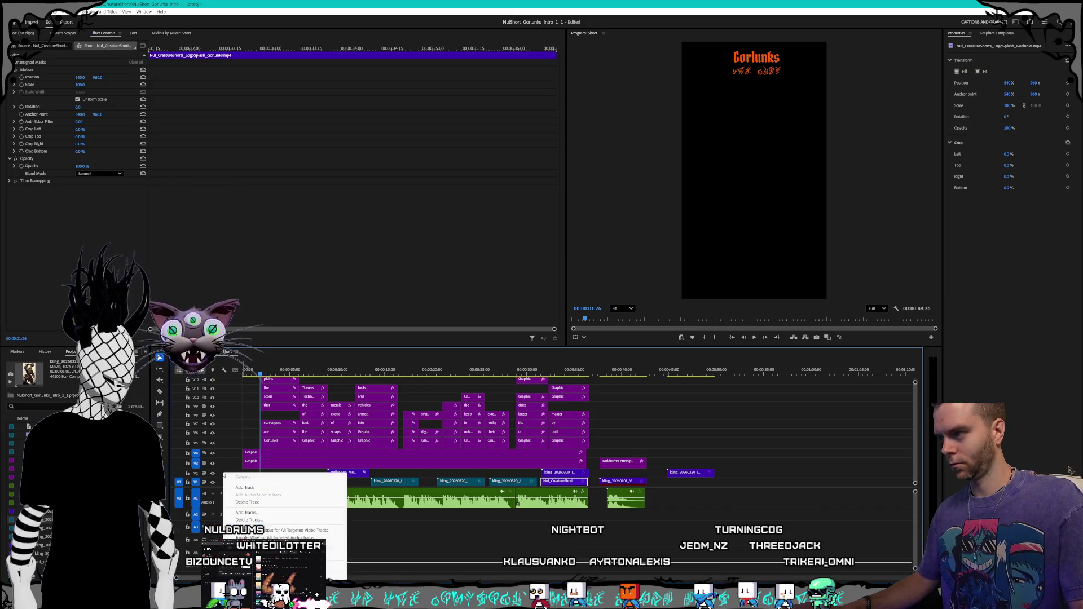
Step: Add one video track placed after Video 1 with no audio tracks, then select the first golem clip
left_click(248, 512)
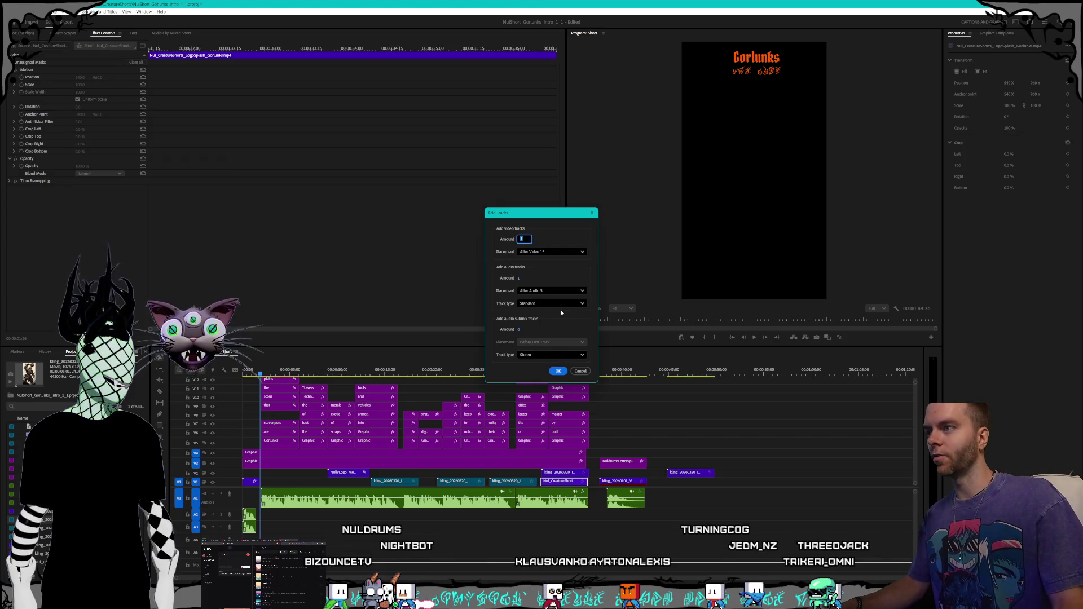
left_click(565, 254)
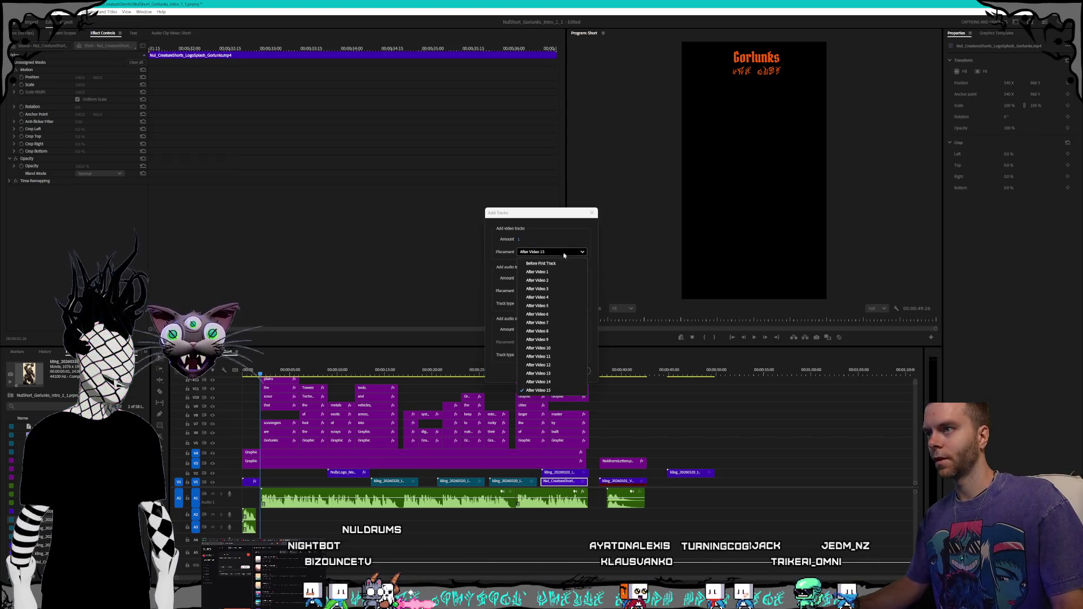
left_click(555, 273)
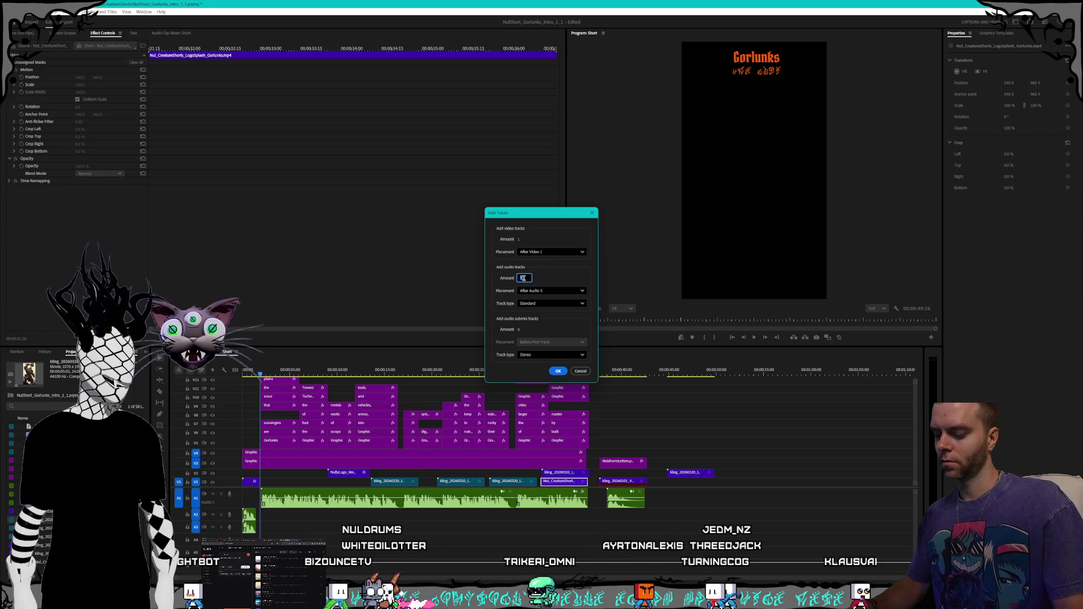
left_click(556, 372)
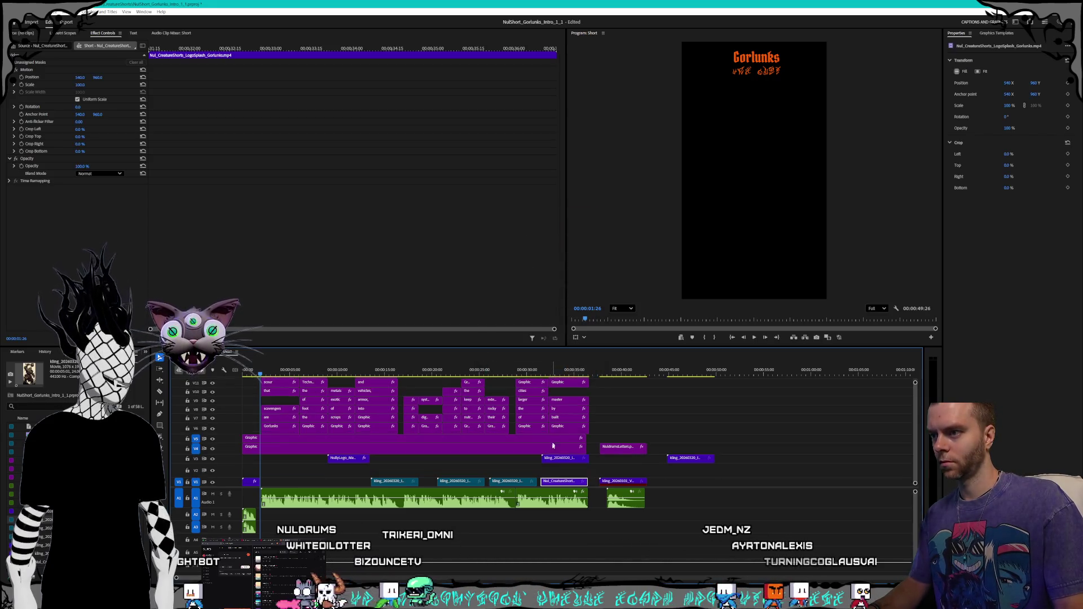
left_click(526, 470)
left_click(385, 483)
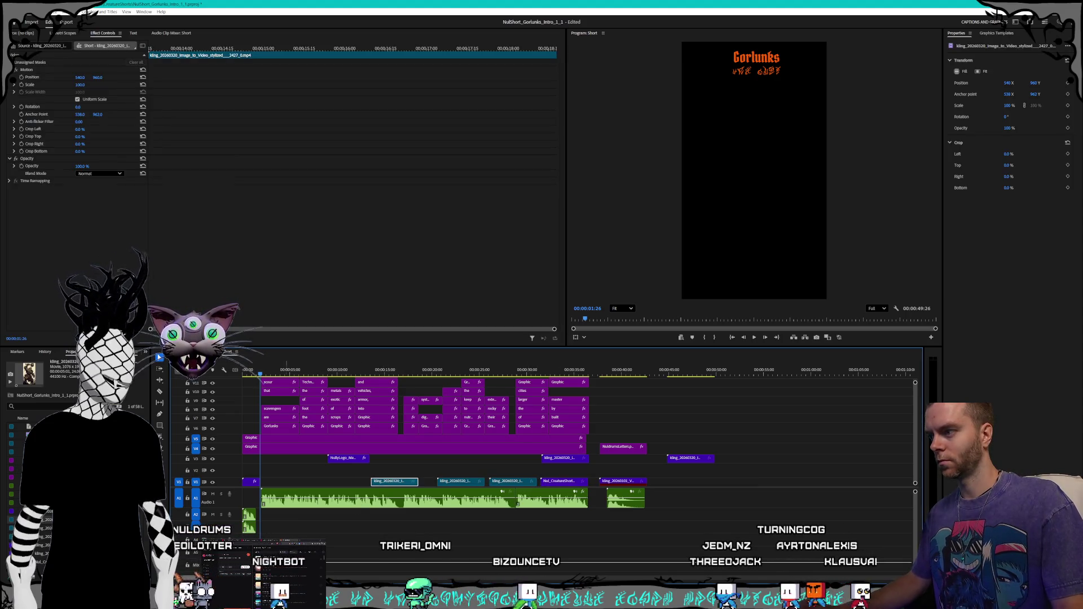
Step: Zoom in and move the first golem clip on Video 1 to about 0:05
key("equal")
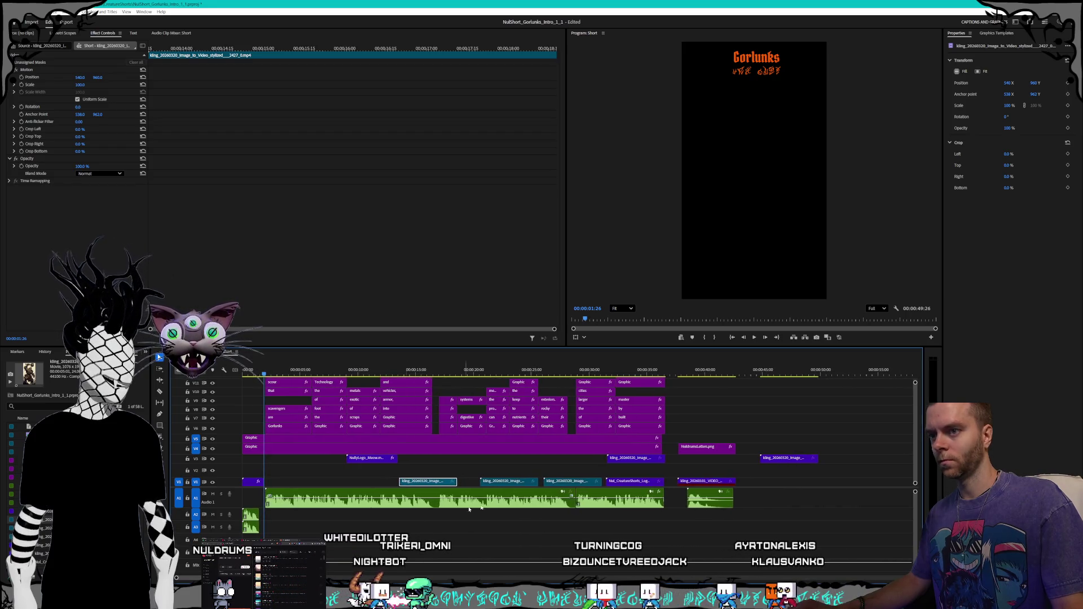
left_click(792, 460)
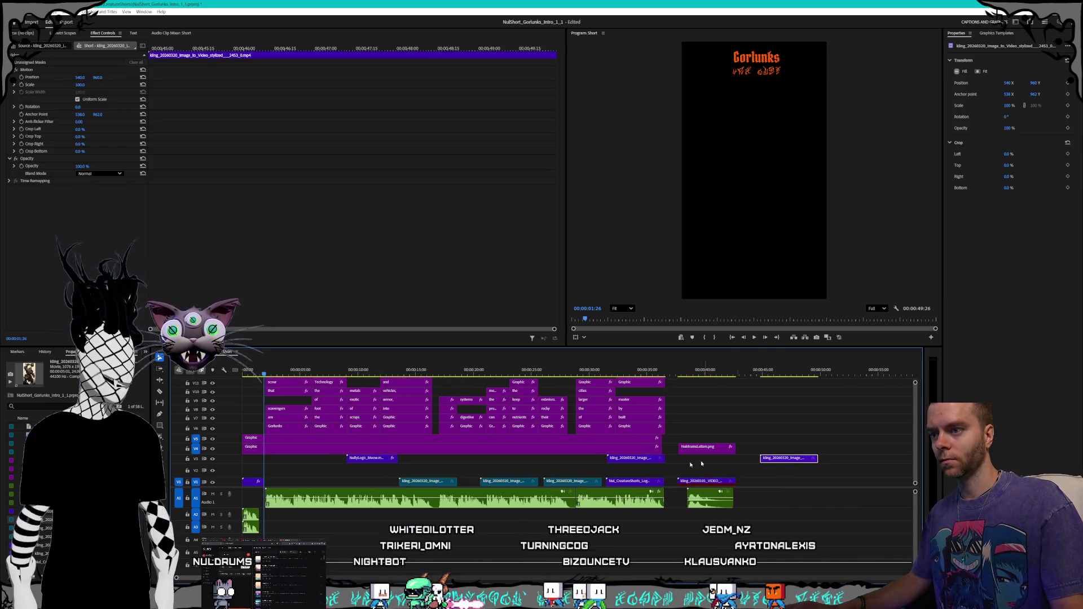
left_click(560, 481)
mouse_move(430, 484)
left_mouse_down()
mouse_move(307, 471)
mouse_move(294, 484)
left_mouse_up()
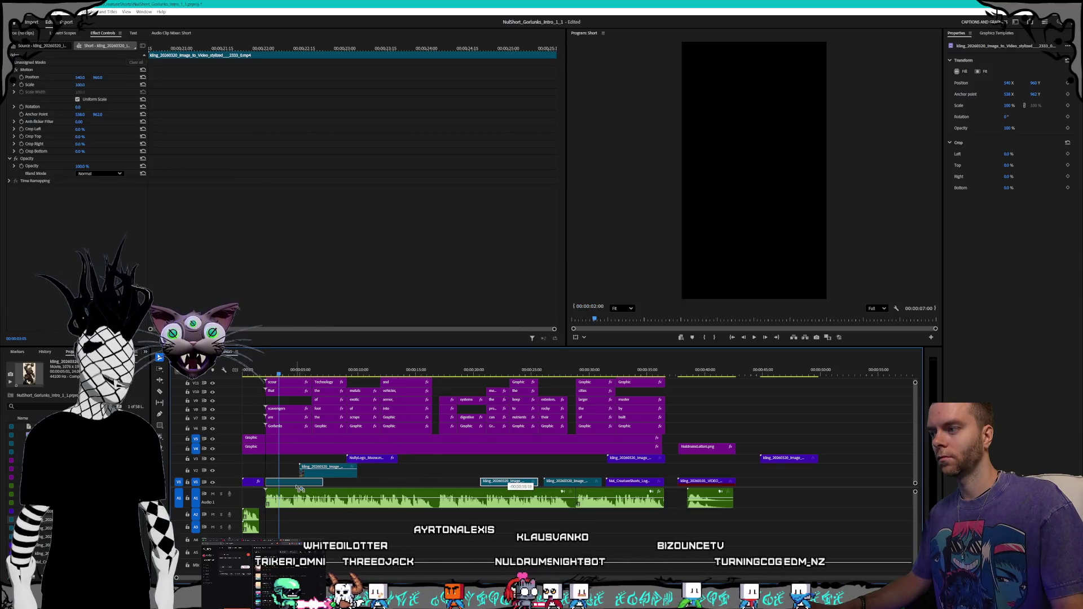
left_click_drag(271, 369, 293, 380)
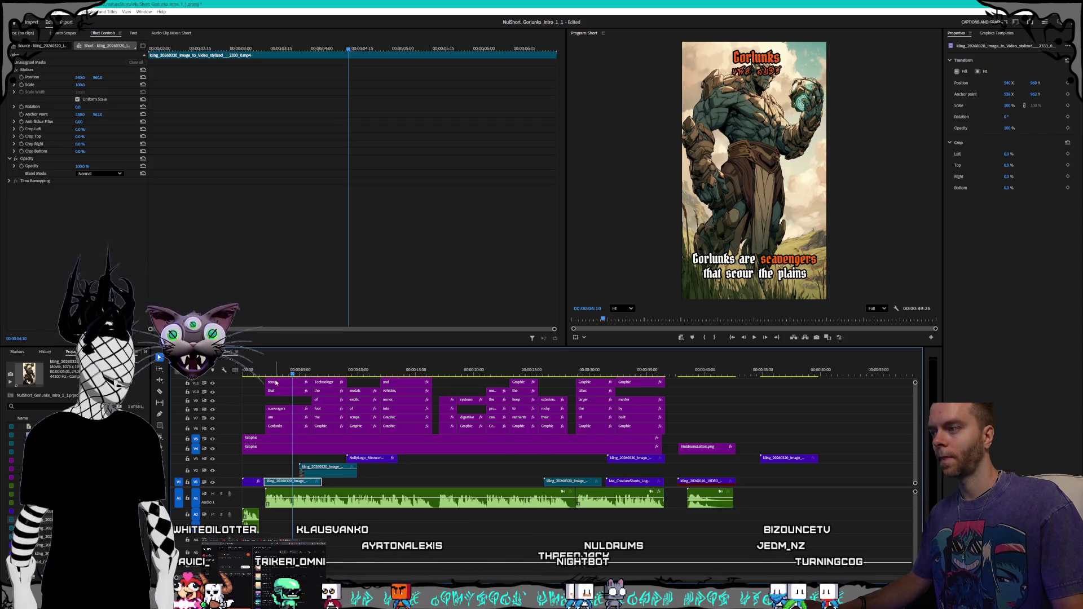
Step: Trim the Gorlunks title graphics so they end at 2 seconds
scroll(276, 383, "up", 3)
left_click(269, 372)
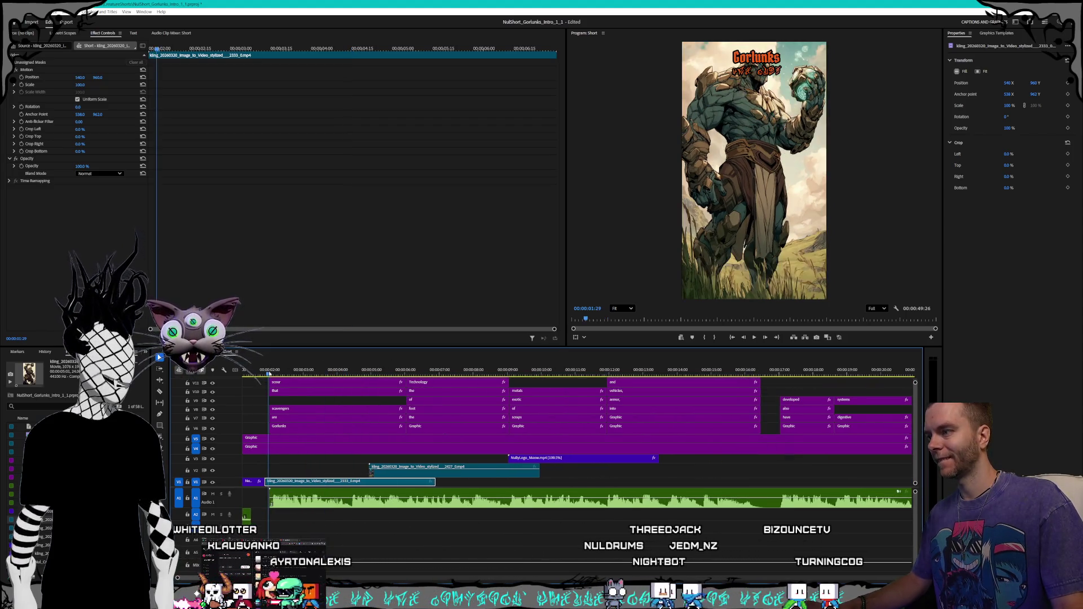
scroll(276, 406, "down", 1)
left_click(284, 442)
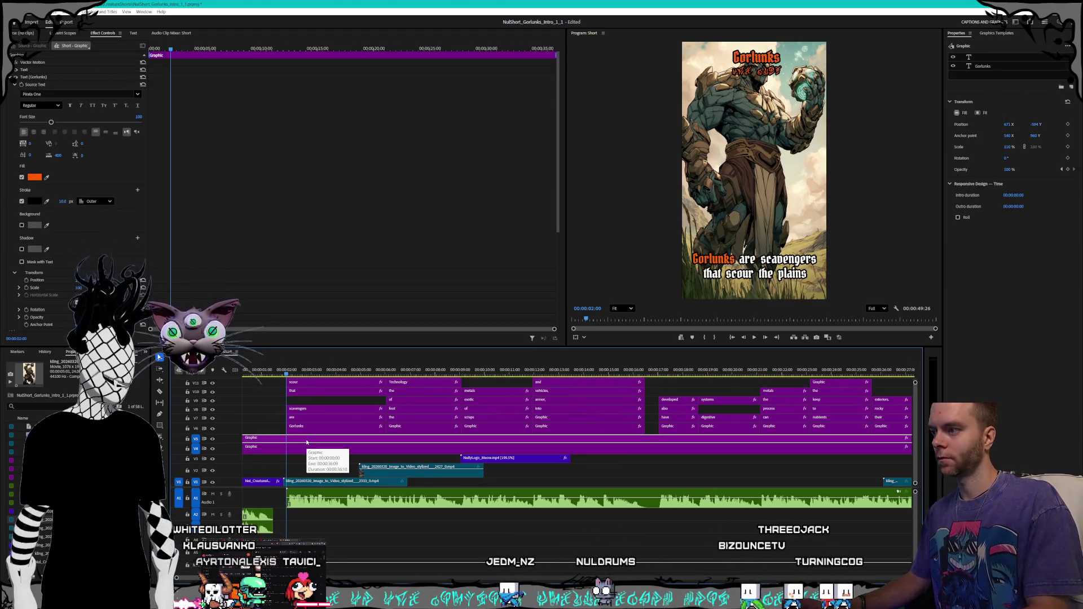
scroll(805, 454, "down", 2)
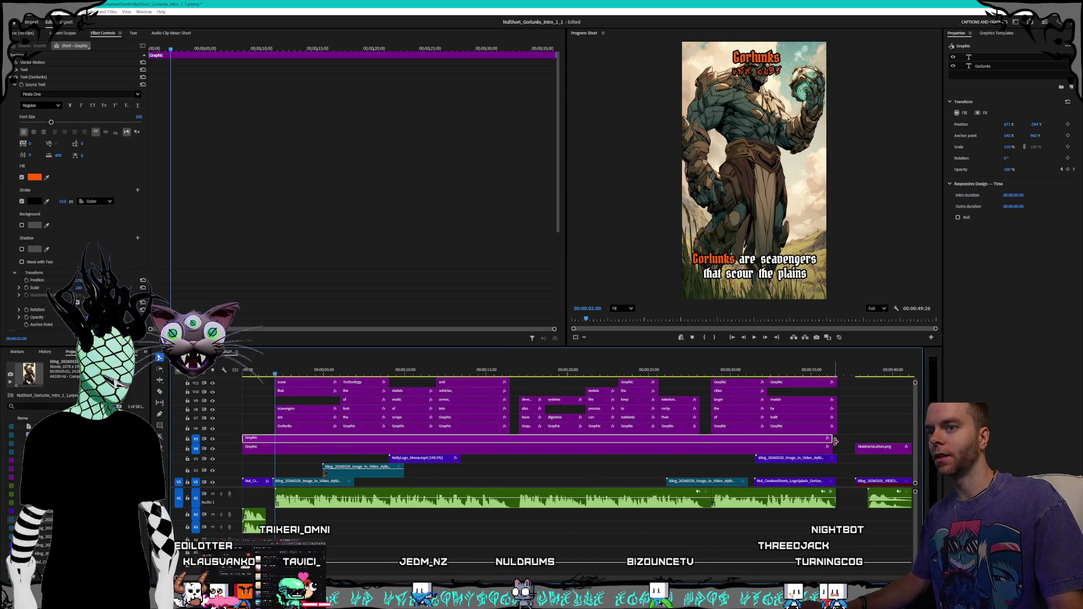
mouse_move(839, 439)
left_mouse_down()
mouse_move(833, 459)
mouse_move(279, 444)
mouse_move(303, 471)
left_mouse_up()
Step: Line the golem clip up with the playhead and play back the opening to check timing
scroll(293, 451, "up", 5)
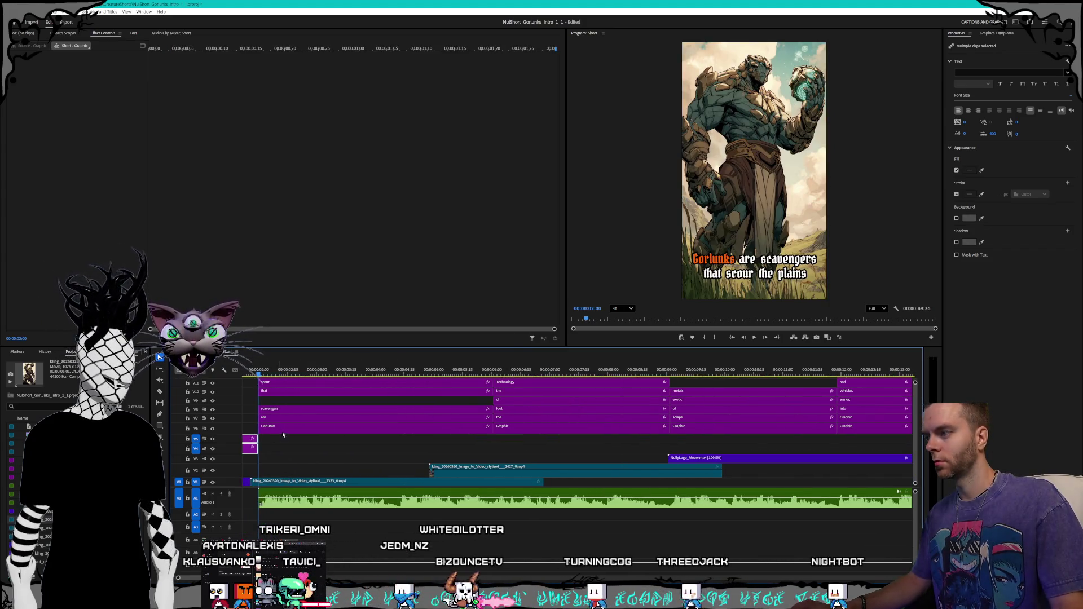
scroll(252, 456, "left", 3)
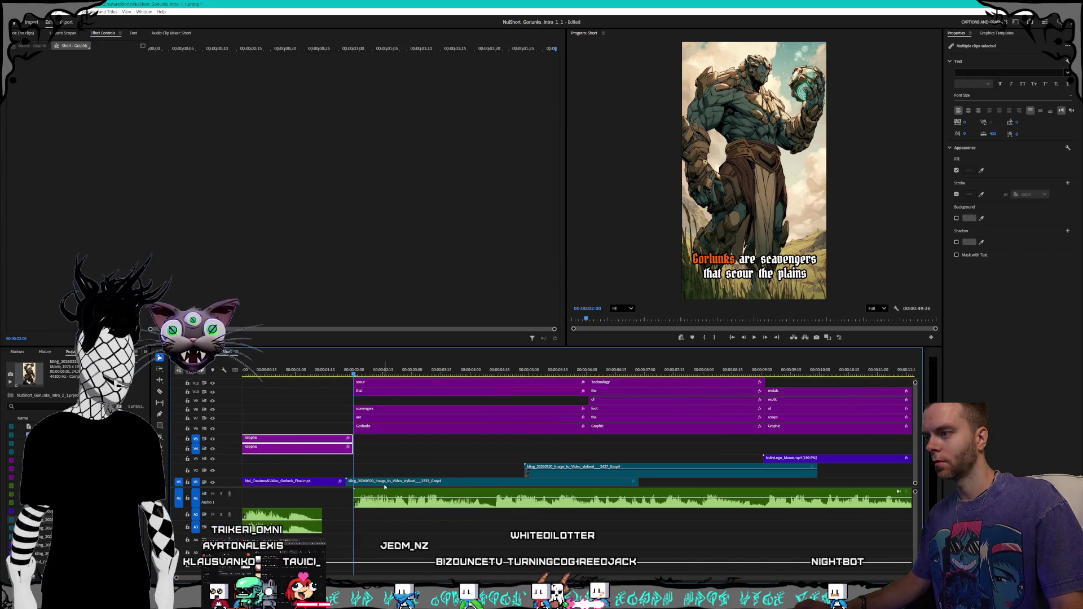
left_click_drag(384, 482, 405, 480)
left_click(341, 481)
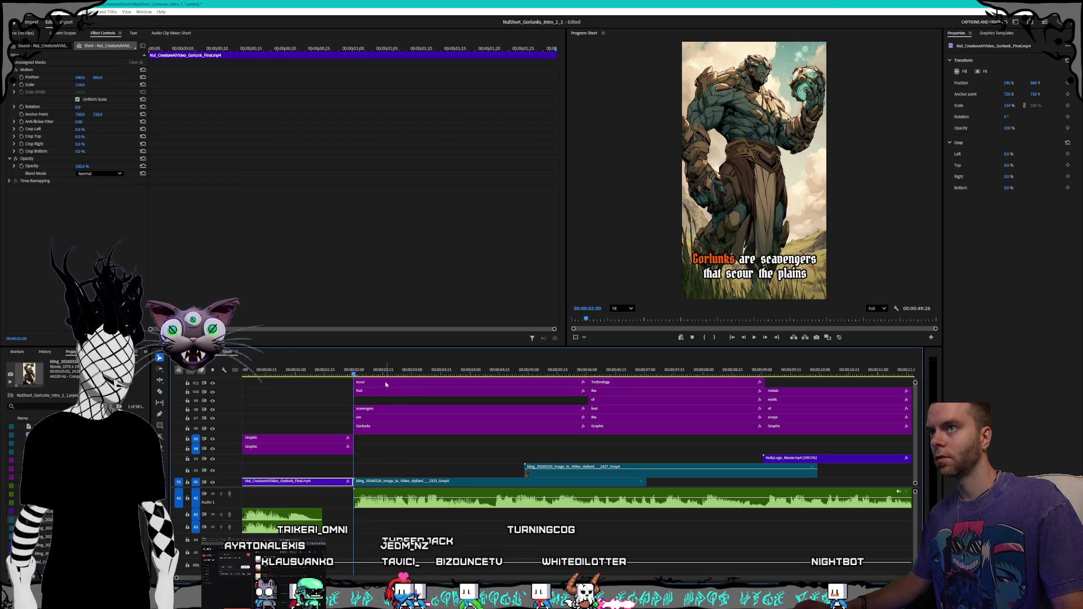
scroll(425, 417, "down", 1)
key("space")
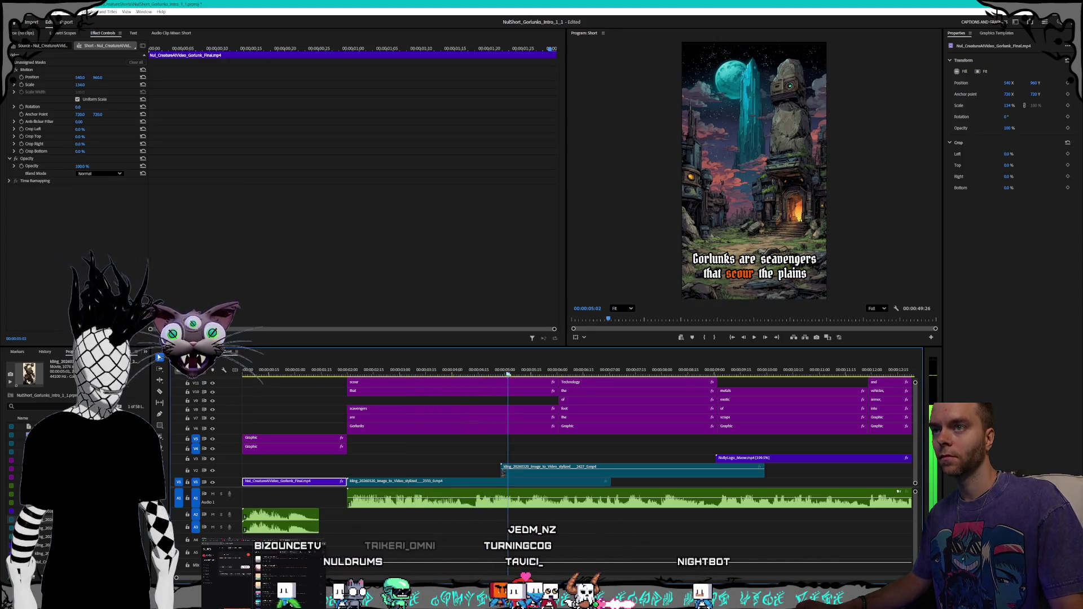
left_click(450, 371)
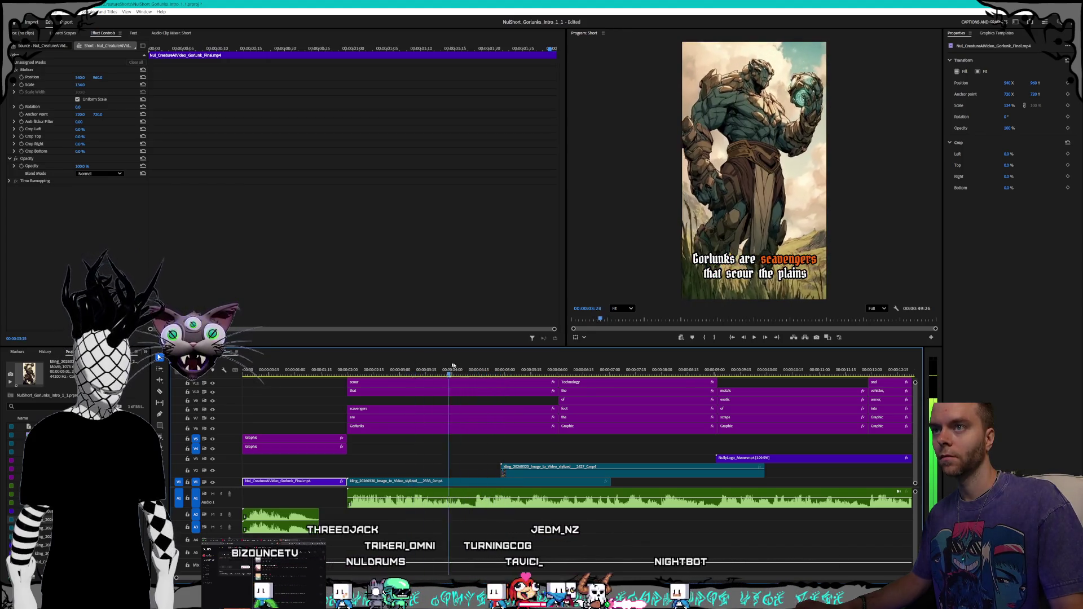
Step: Move the Technology Towers clip later and shorten the scavengers golem clip, previewing from 5 seconds
left_click(582, 472)
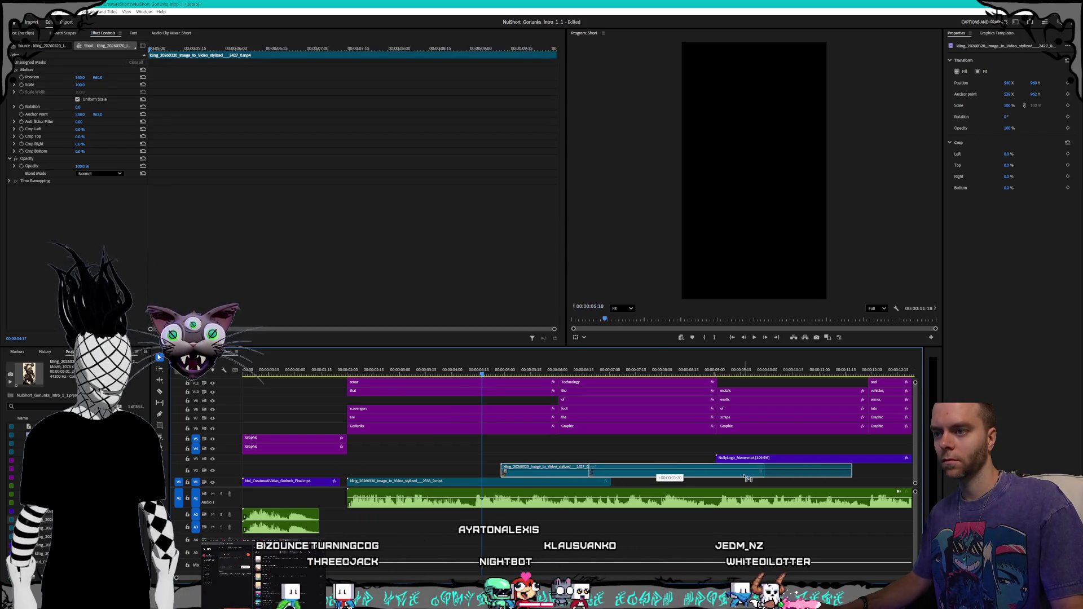
left_click_drag(665, 473, 754, 473)
key("space")
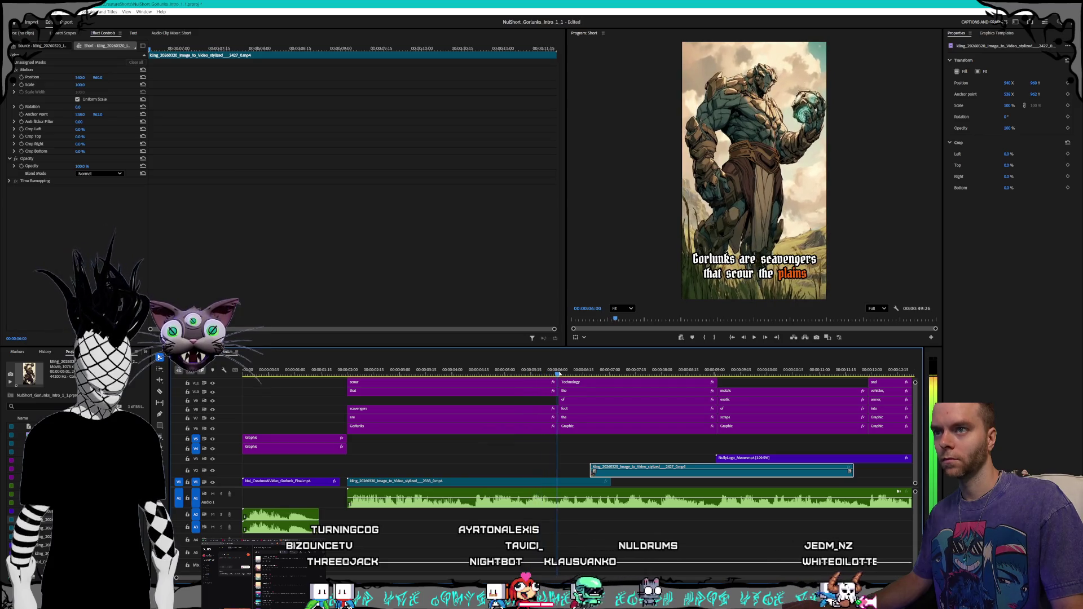
mouse_move(583, 374)
left_mouse_down()
mouse_move(505, 372)
mouse_move(518, 371)
left_mouse_up()
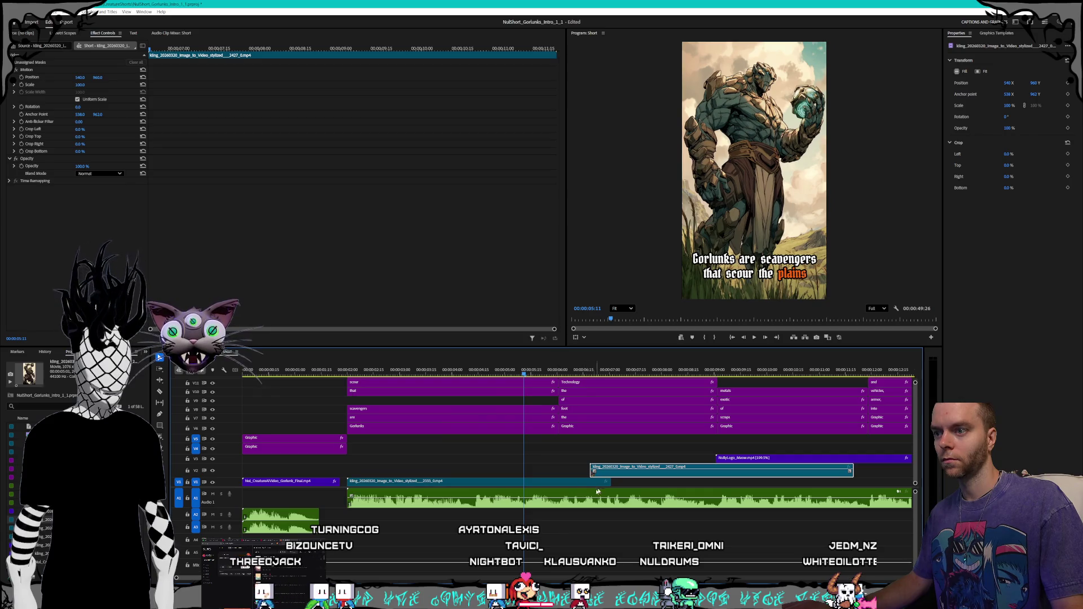
left_click_drag(607, 482, 518, 480)
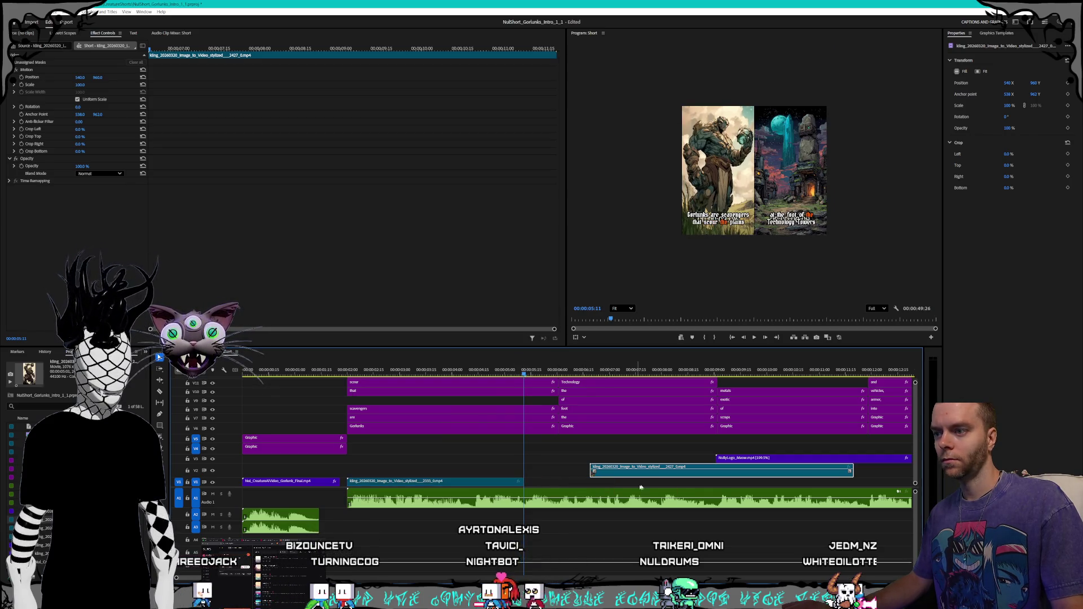
left_click(753, 460)
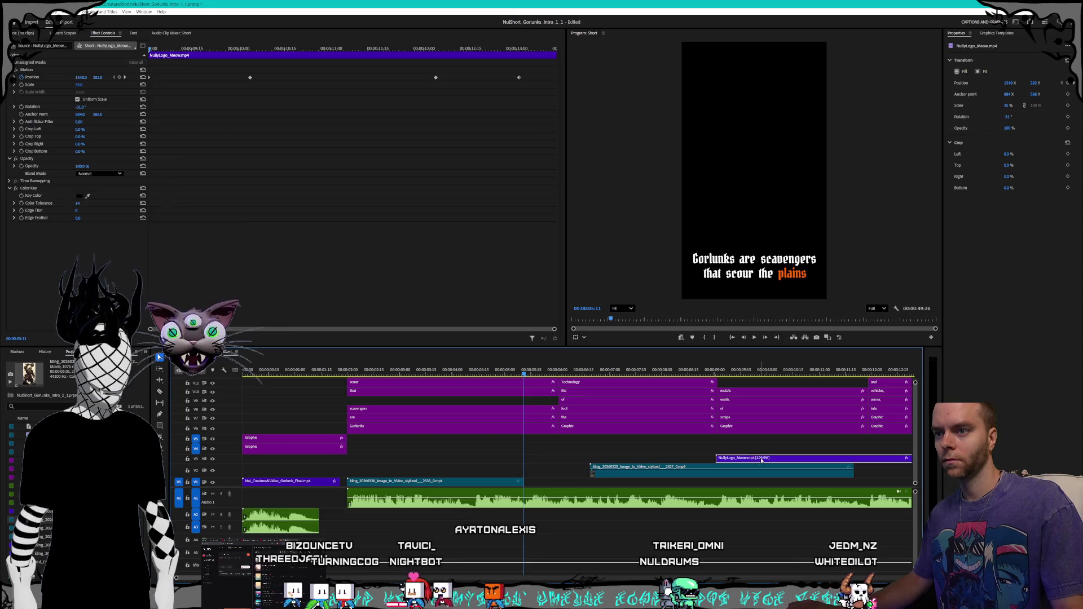
key("minus")
key("space")
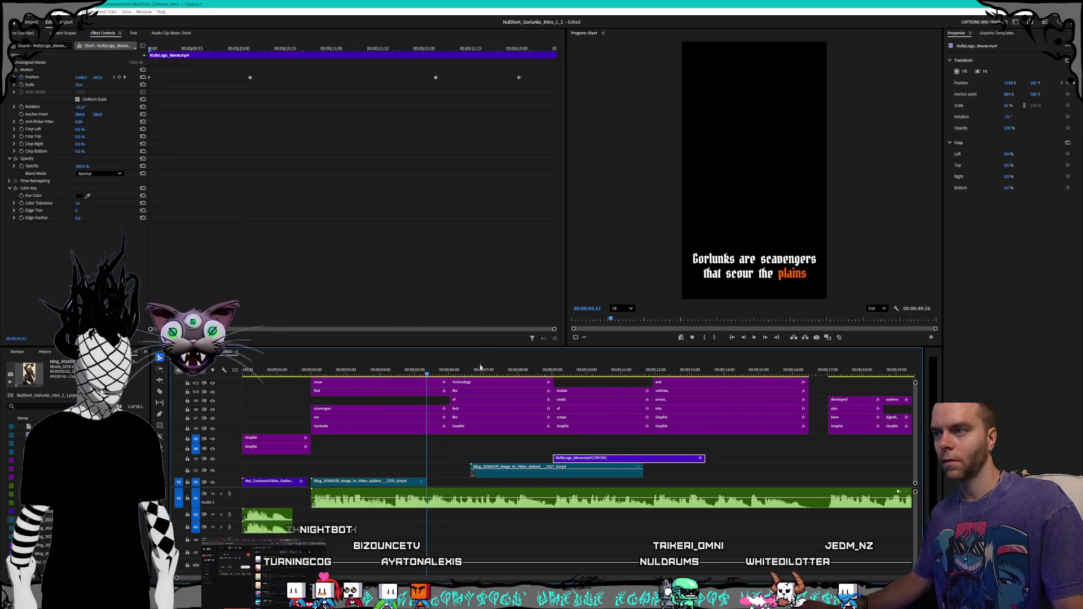
Step: Slide the towers clip earlier to match its caption and check the armor caption at 12 seconds
left_click_drag(509, 478, 465, 478)
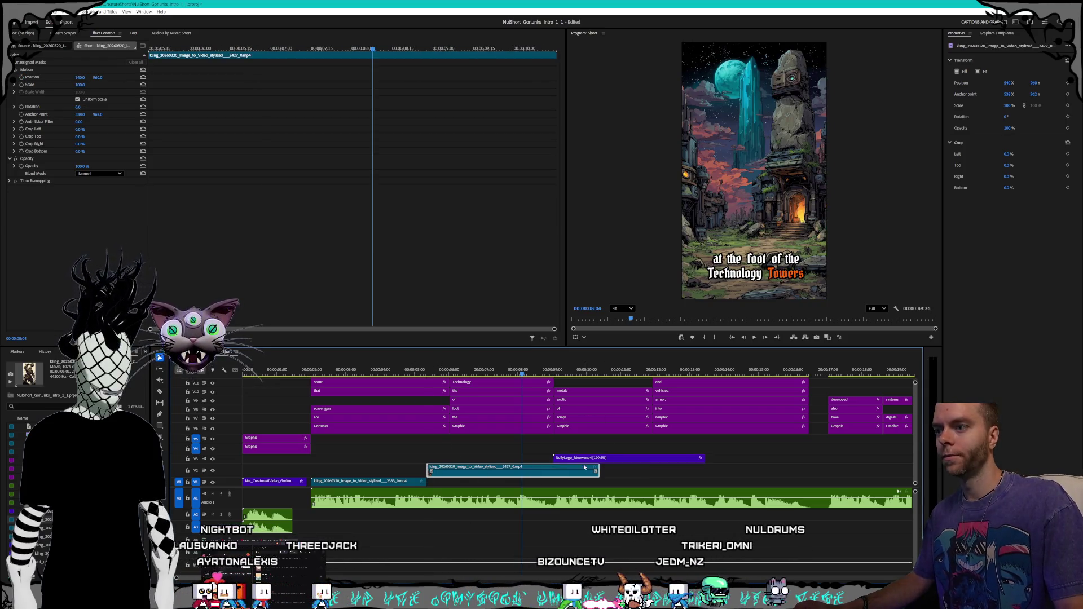
left_click_drag(596, 471, 551, 471)
scroll(675, 480, "down", 3)
scroll(668, 479, "down", 3)
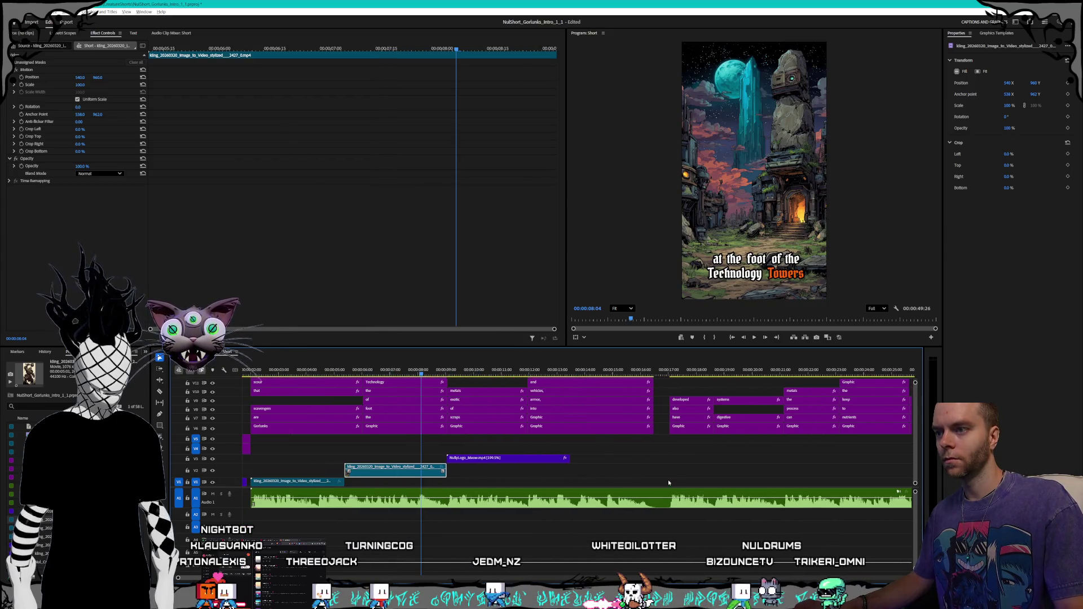
left_click(451, 372)
left_click(499, 372)
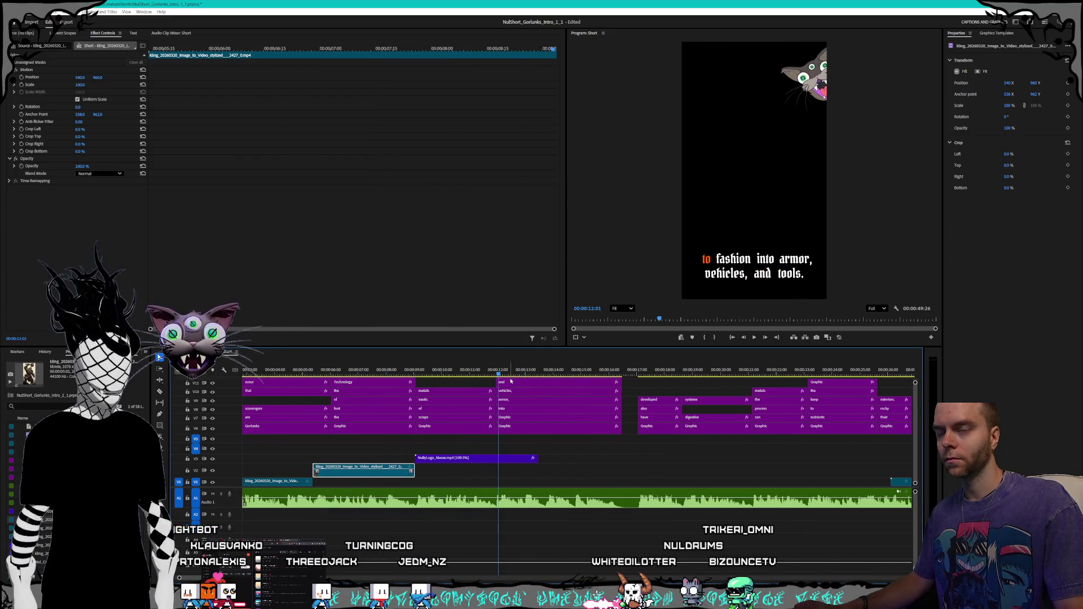
scroll(649, 446, "down", 5)
scroll(665, 455, "down", 2)
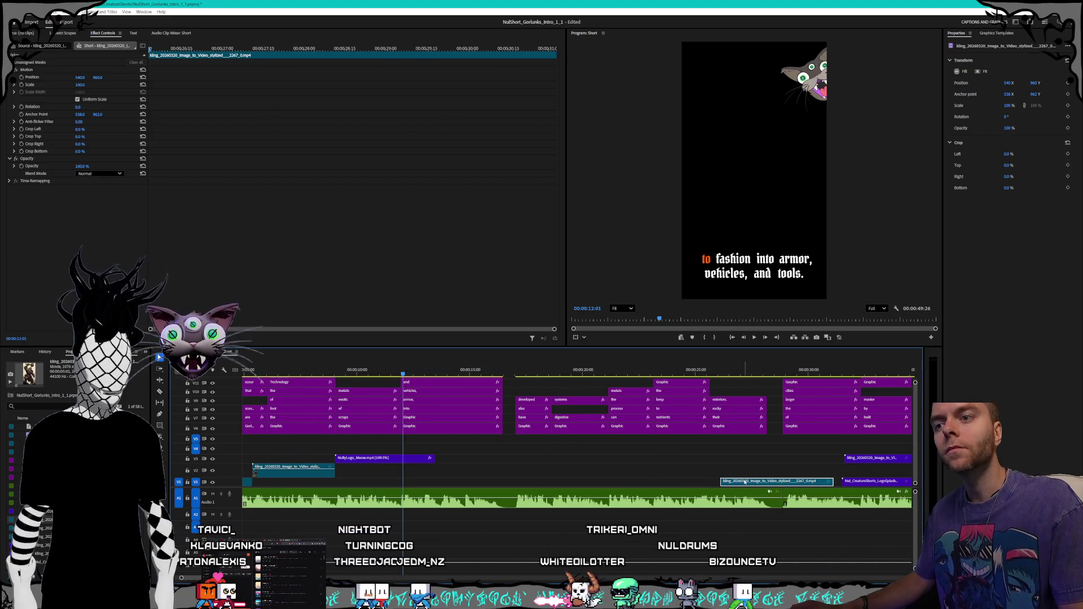
Step: Move the last golem clips down onto Video 1
mouse_move(851, 458)
left_mouse_down()
mouse_move(392, 481)
mouse_move(852, 458)
left_mouse_up()
scroll(812, 494, "down", 3)
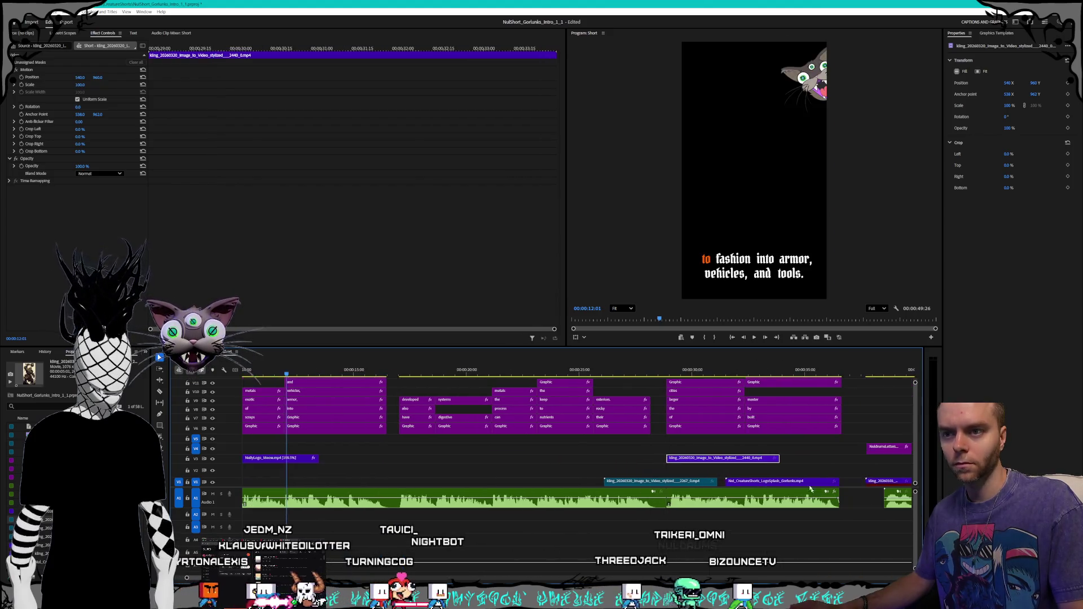
scroll(812, 494, "down", 4)
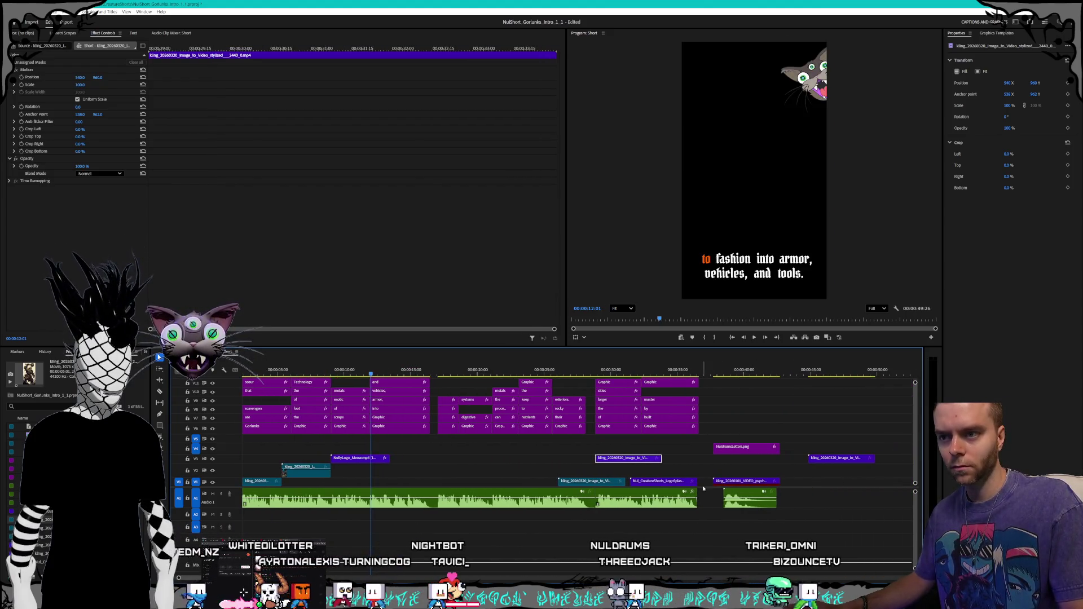
mouse_move(841, 457)
left_mouse_down()
mouse_move(733, 484)
mouse_move(742, 483)
left_mouse_up()
left_click(711, 367)
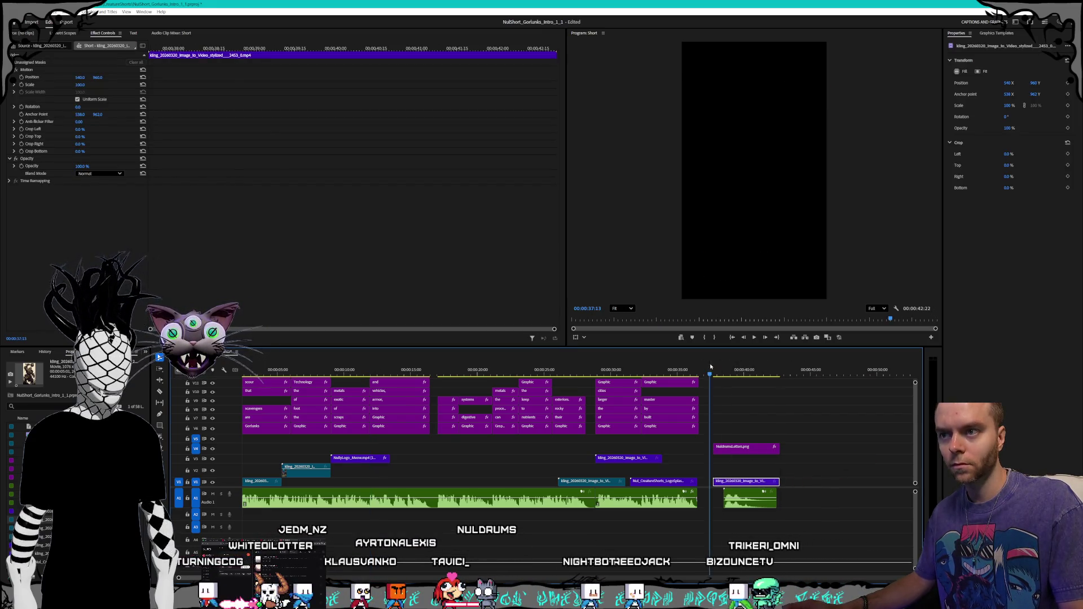
Step: Pull the end golem clip earlier on V1 so it sits under the earlier captions
key("space")
scroll(812, 484, "down", 5)
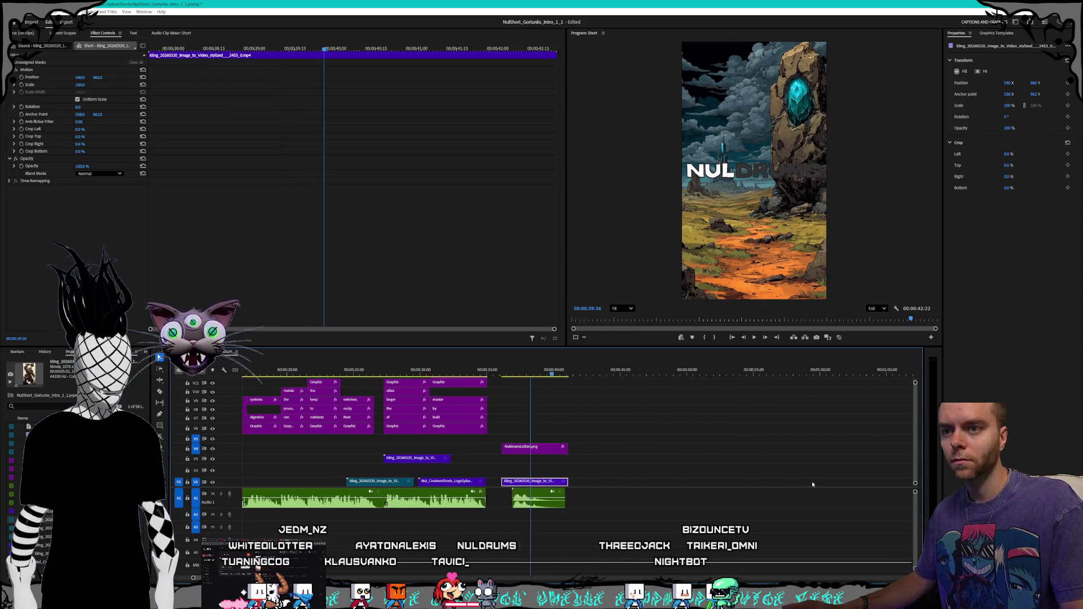
scroll(733, 480, "up", 6)
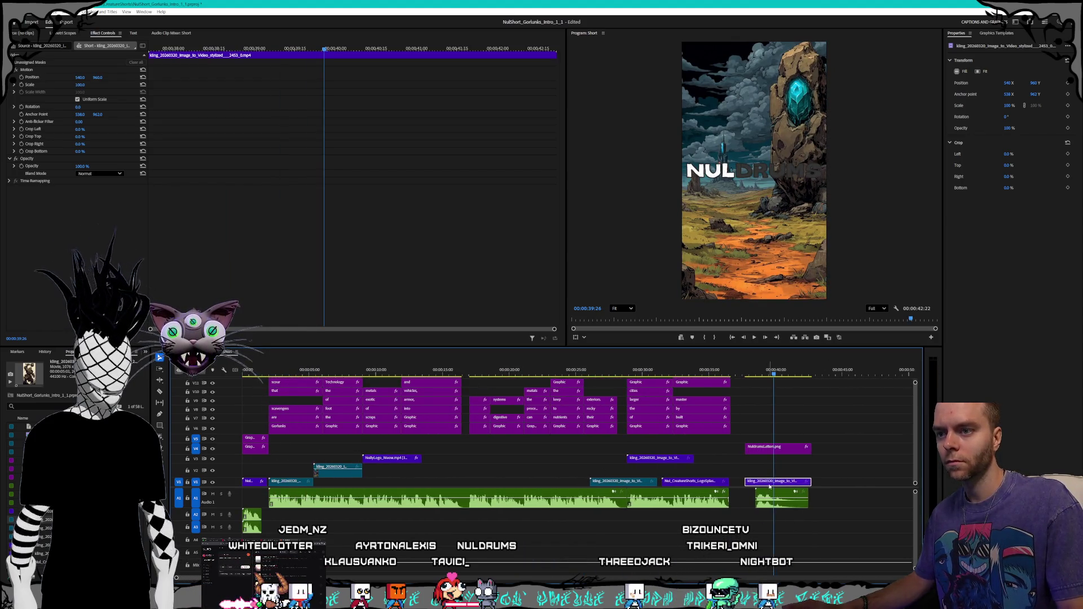
left_click_drag(770, 486, 483, 484)
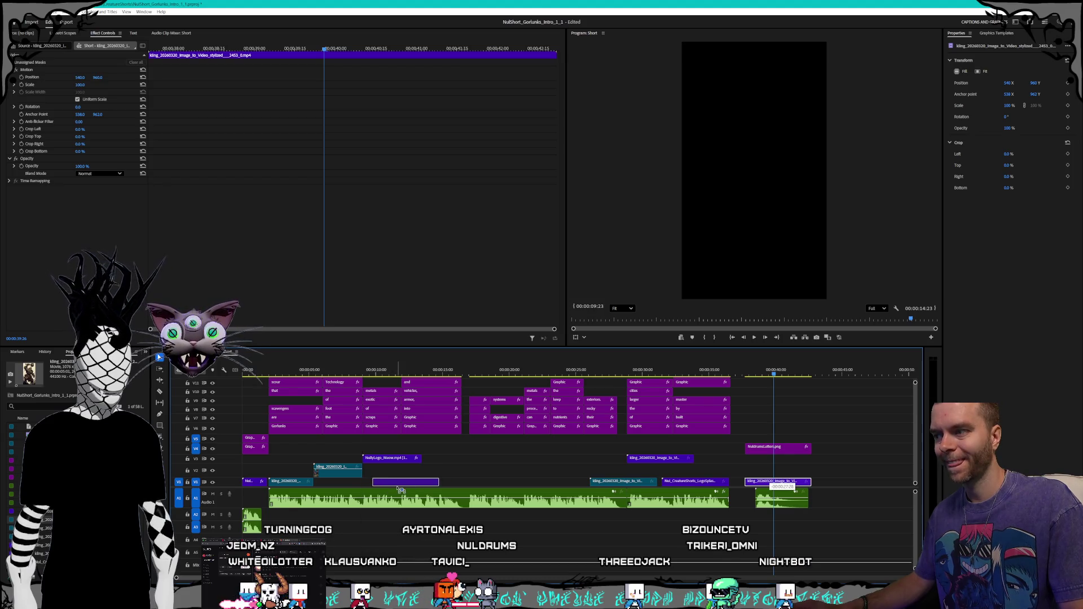
left_click_drag(386, 492, 386, 491)
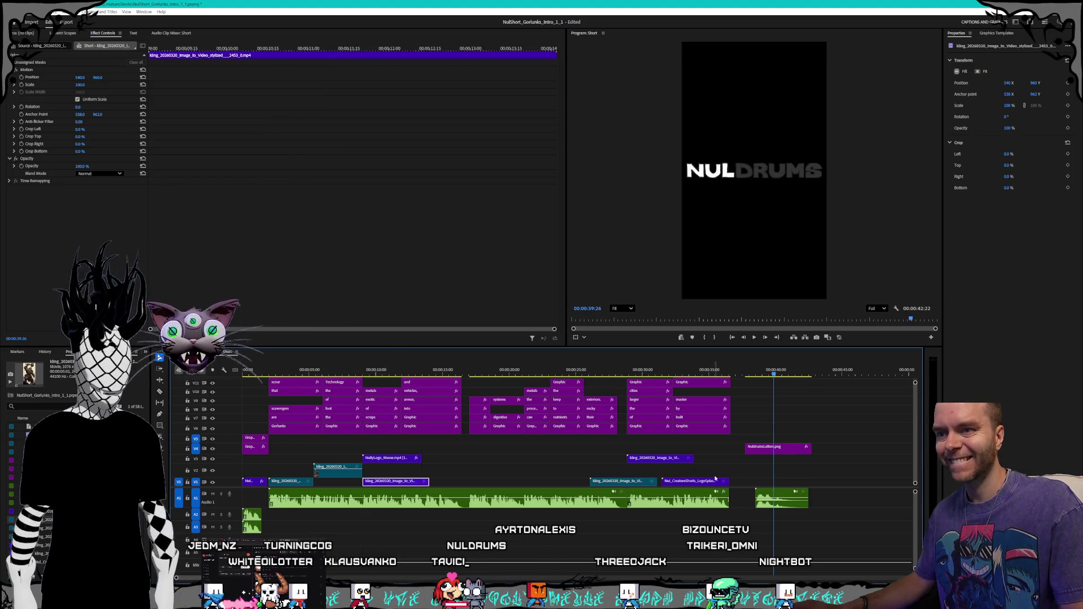
Step: Move the other V1 golem clip earlier under the 'of their rocky exteriors.' caption near 00:00:28:08
left_click(699, 482)
left_click(679, 372)
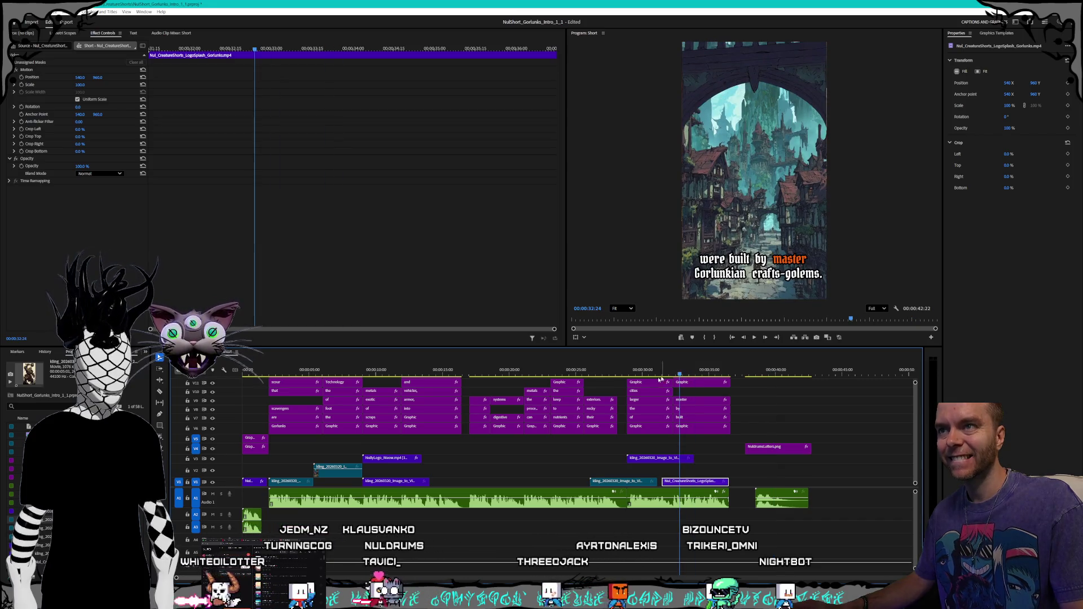
left_click_drag(612, 374, 627, 374)
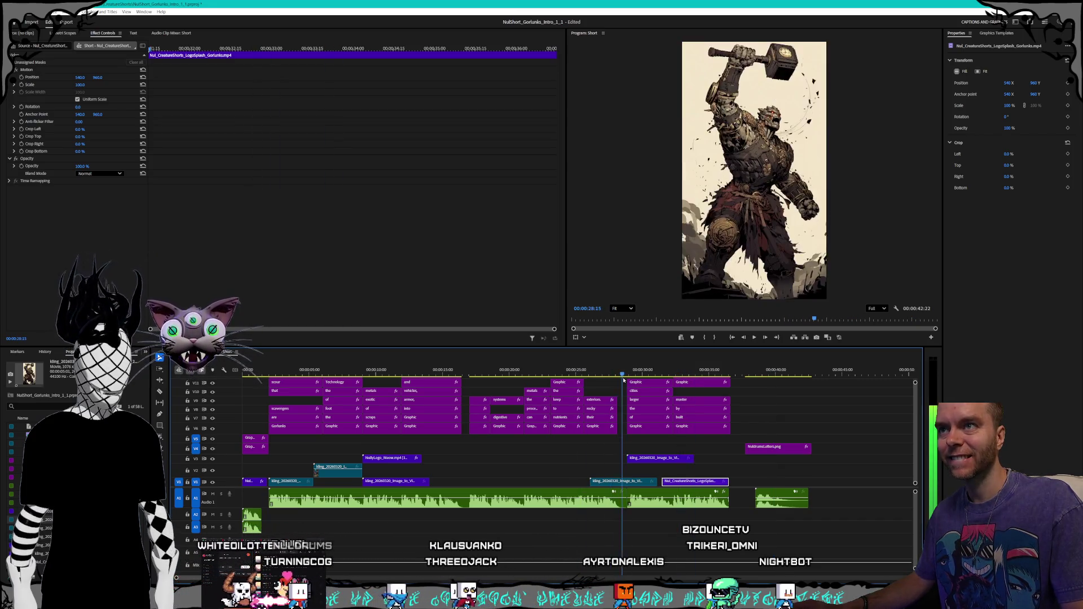
left_click(650, 459)
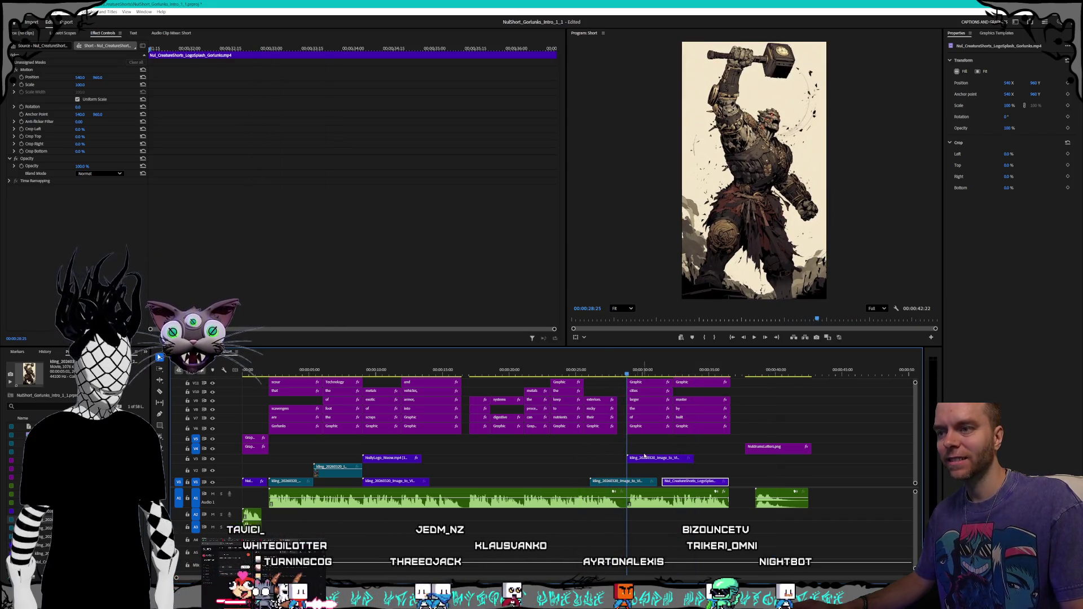
left_click(619, 373)
left_click_drag(618, 374, 616, 374)
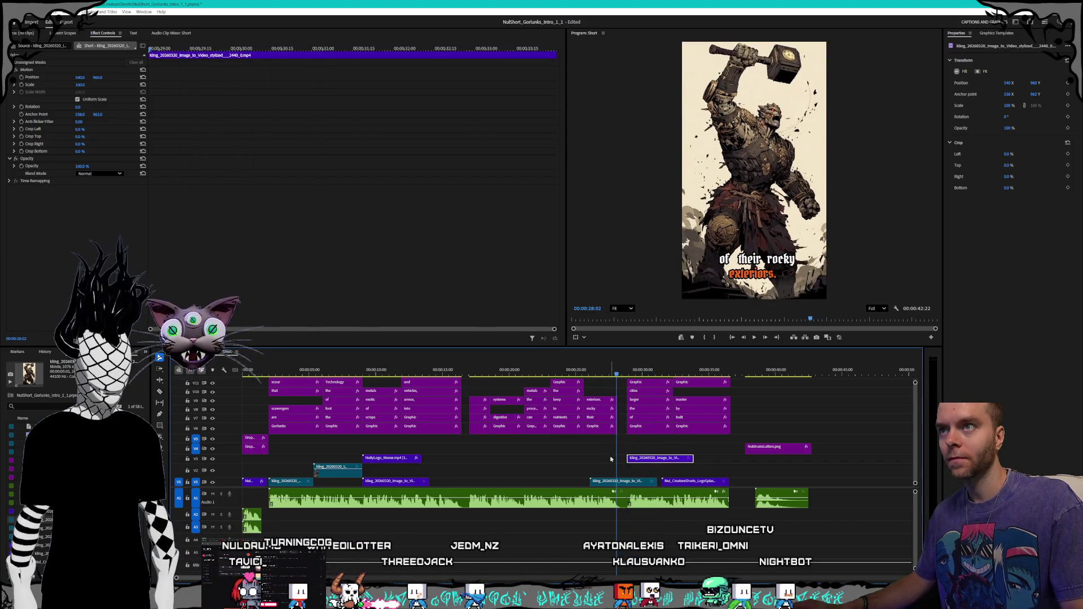
left_click_drag(619, 483, 490, 482)
key("alt+Tab")
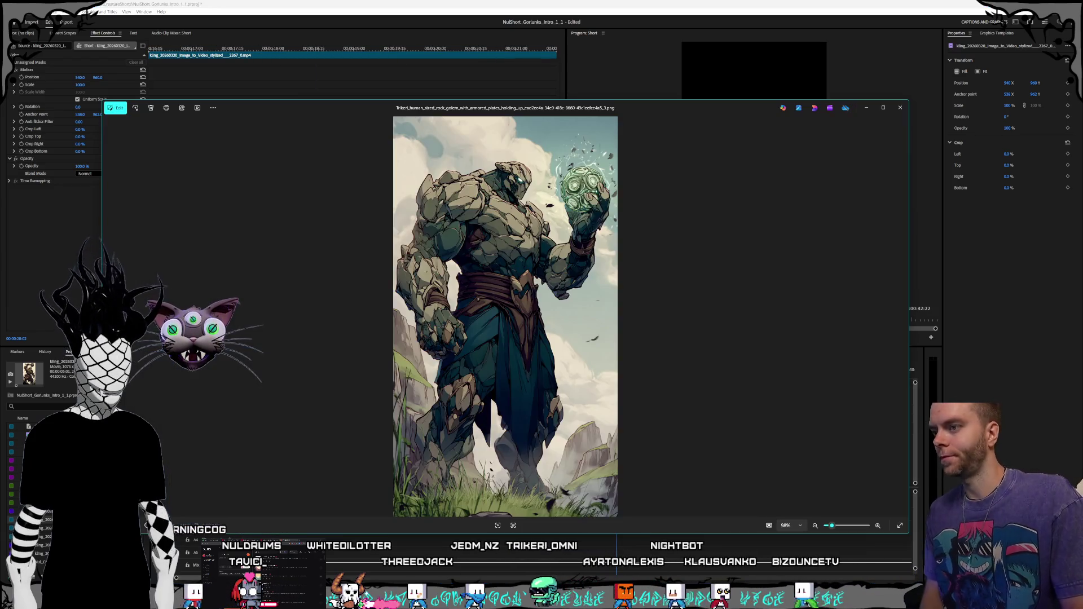
Step: Close the golem image viewer and drop Nul_CreatureShorts_LogoSplash at the end of V1
left_click(900, 108)
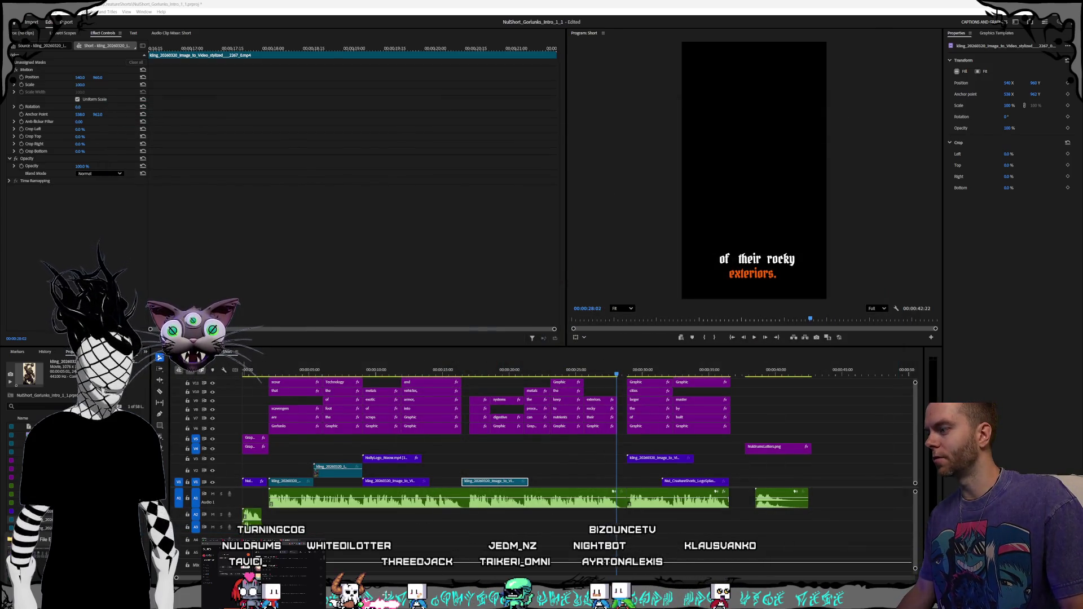
key("alt+Tab")
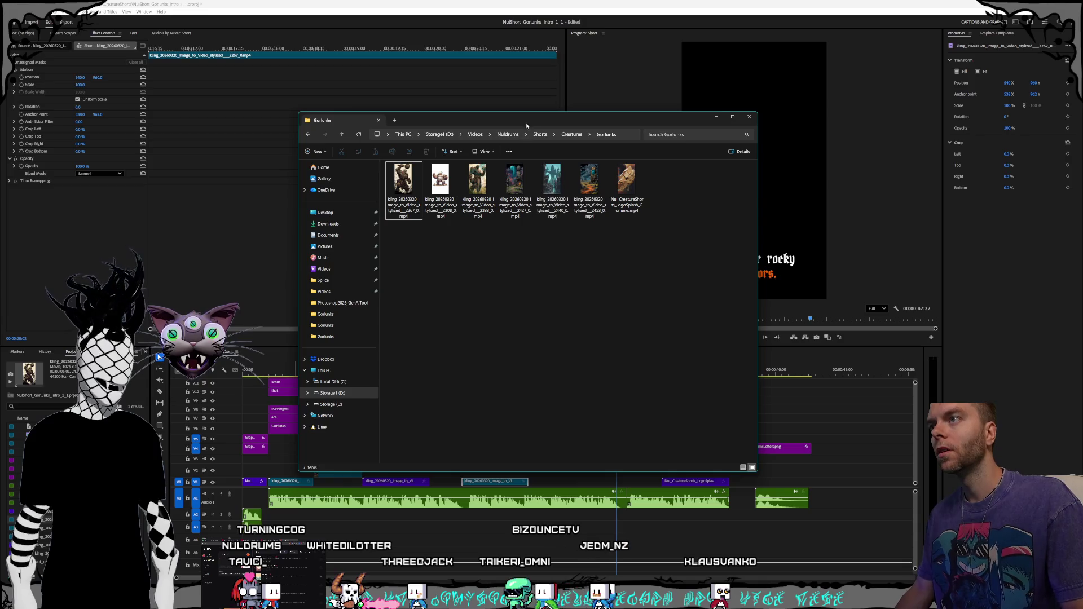
left_click_drag(525, 127, 473, 90)
left_click_drag(575, 146, 741, 466)
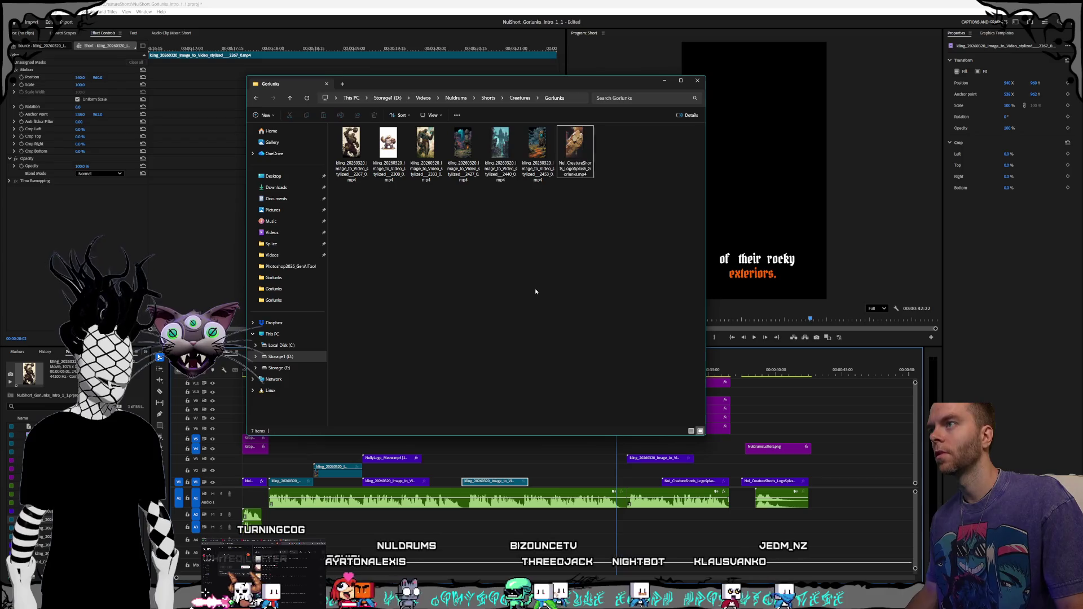
Step: Move the Gorlunks folder aside, minimize it, and jump the playhead to about 13 seconds
mouse_move(477, 83)
left_mouse_down()
mouse_move(584, 98)
mouse_move(550, 98)
left_mouse_up()
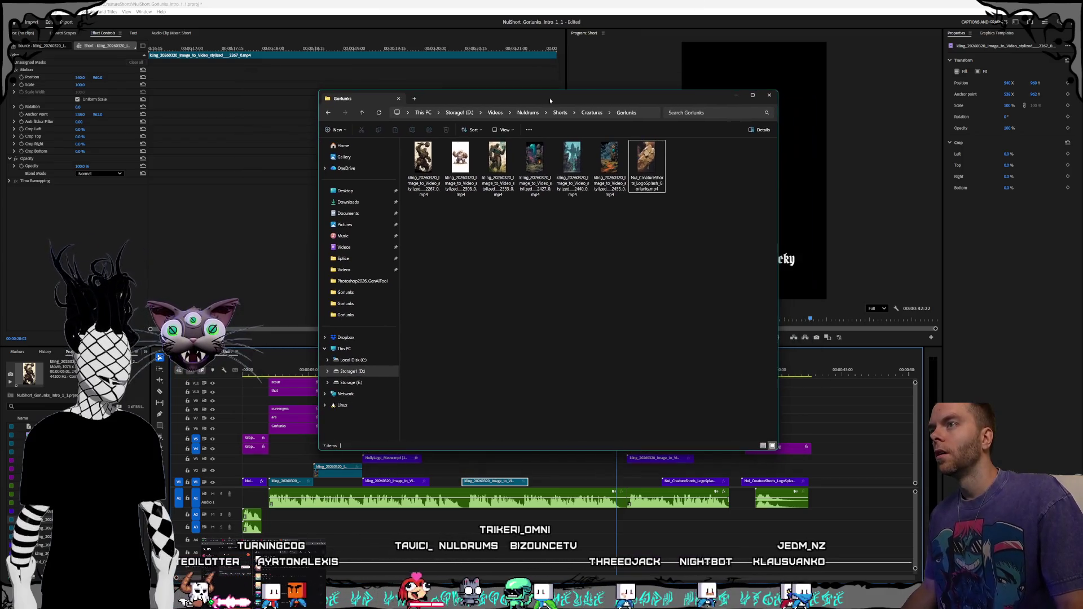
left_click(736, 95)
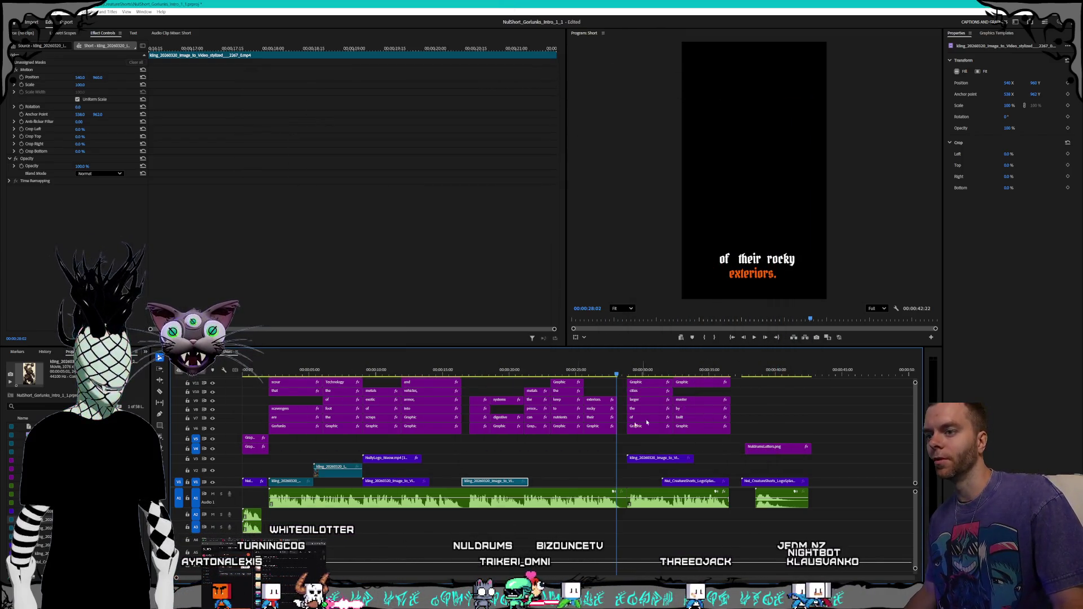
left_click(417, 372)
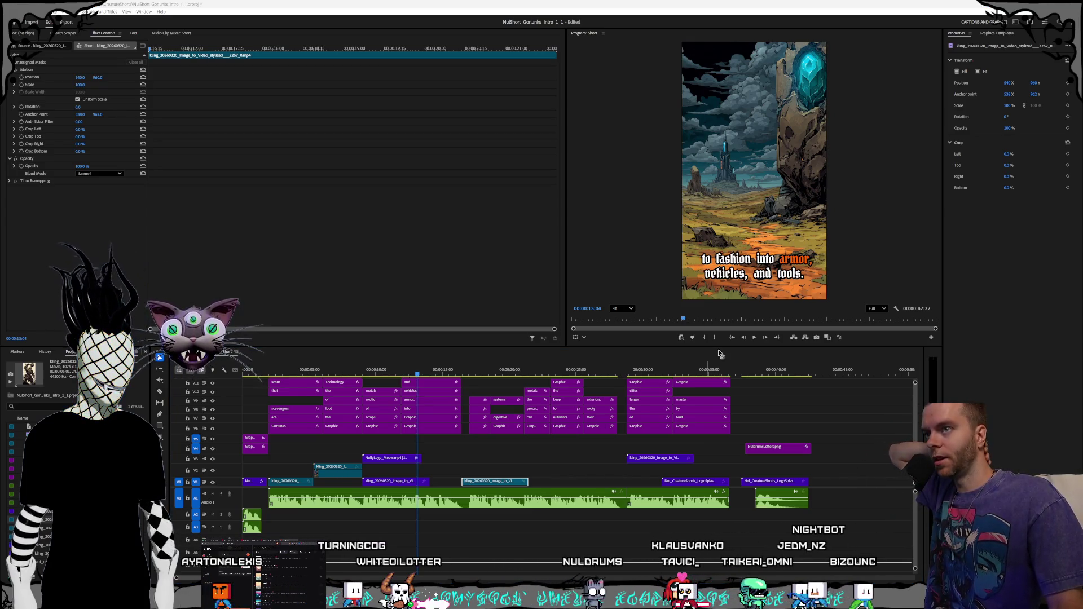
Step: Bring Obsidian forward, enlarge its window, and open the Season 1 Order note
key("alt+Tab")
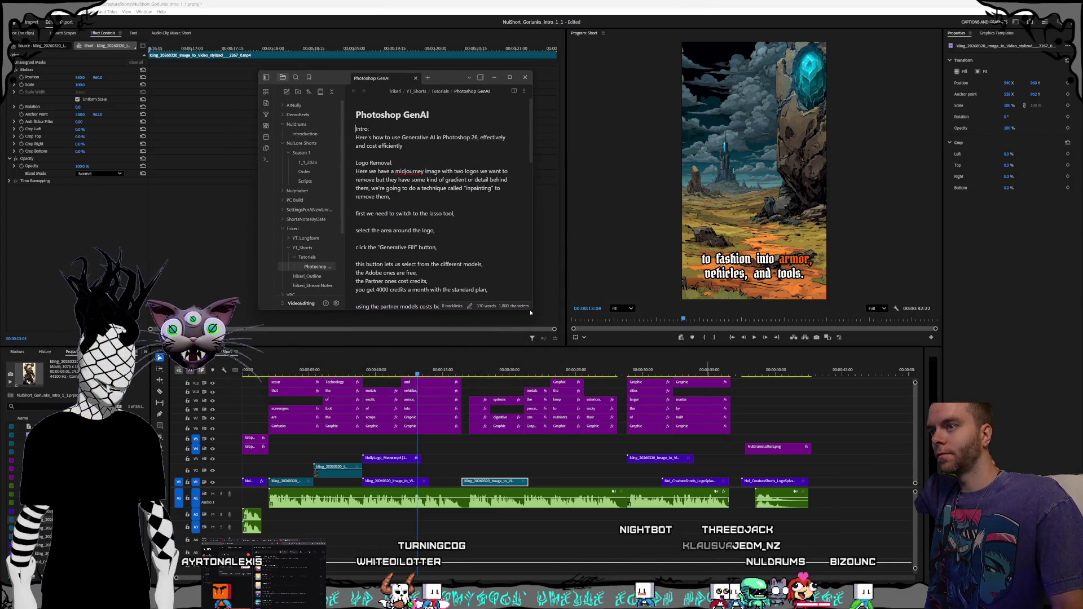
left_click_drag(530, 311, 680, 414)
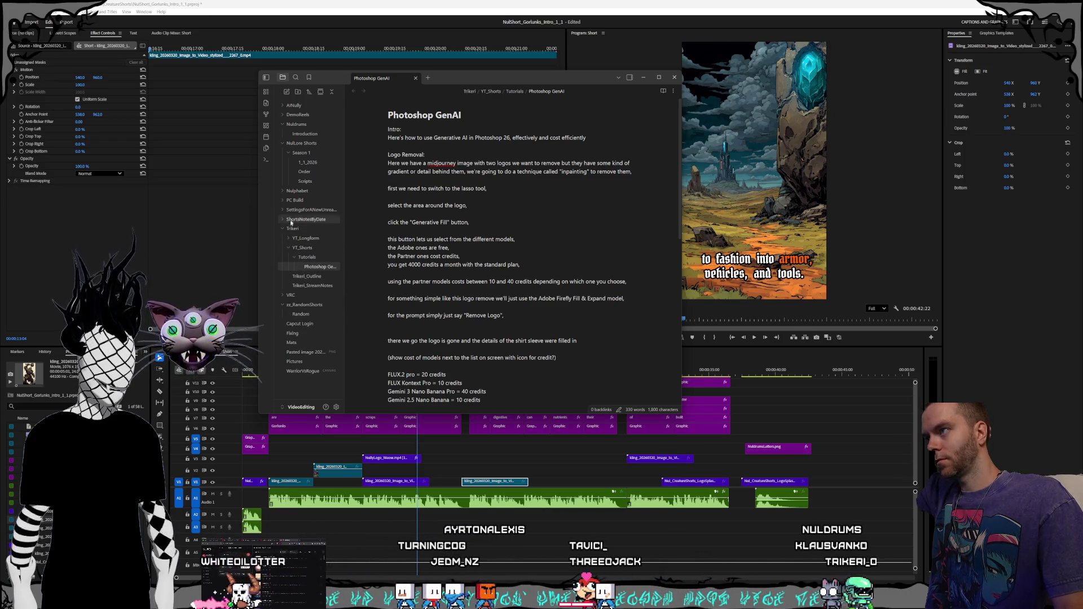
left_click(310, 171)
scroll(483, 229, "down", 1)
left_click_drag(451, 262, 366, 243)
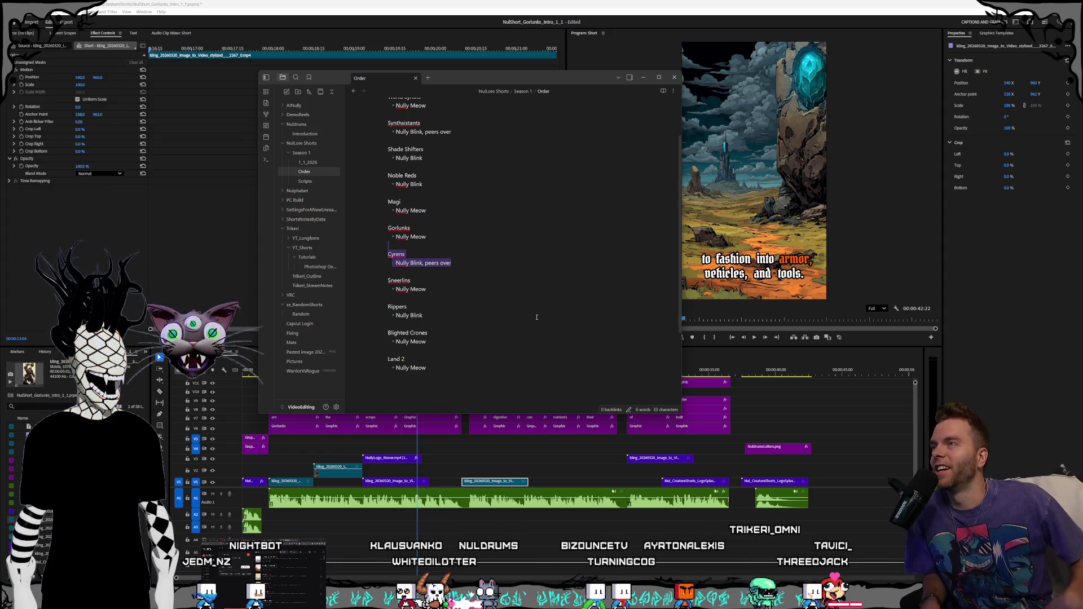
Step: Highlight the Rippers, Gorlunks, Cyrens, Land 1 and World Synths entries in the Order note
left_click_drag(482, 326, 507, 295)
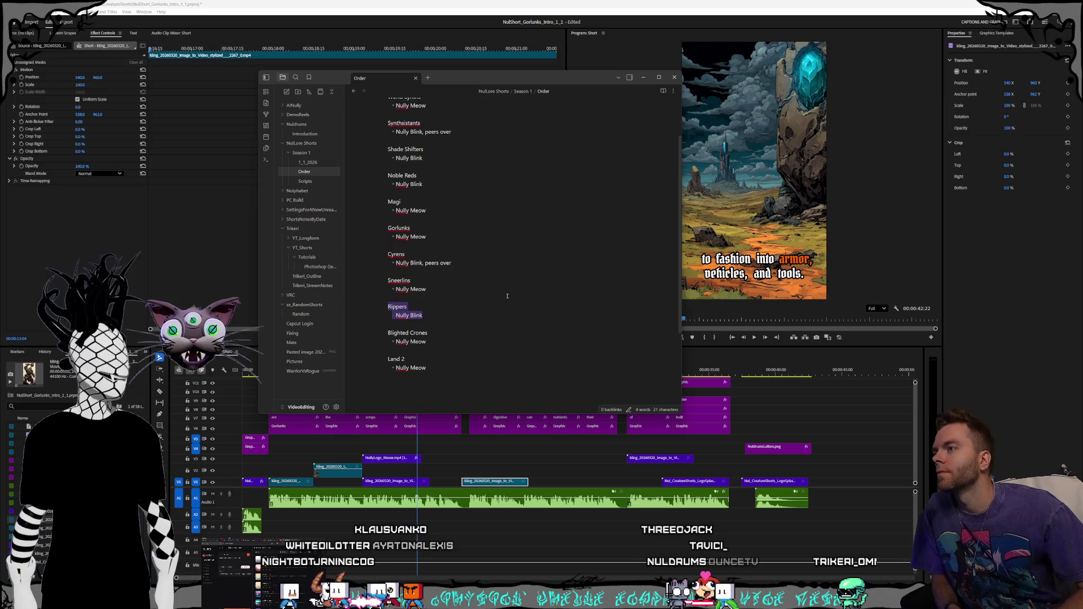
left_click_drag(387, 227, 454, 263)
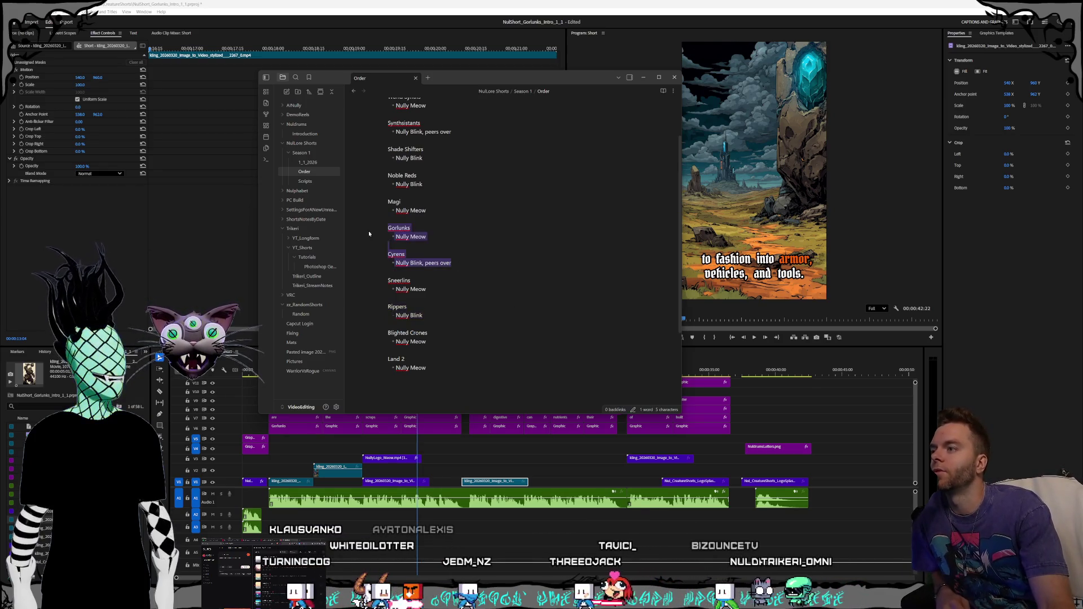
left_click(491, 275)
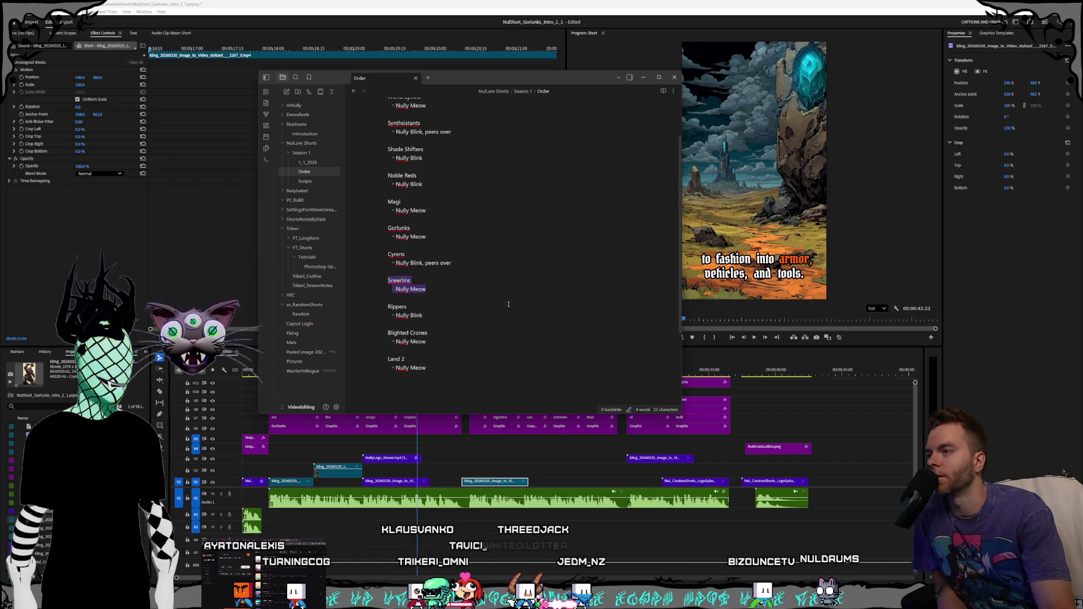
scroll(508, 304, "up", 2)
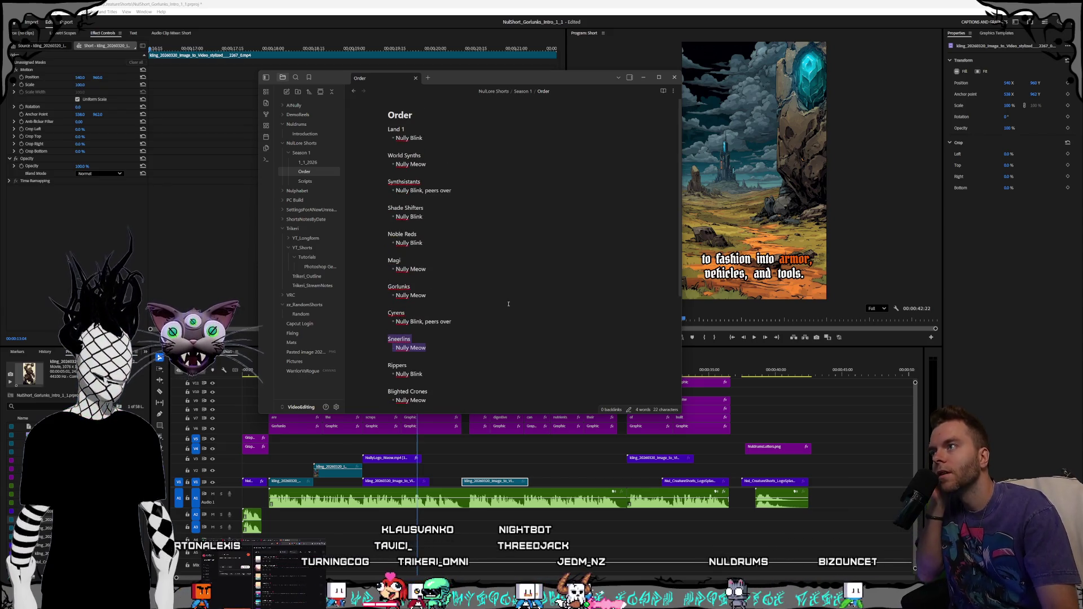
scroll(456, 373, "down", 2)
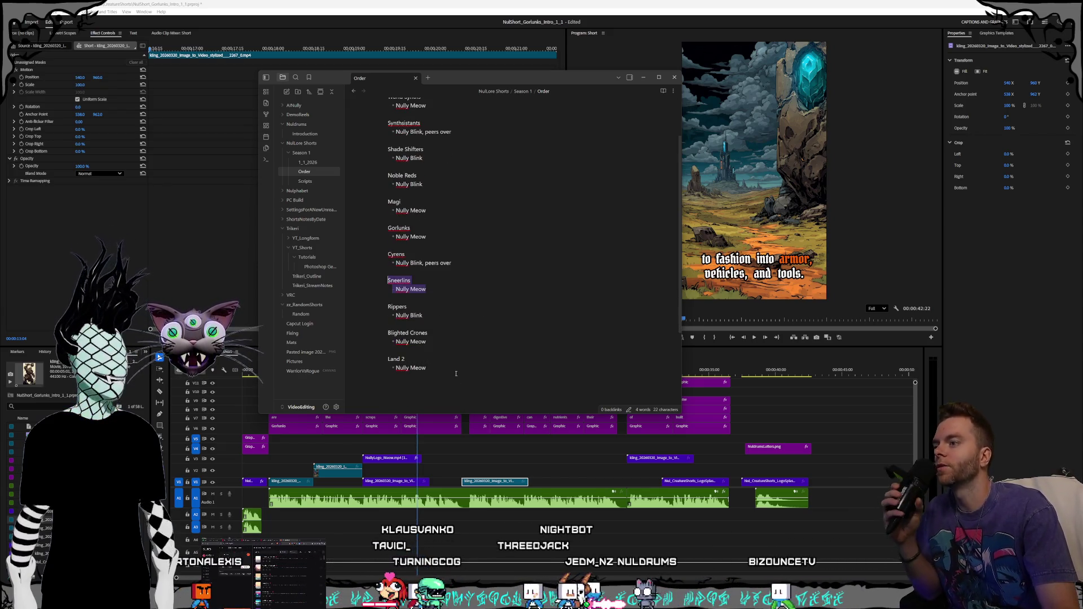
scroll(456, 373, "up", 2)
left_click_drag(426, 164, 193, 84)
left_click(487, 170)
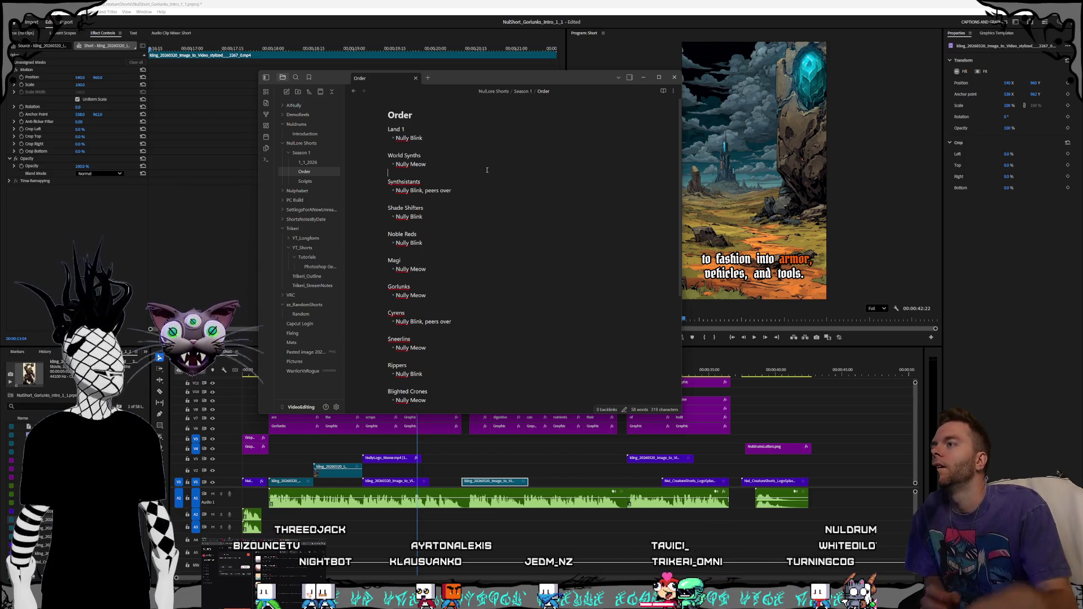
scroll(518, 231, "down", 3)
scroll(524, 226, "up", 3)
scroll(535, 213, "down", 1)
scroll(535, 213, "down", 1)
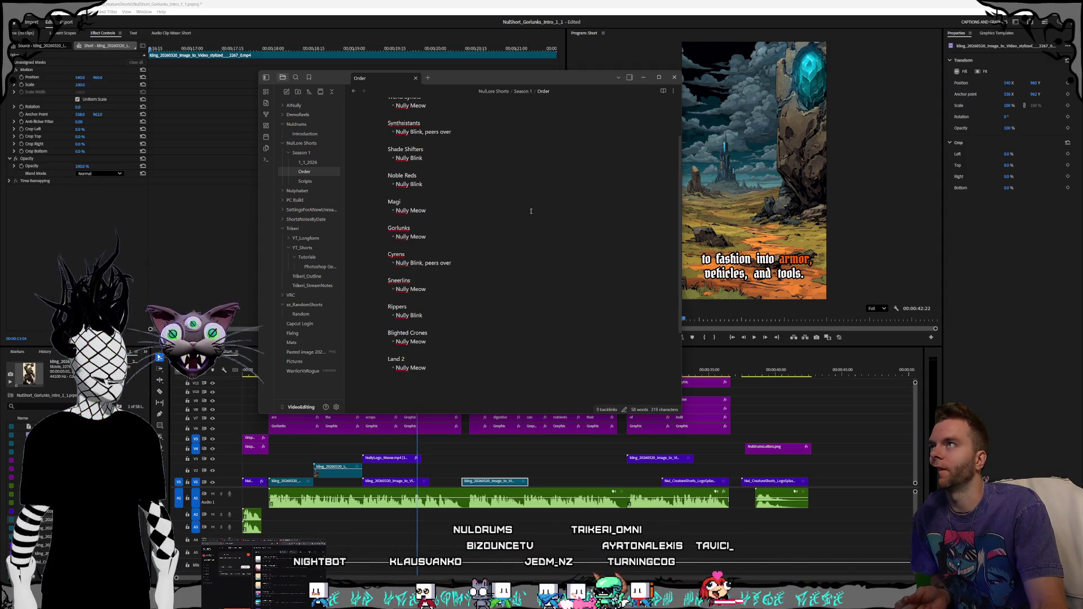
scroll(511, 242, "up", 2)
scroll(524, 265, "down", 4)
scroll(523, 280, "up", 4)
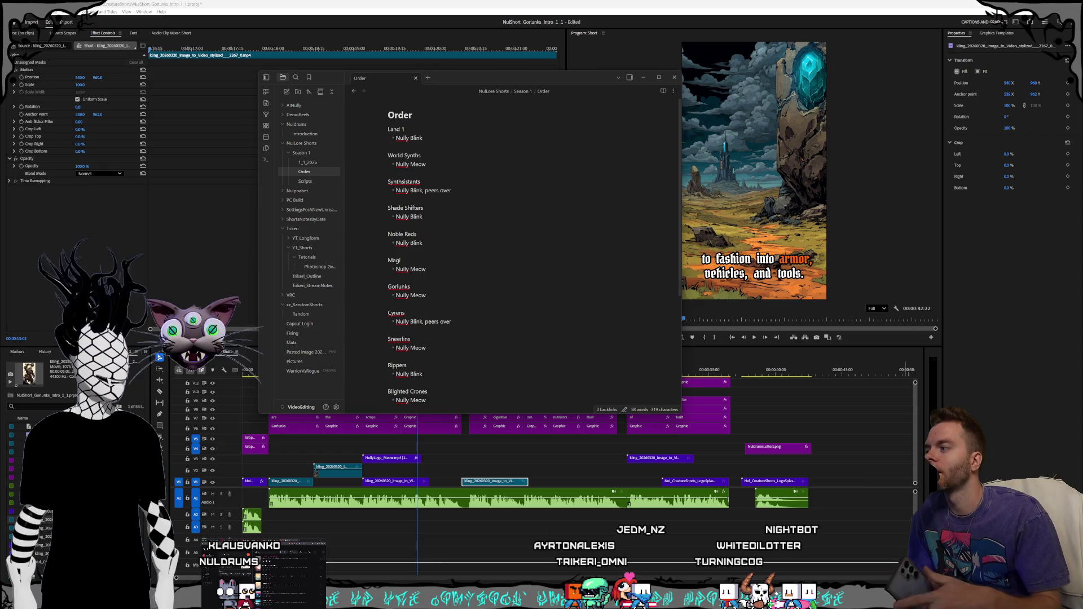
left_click_drag(470, 80, 544, 110)
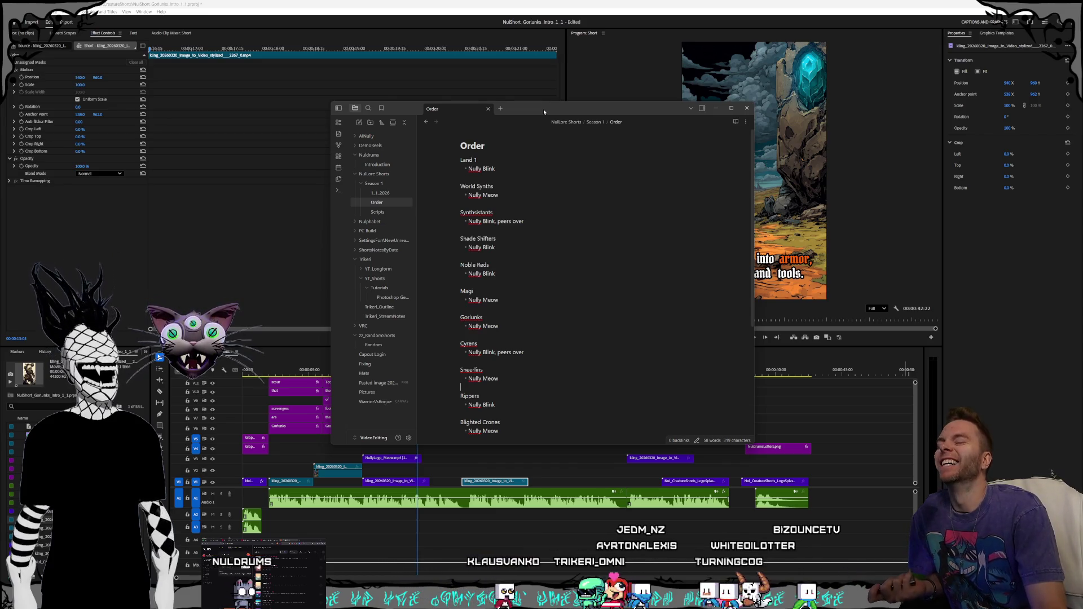
left_click_drag(543, 110, 545, 112)
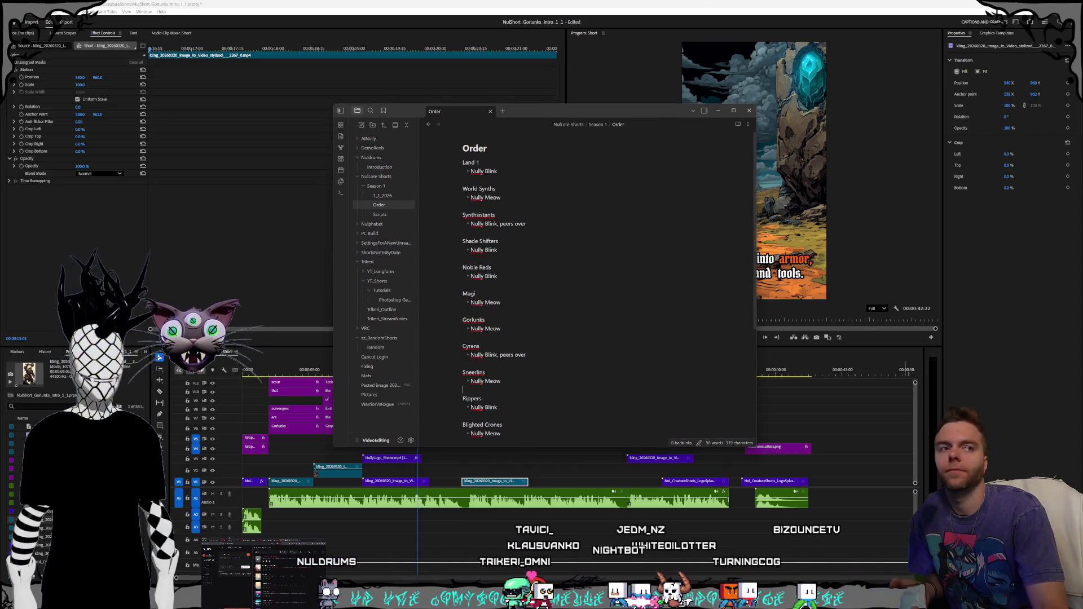
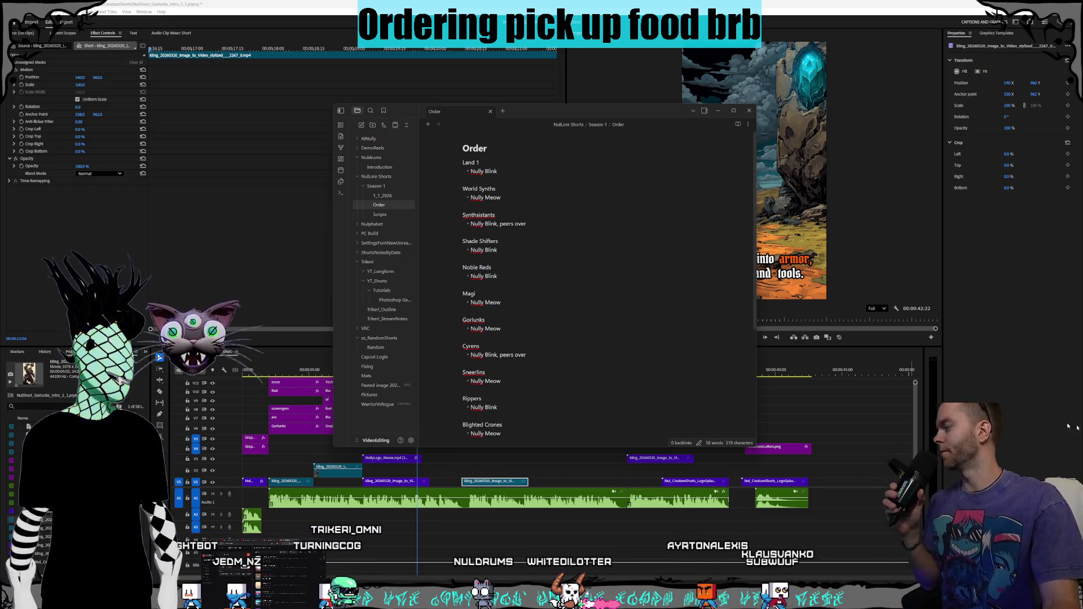
Step: Review the Order note in Obsidian, then return to the Premiere Pro project
left_click(586, 257)
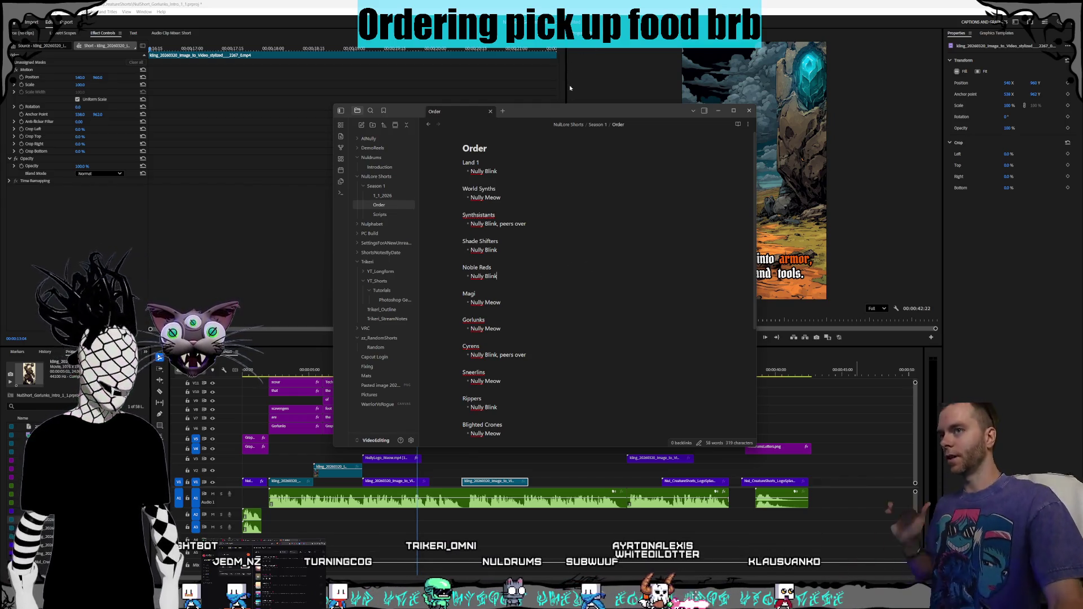
left_click(541, 2)
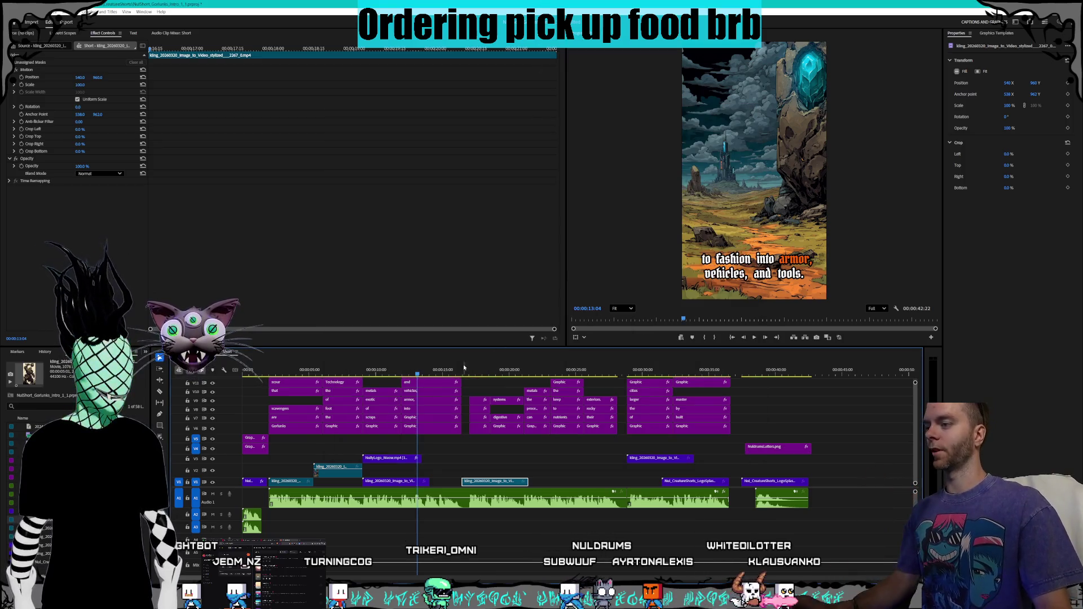
Step: Review the edit, then set the short V2 clip to 150% speed through Speed/Duration
key("space")
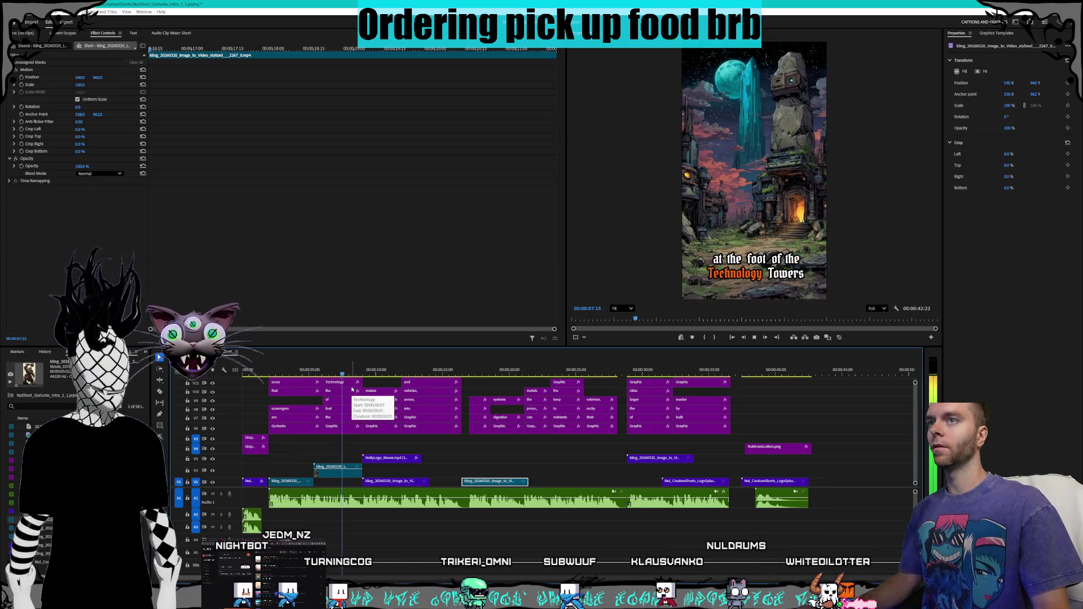
key("space")
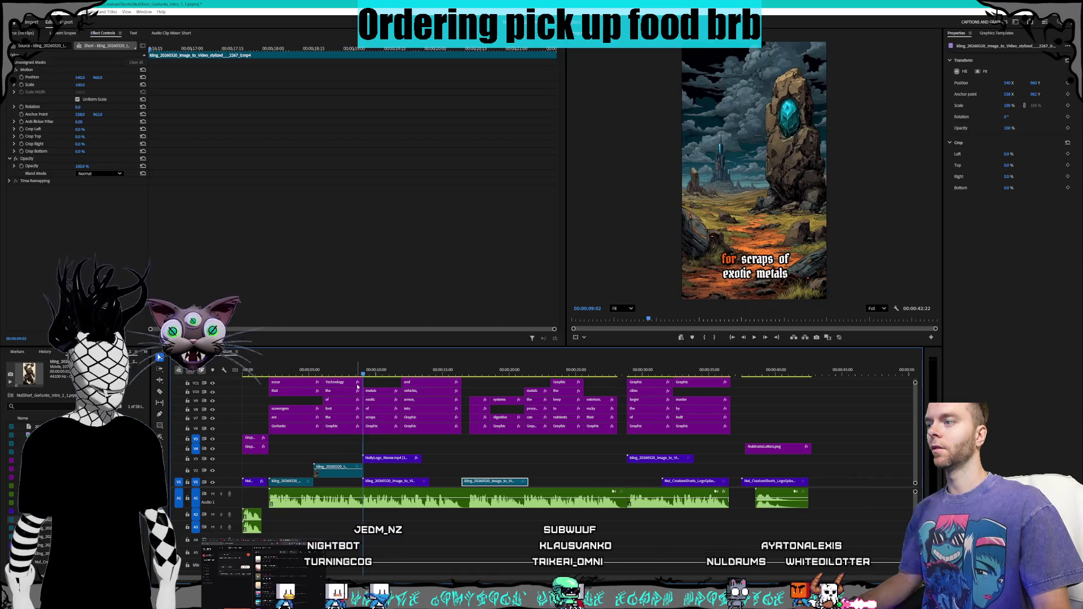
scroll(354, 430, "up", 2)
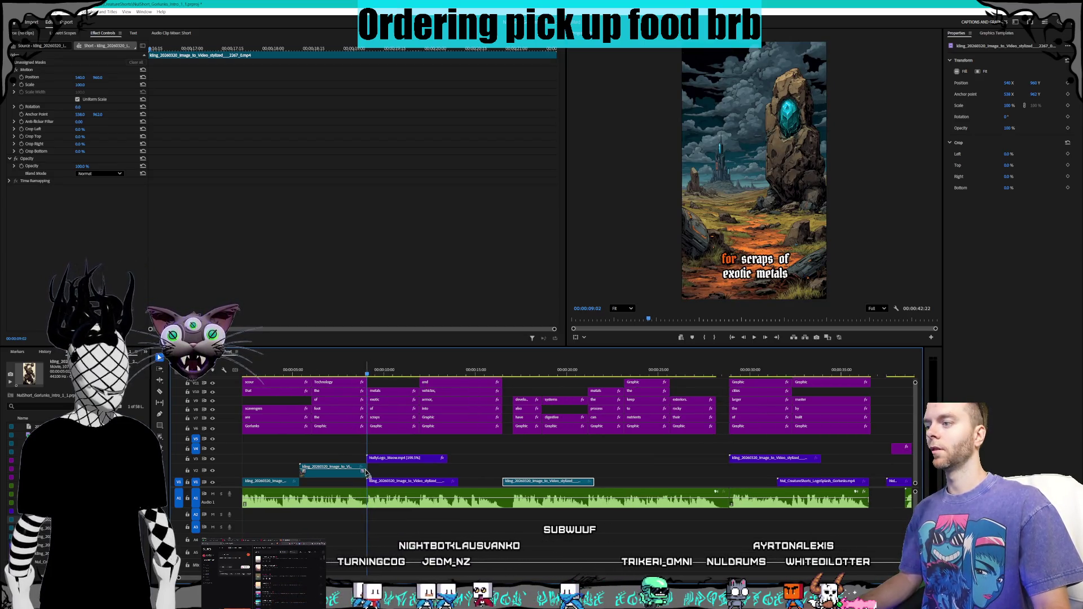
right_click(324, 472)
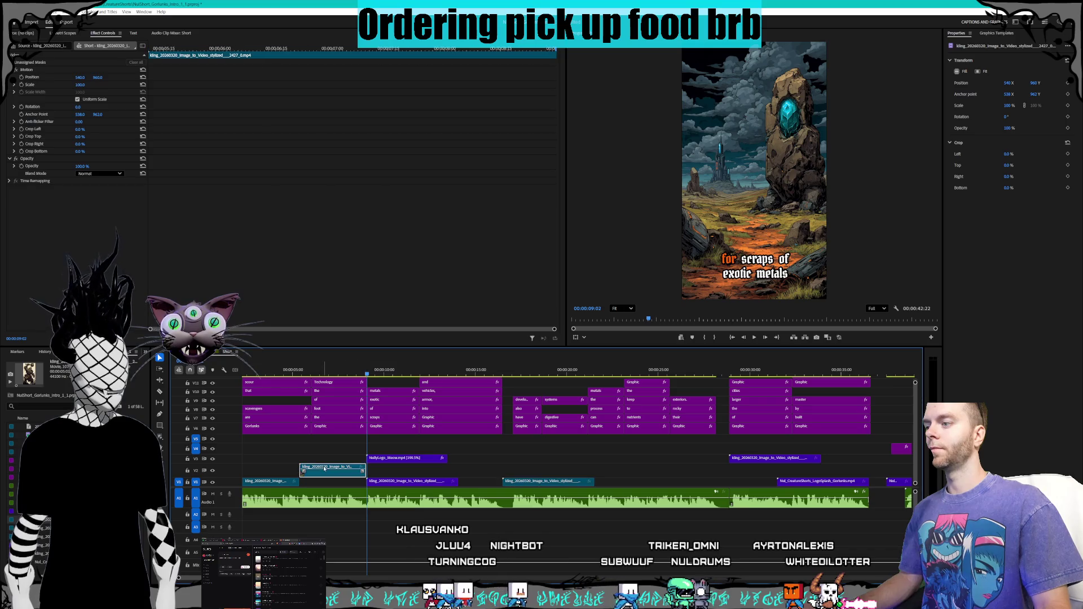
left_click(353, 333)
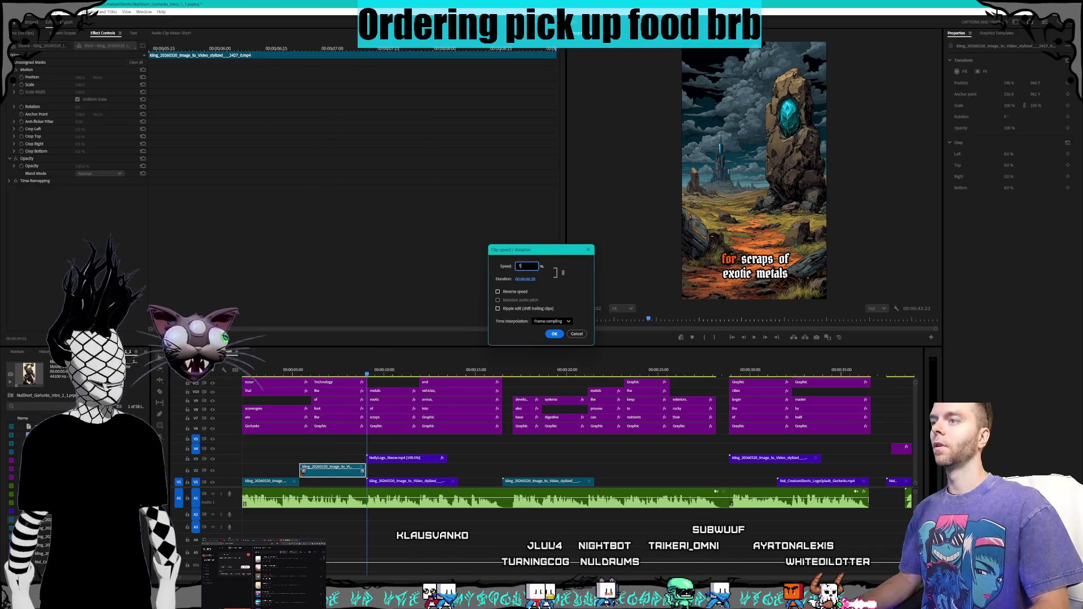
key("Return")
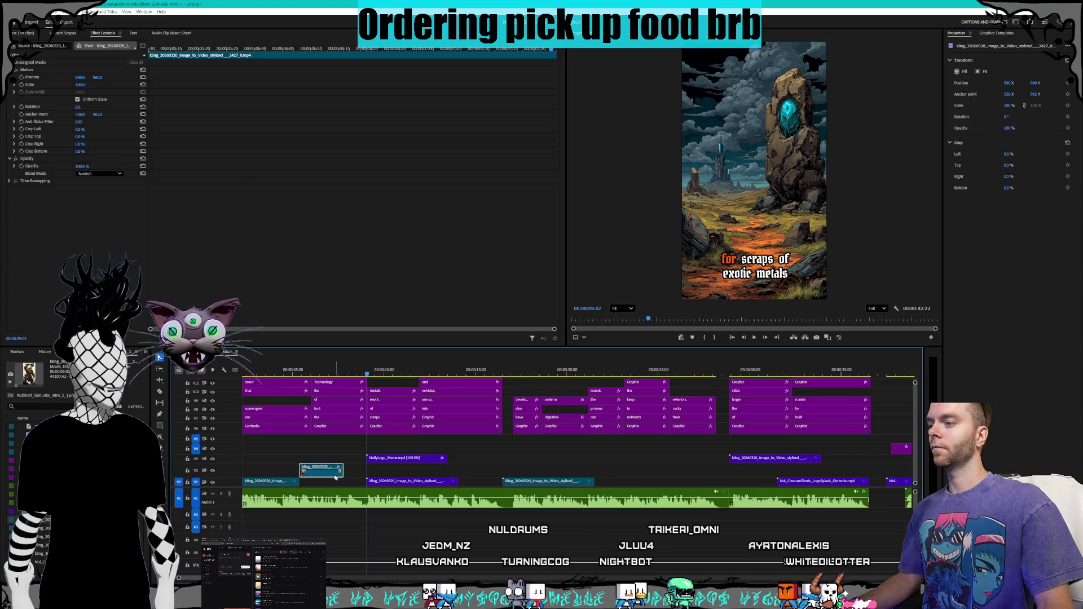
right_click(338, 476)
left_click(368, 341)
type("120")
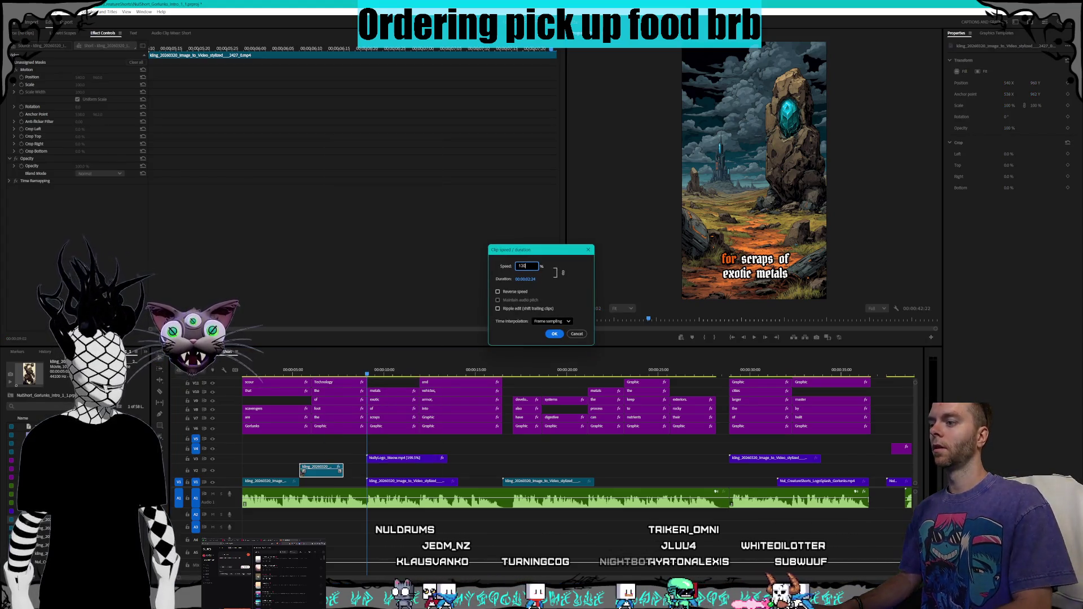
key("Return")
right_click(337, 468)
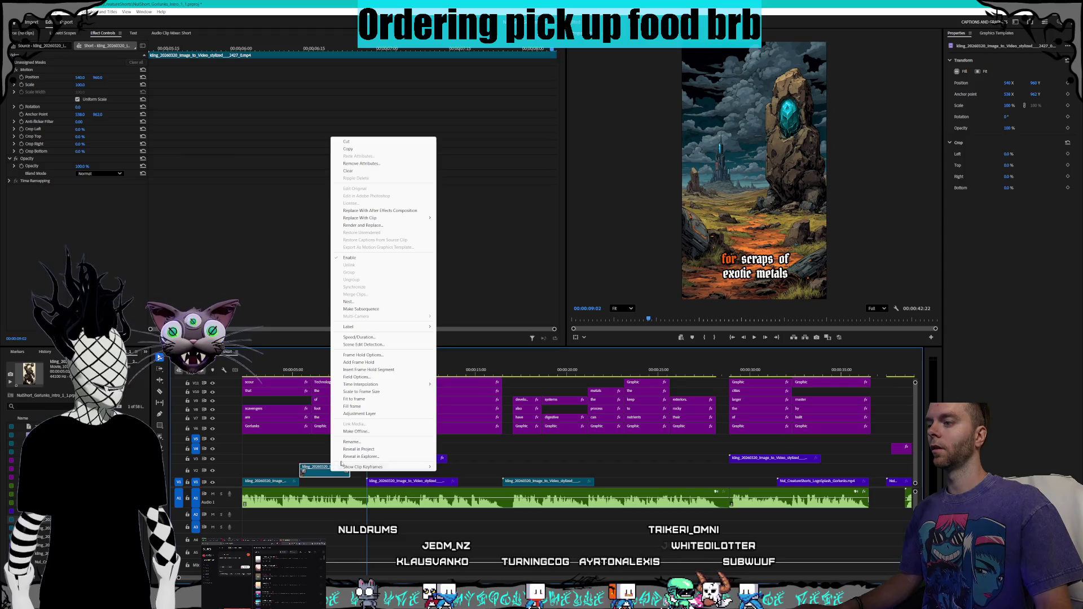
left_click(371, 338)
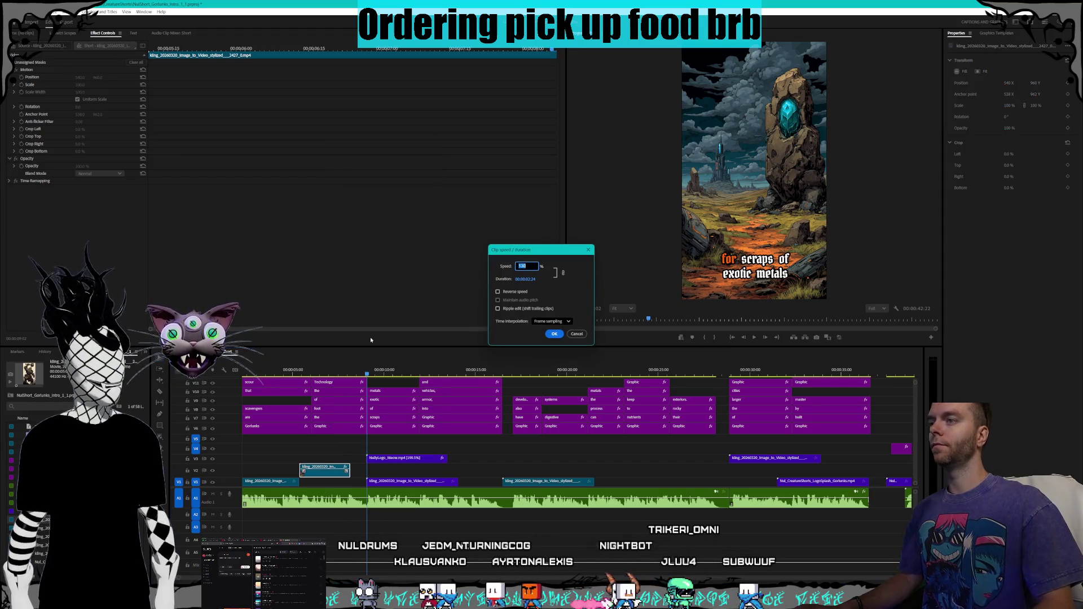
key("Return")
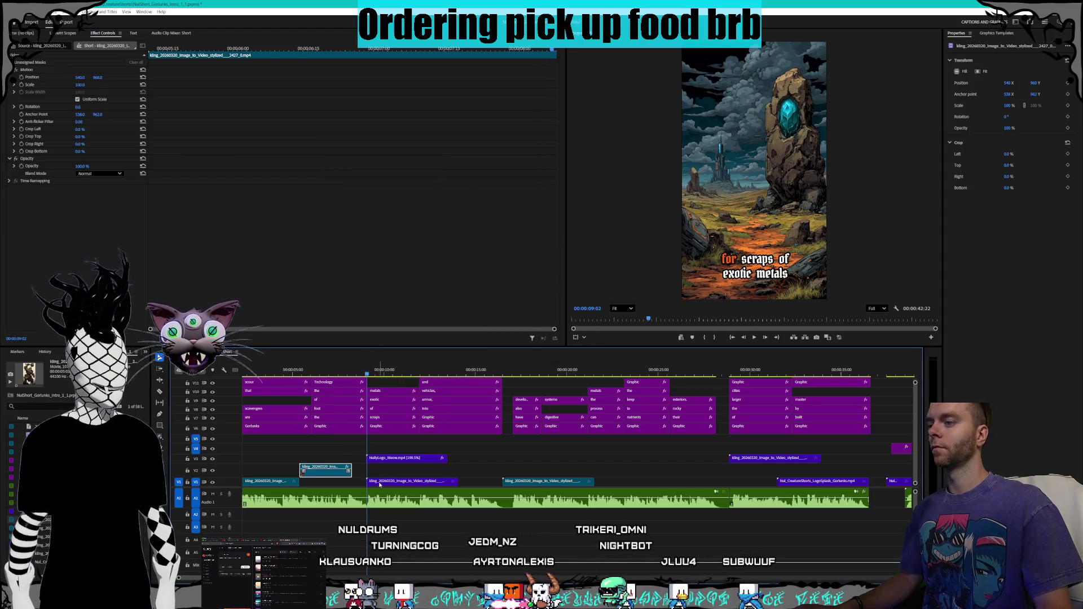
Step: Shift the next V1 clip slightly earlier, play it back, and trim its end shorter
left_click(391, 483)
left_click_drag(391, 486, 377, 486)
left_click(317, 375)
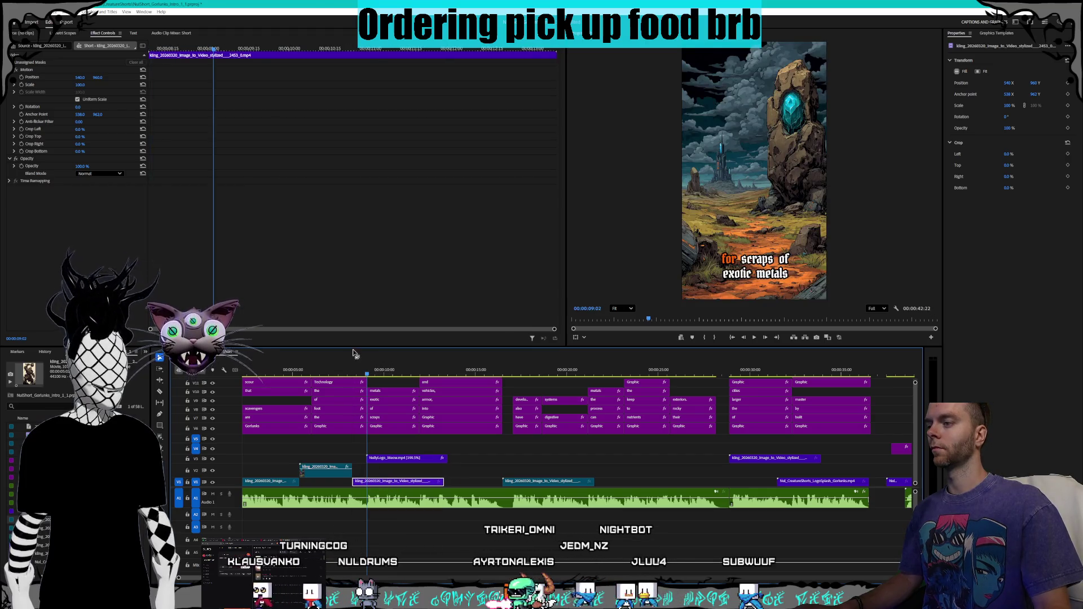
key("space")
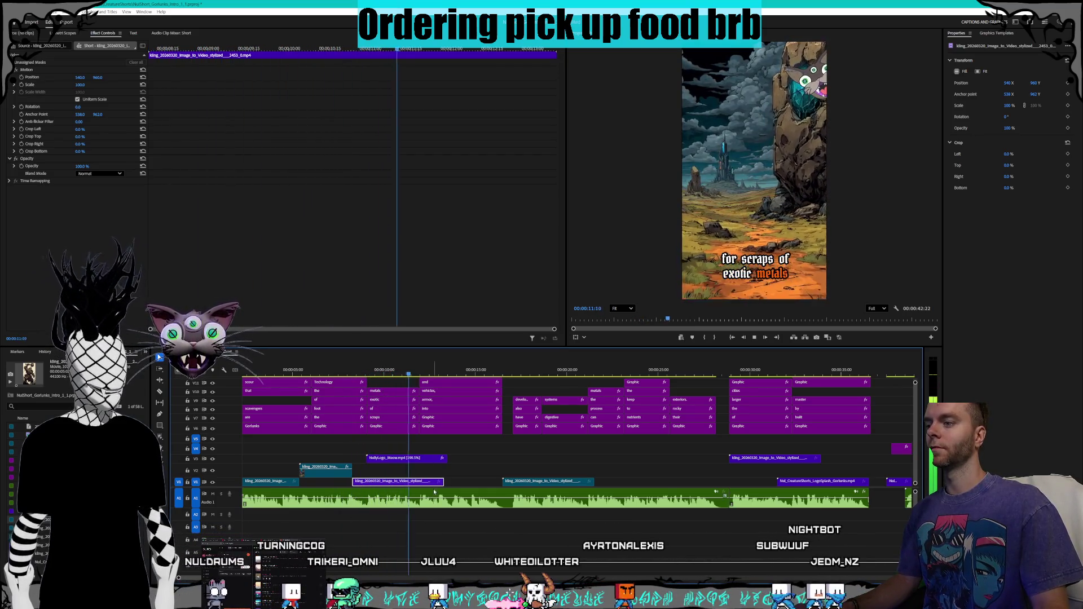
key("space")
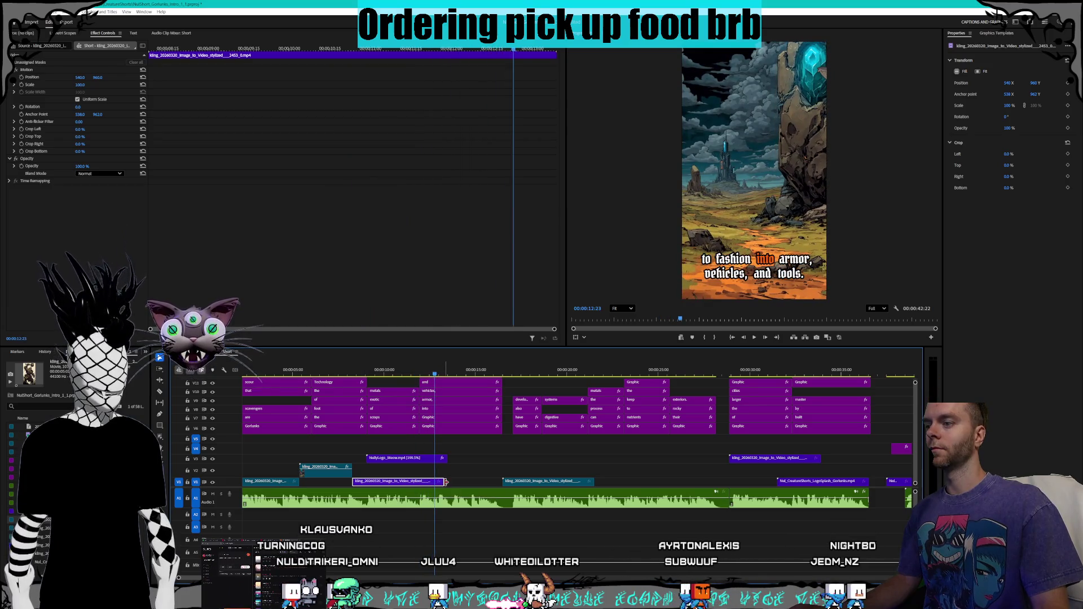
left_click_drag(440, 483, 418, 483)
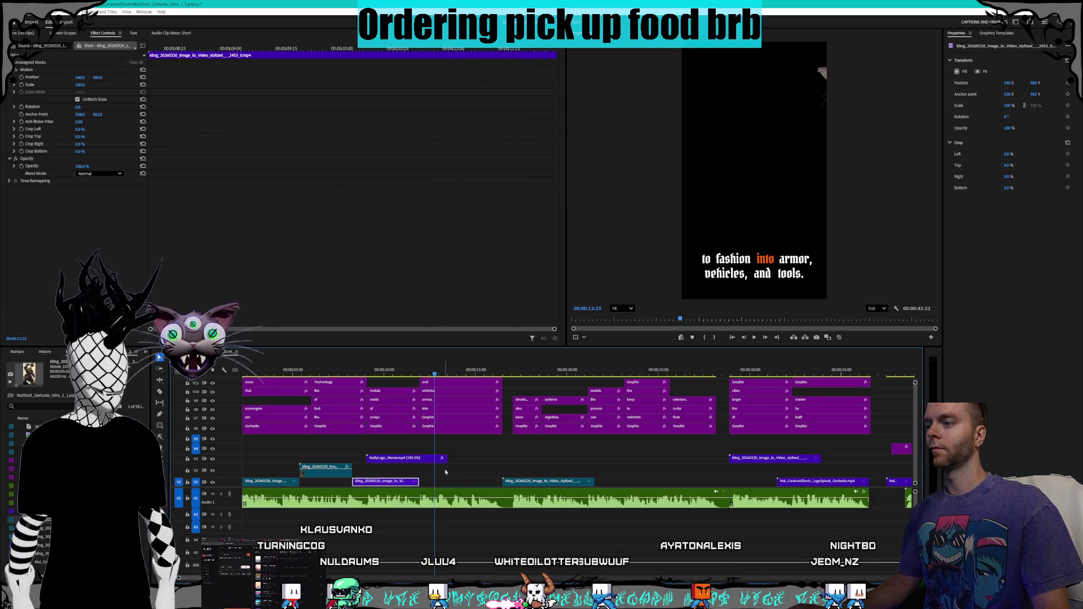
left_click(459, 478)
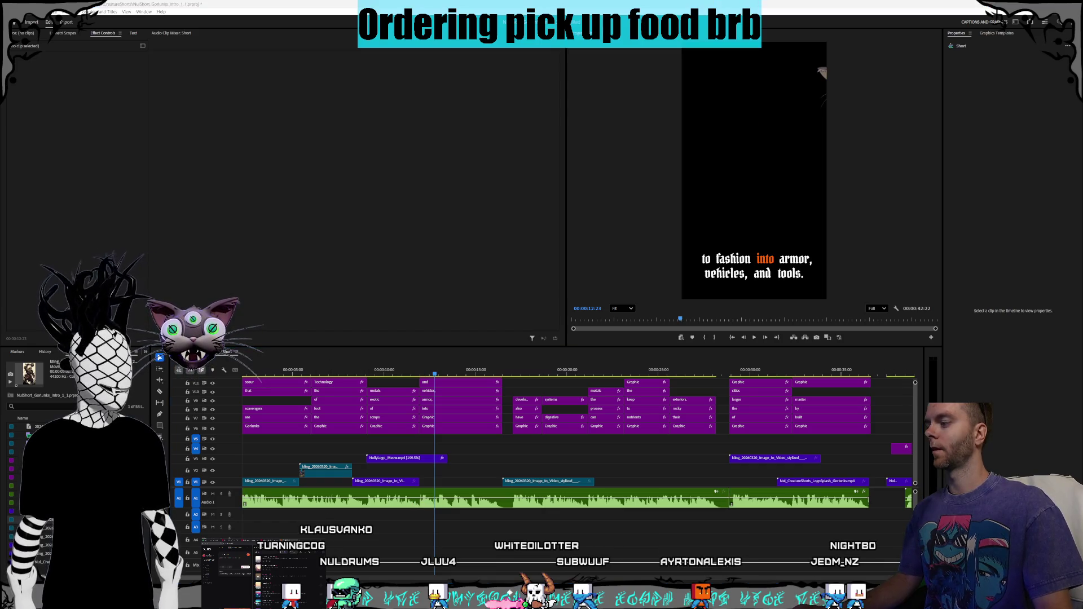
key("alt+Tab")
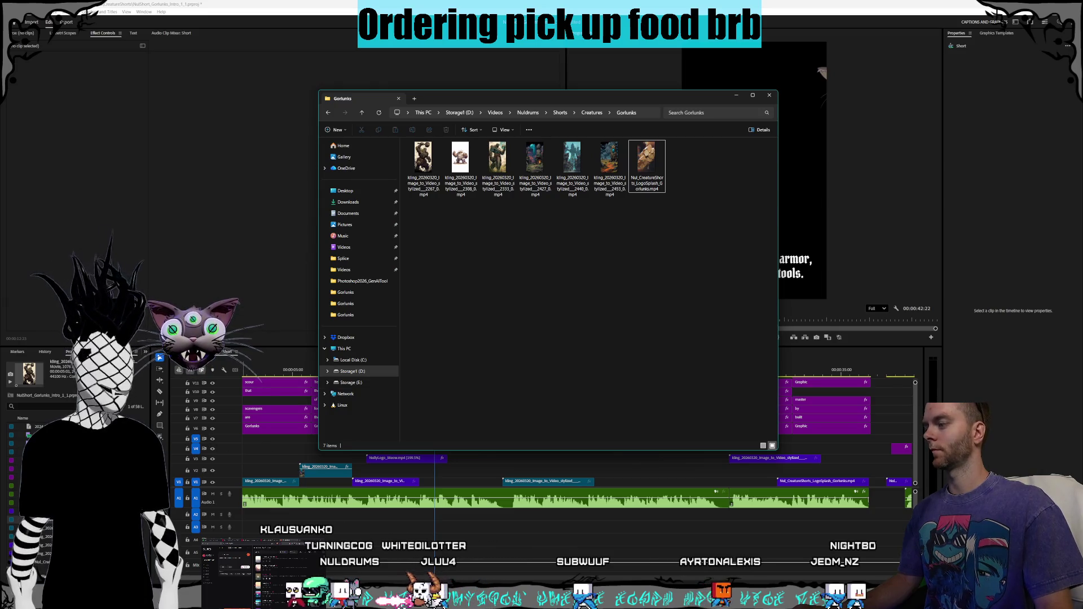
Step: In the Characters > Gorlunks folder, preview the hammer-raising rock golem image
key("alt+Tab")
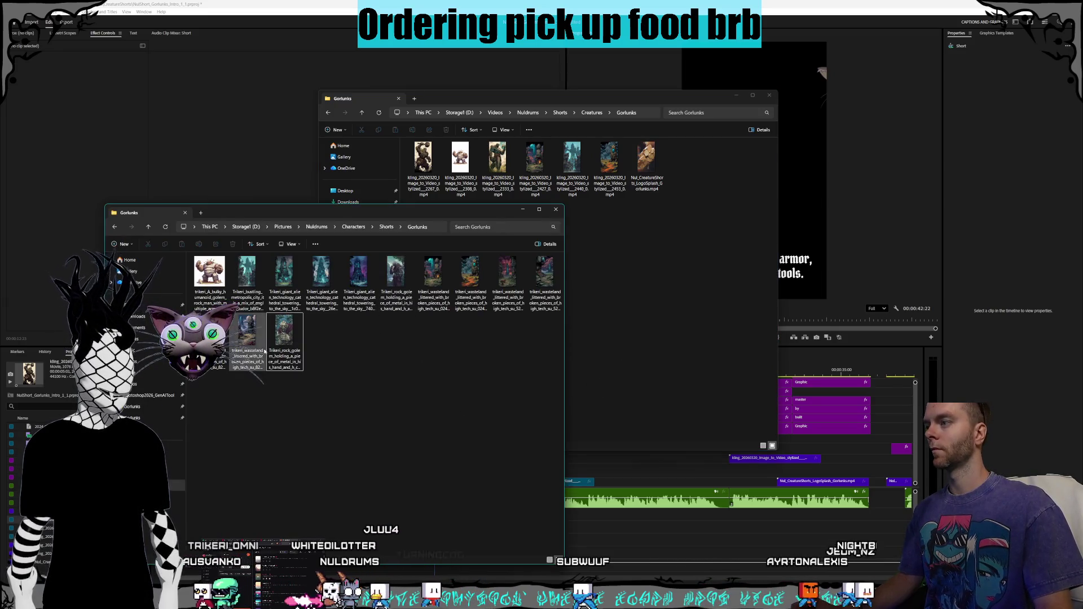
left_click(365, 227)
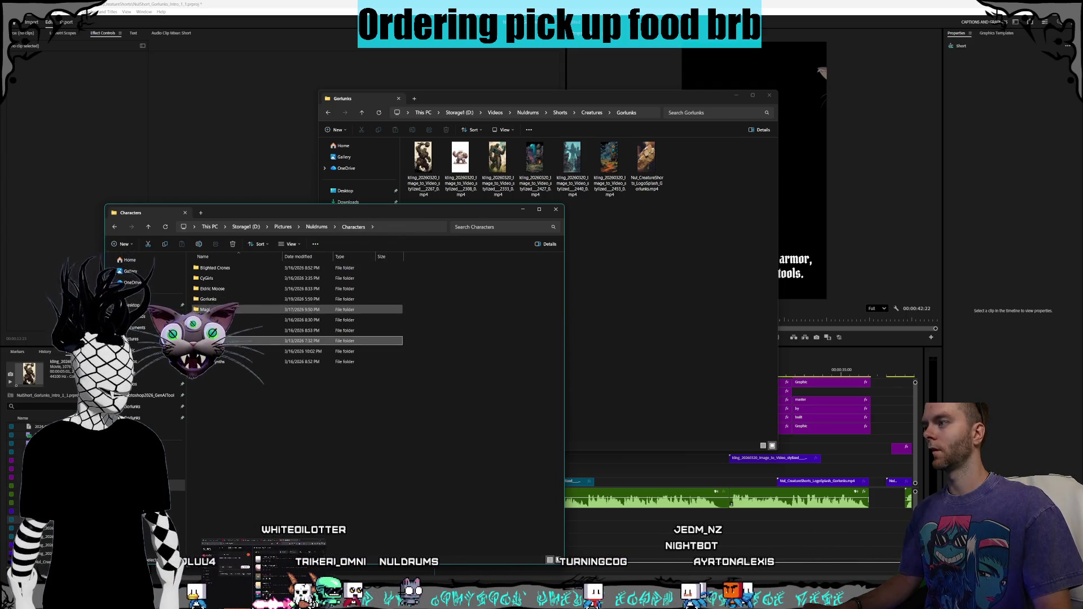
double_click(372, 340)
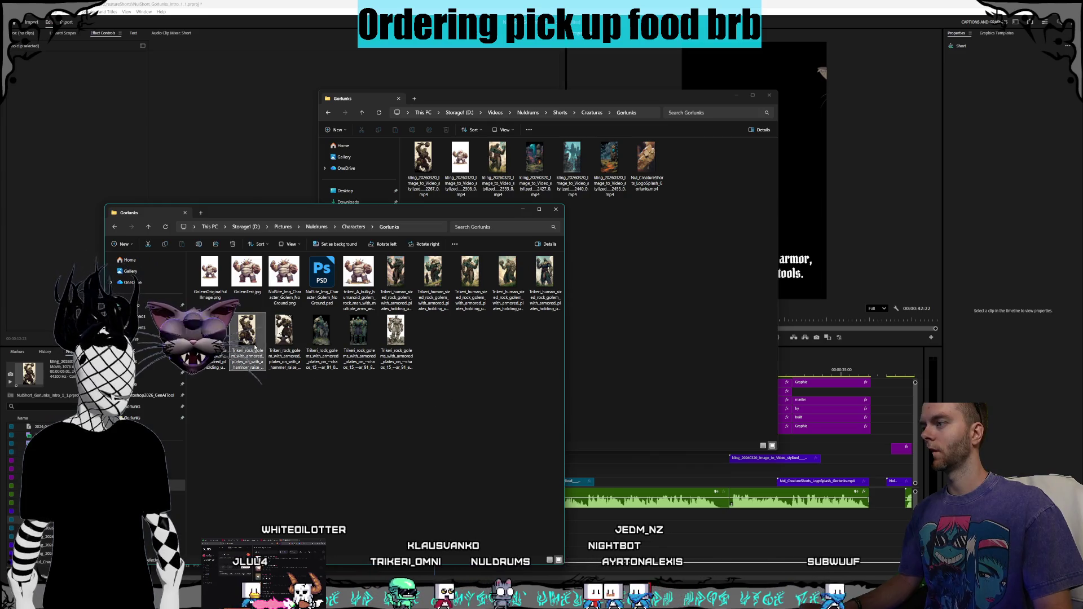
left_click_drag(349, 377, 279, 350)
double_click(284, 338)
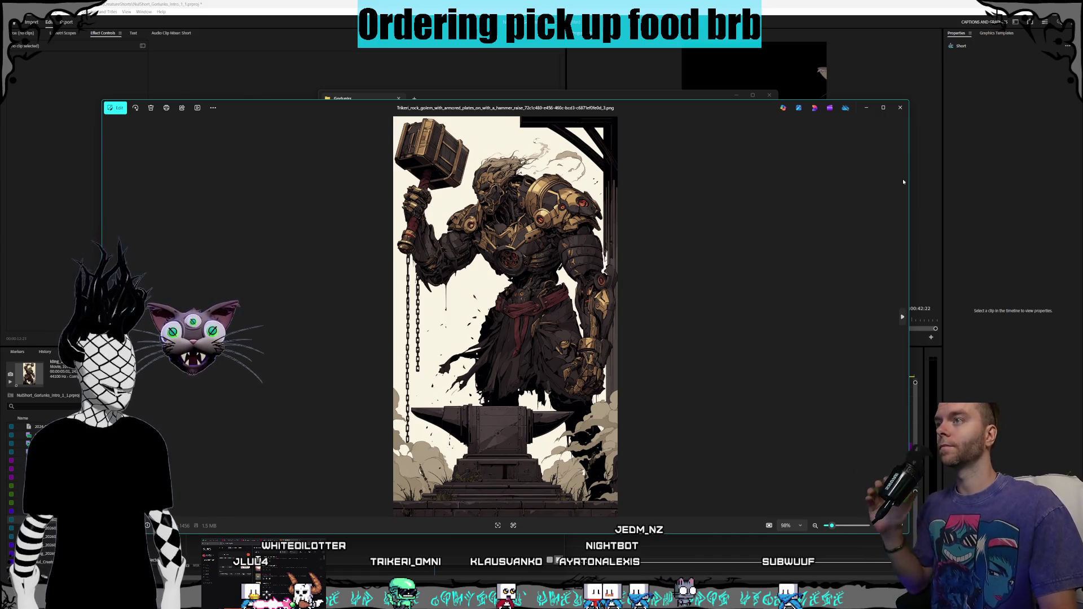
left_click(899, 110)
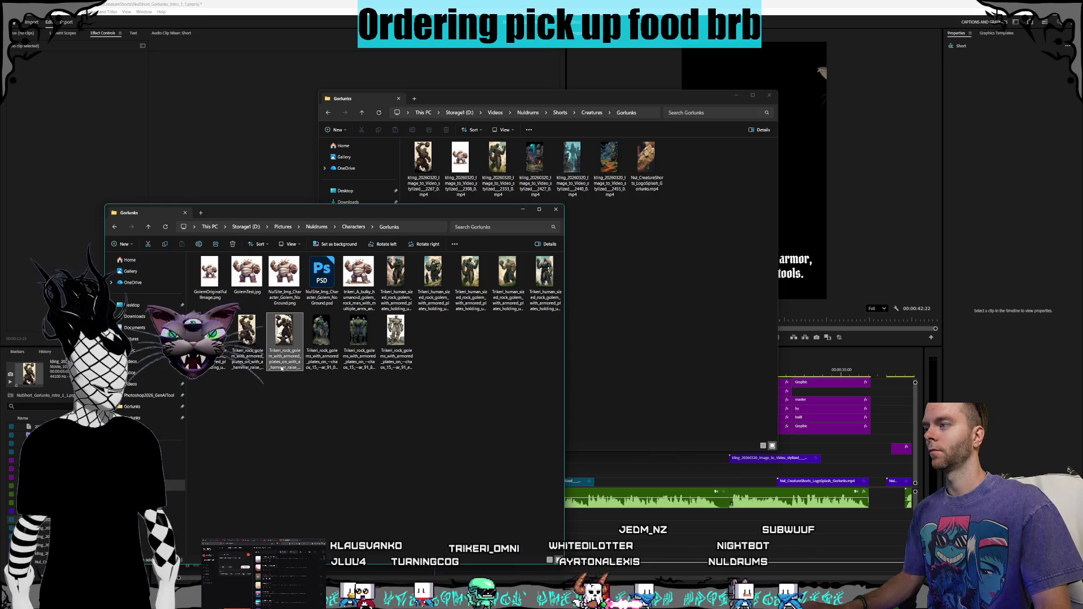
right_click(252, 354)
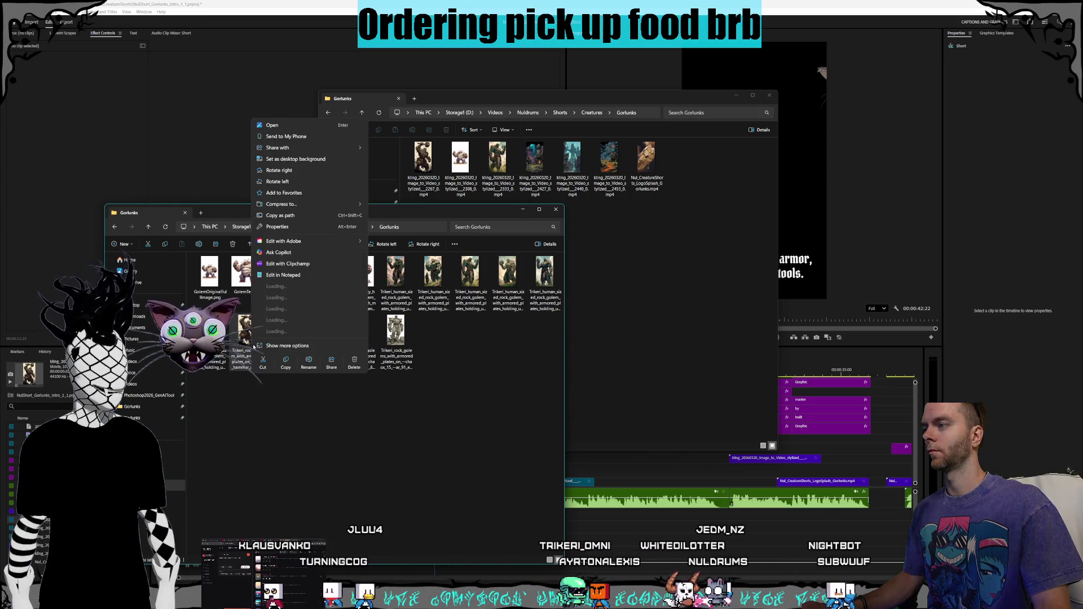
left_click(338, 451)
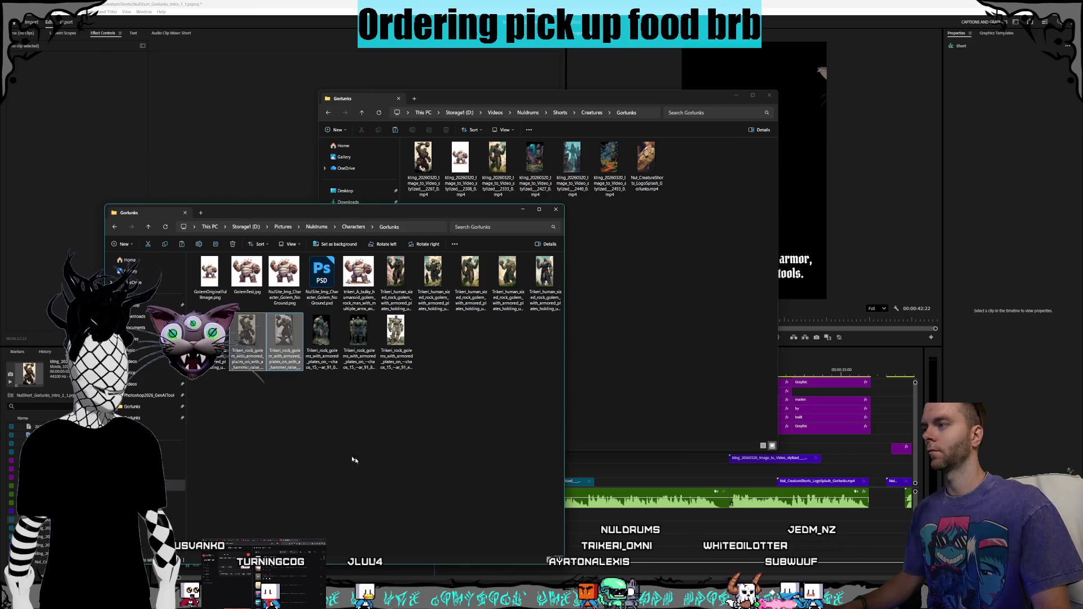
Step: Navigate to the Characters > Shorts > Gorlunks folder
left_click(347, 226)
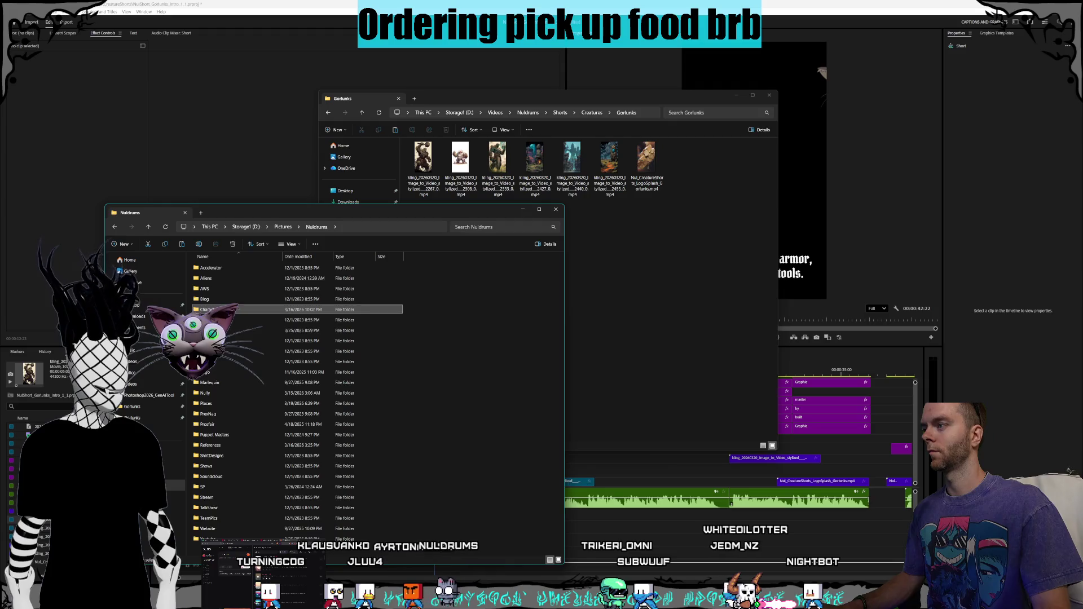
double_click(253, 341)
double_click(223, 289)
right_click(334, 390)
left_click(450, 440)
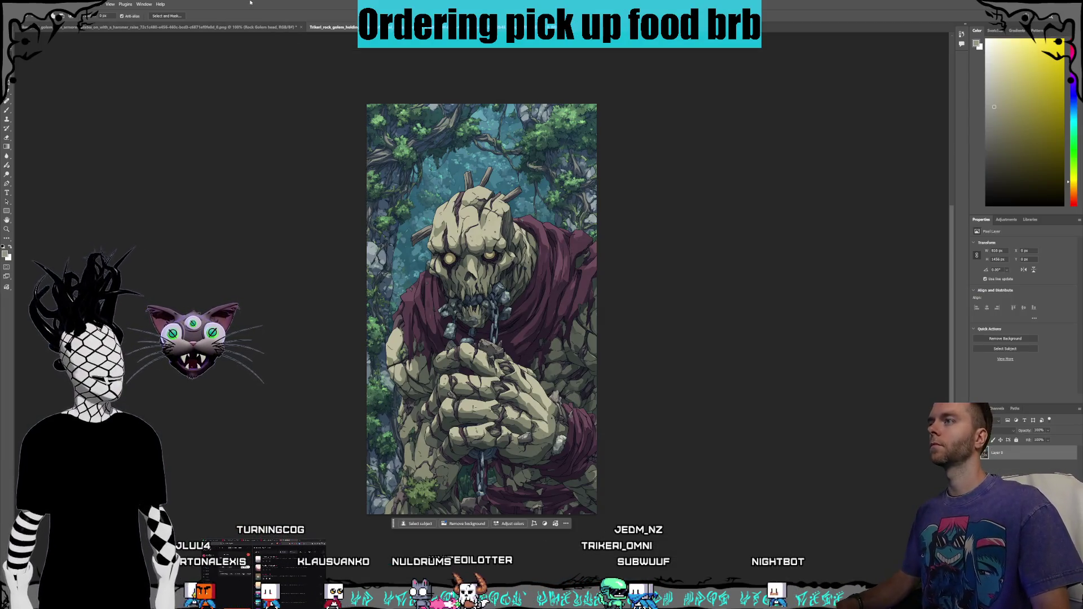
Step: Open a golem image from the Shorts > Gorlunks folder in Photoshop
left_click(11, 4)
left_click(11, 4)
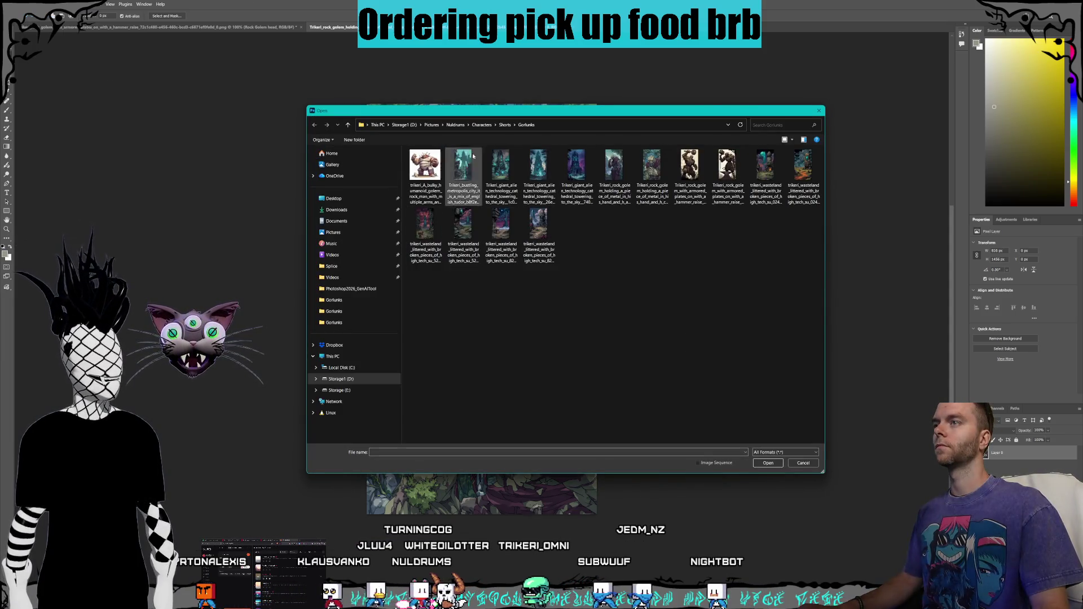
left_click(504, 124)
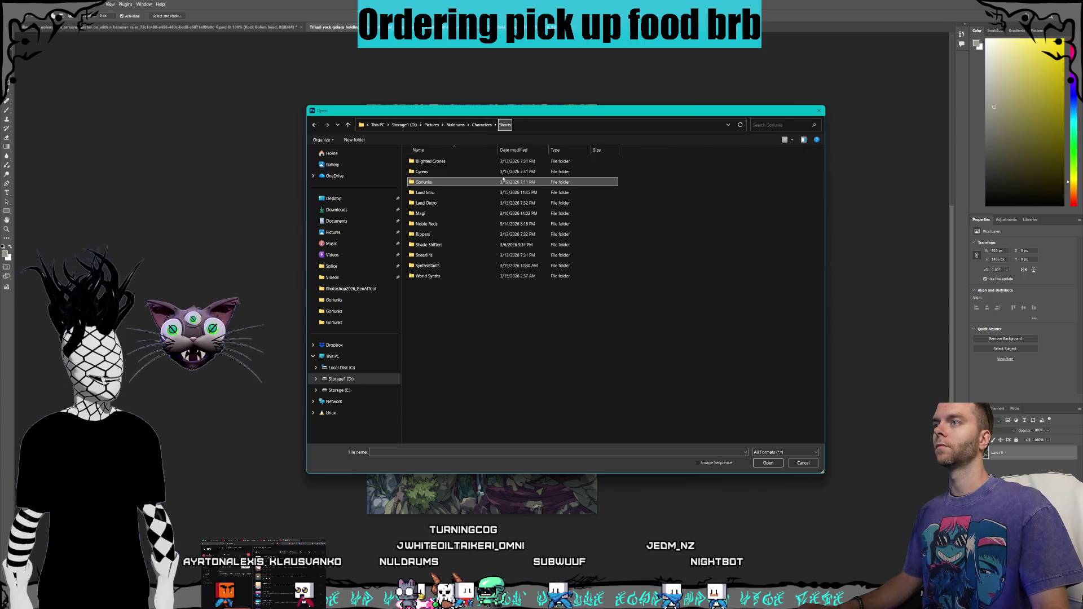
double_click(437, 183)
double_click(727, 175)
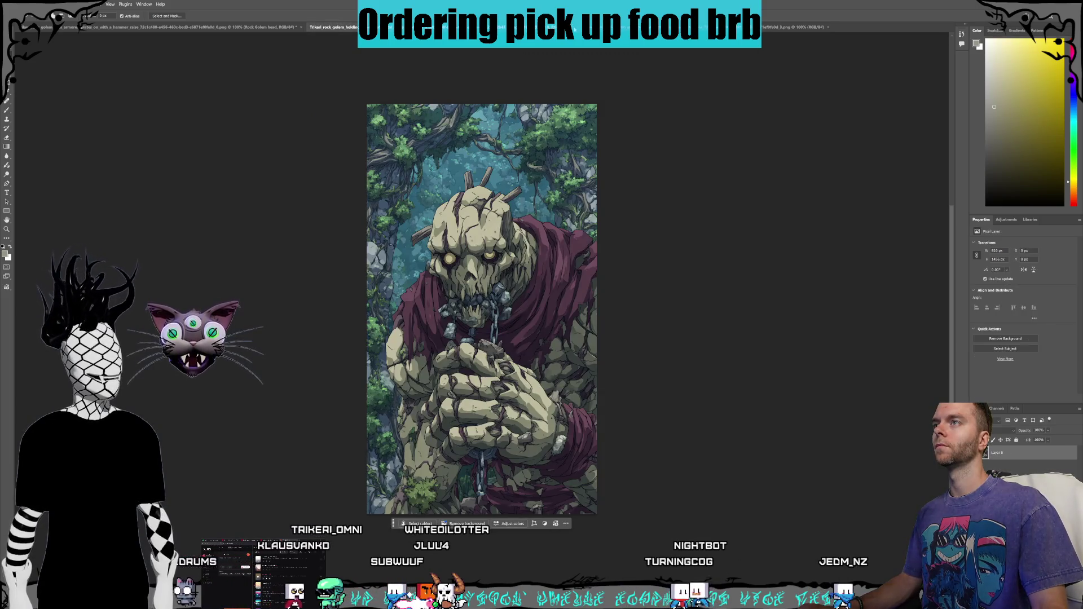
Step: Close the chained rock golem document without saving and compare the remaining golem documents
key("ctrl+w")
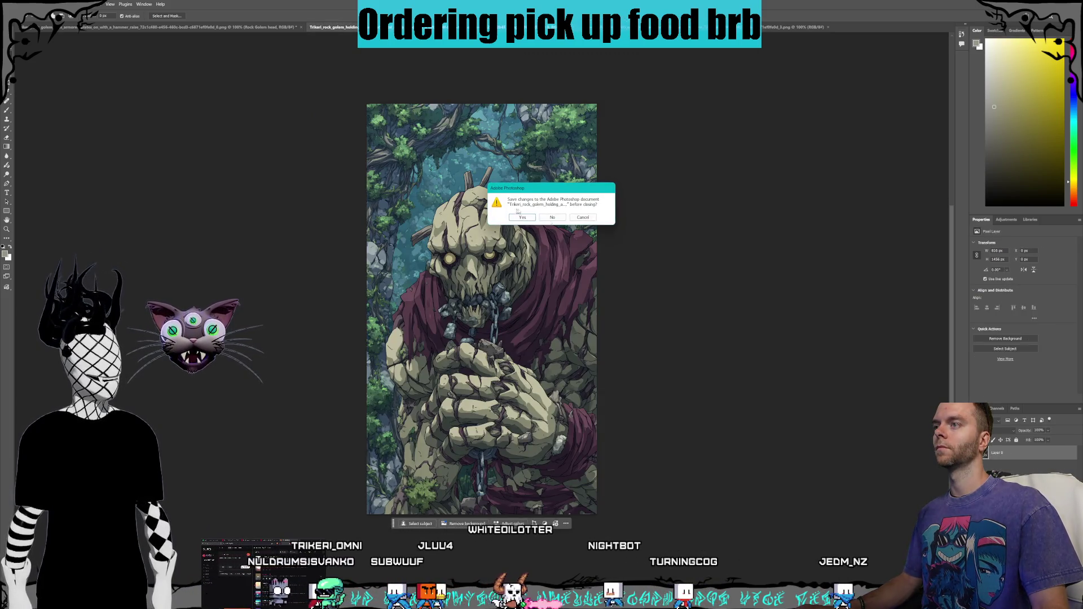
key("n")
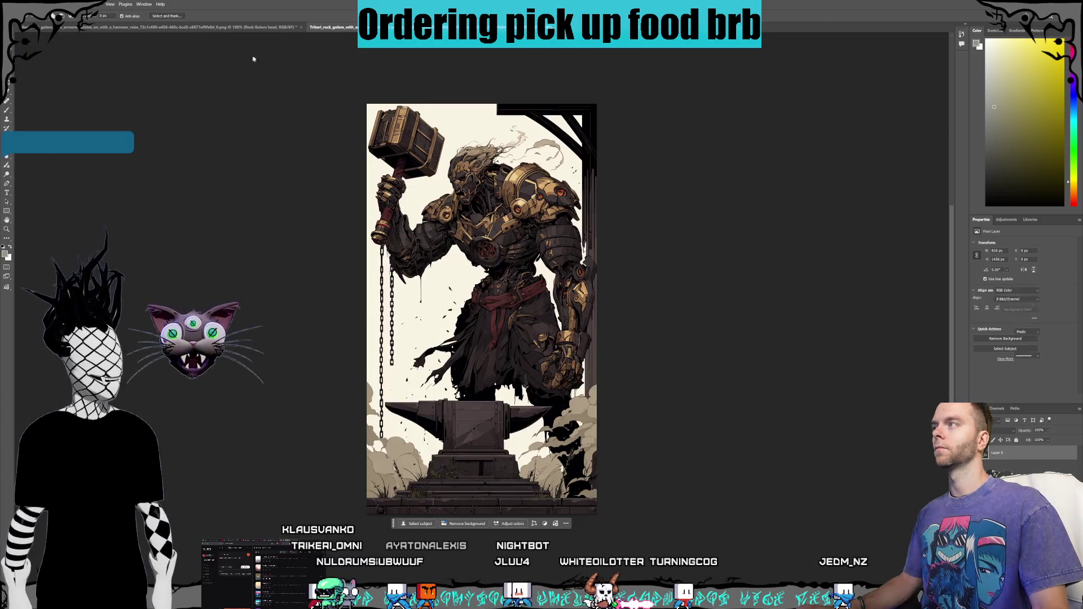
left_click(276, 27)
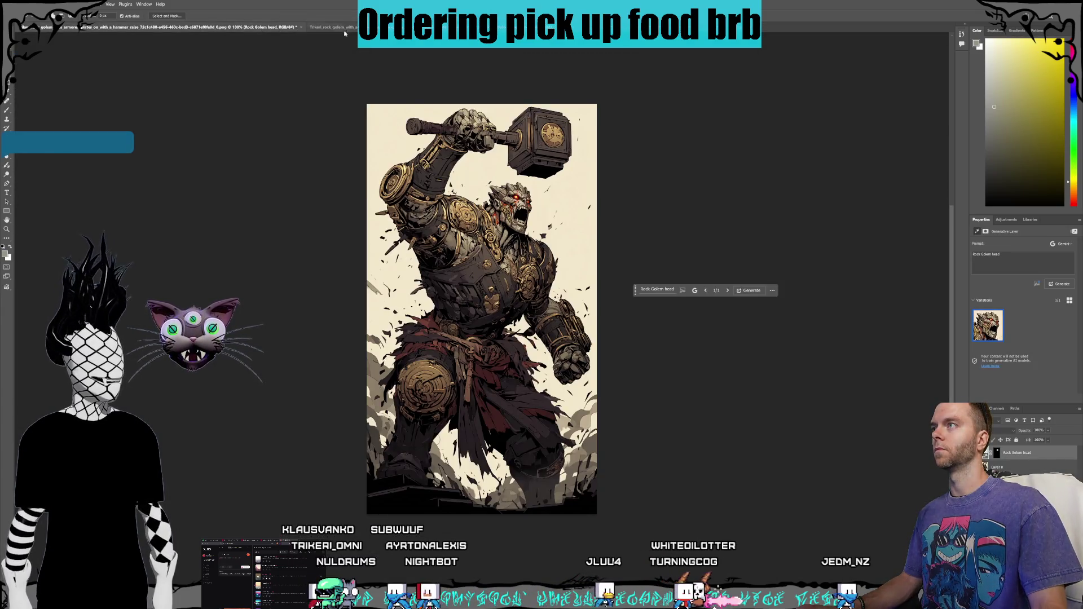
left_click(339, 27)
left_click(226, 27)
Step: Save the rock golem document, then close the extra golem document without saving
key("alt+f")
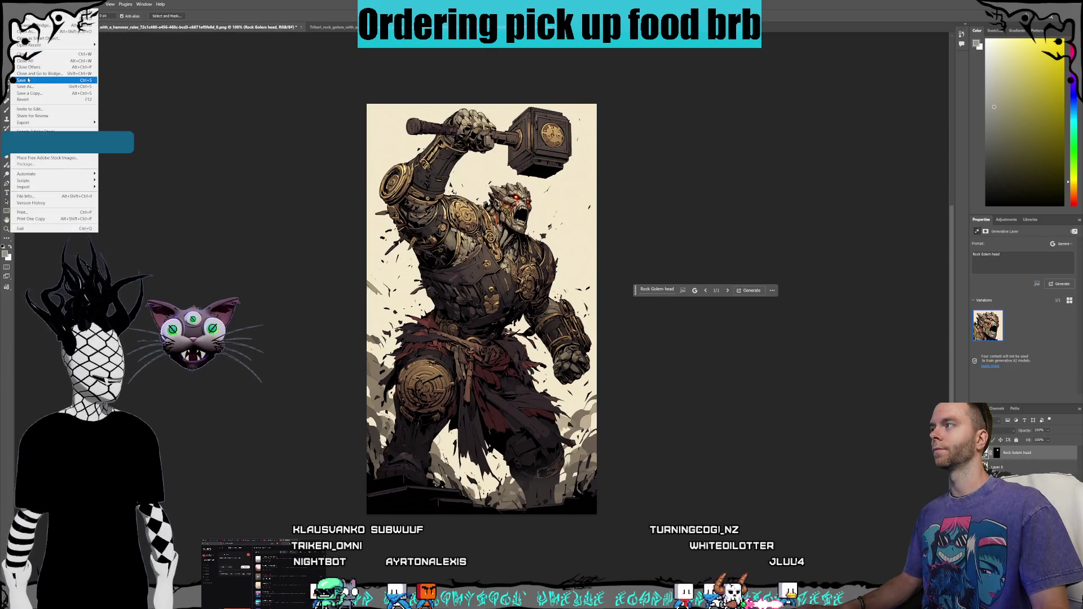
left_click(25, 80)
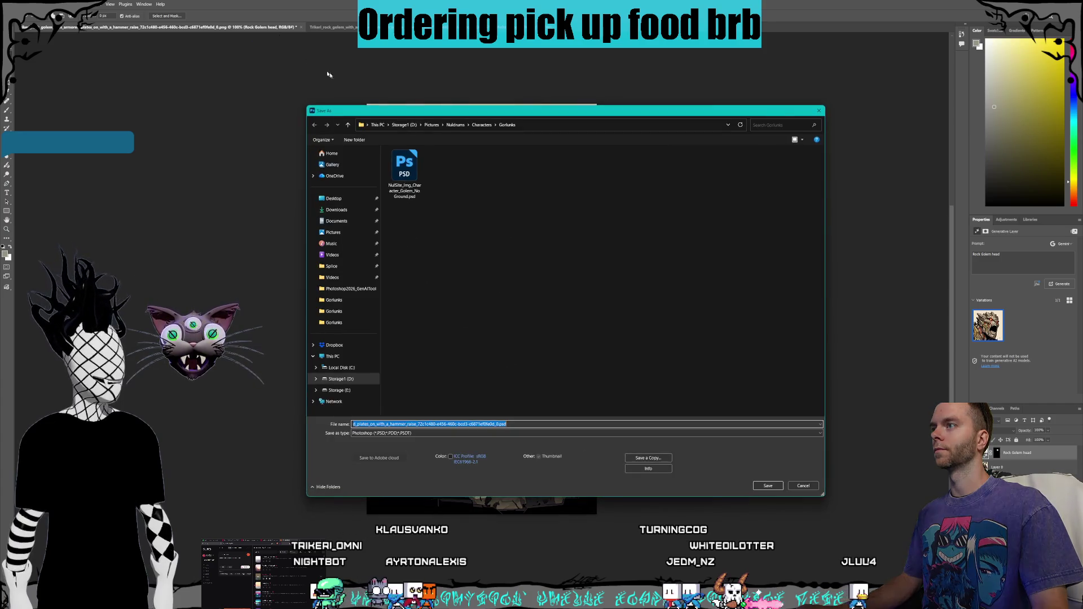
key("Escape")
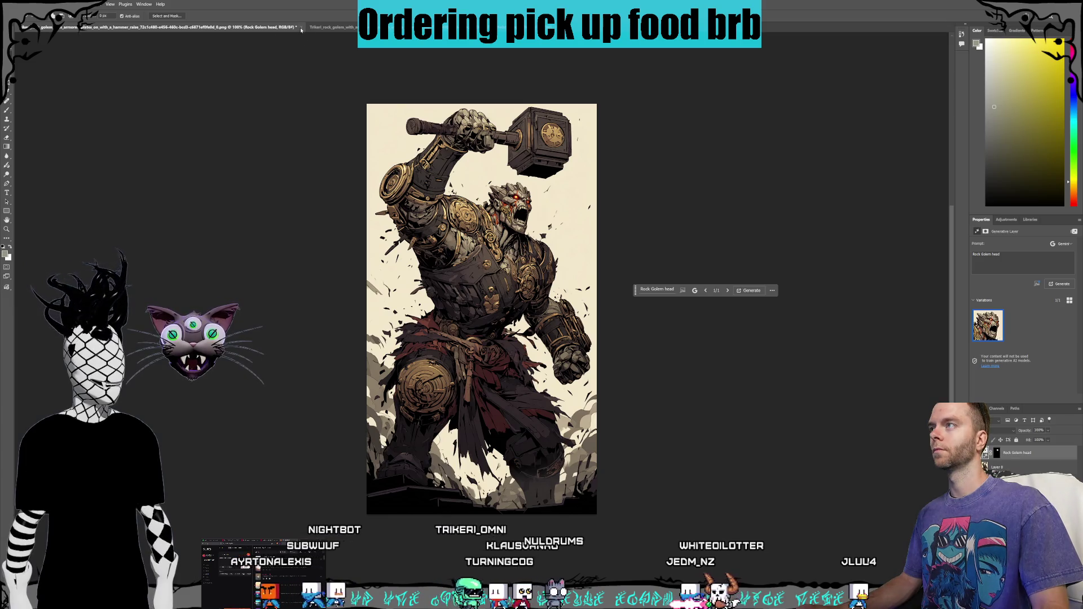
key("ctrl+w")
key("n")
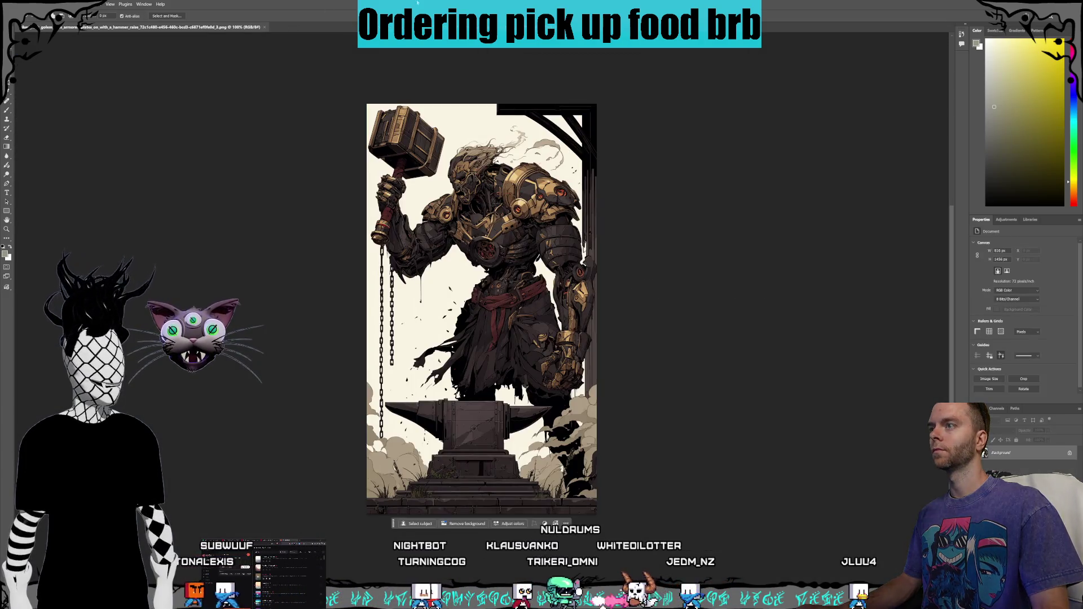
Step: Turn Background into Layer 0, generative-fill the lassoed head with 'Golem head', then reselect Layer 0
double_click(1001, 452)
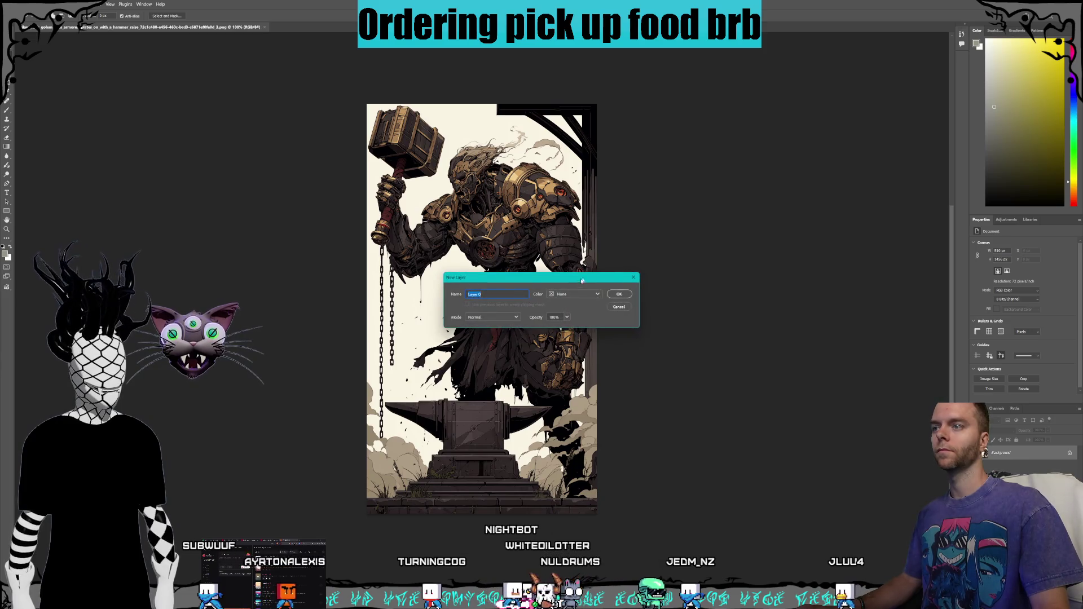
key("Return")
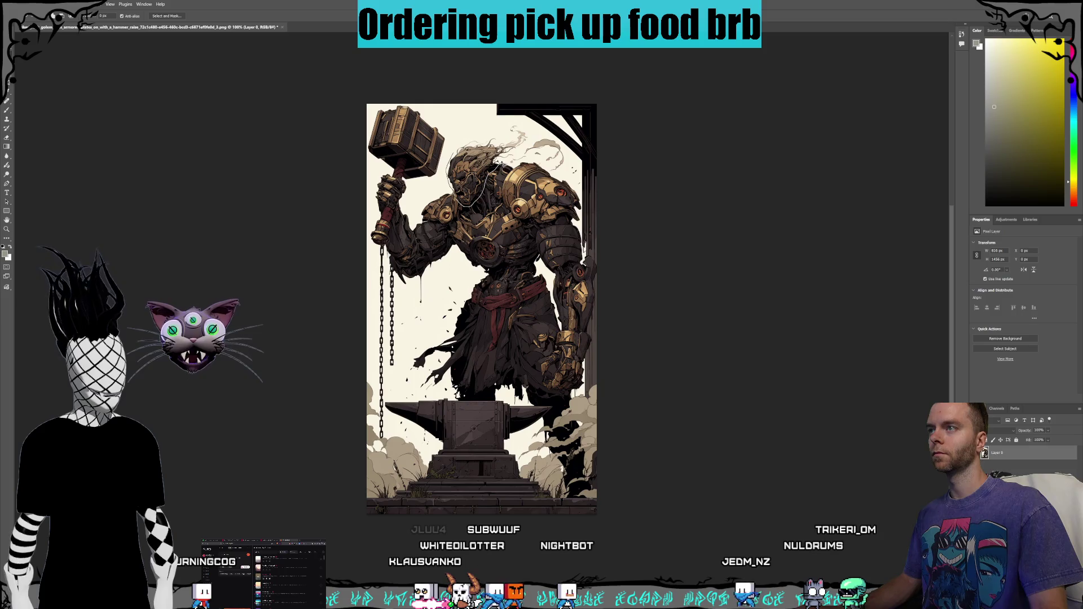
left_click_drag(446, 131, 459, 211)
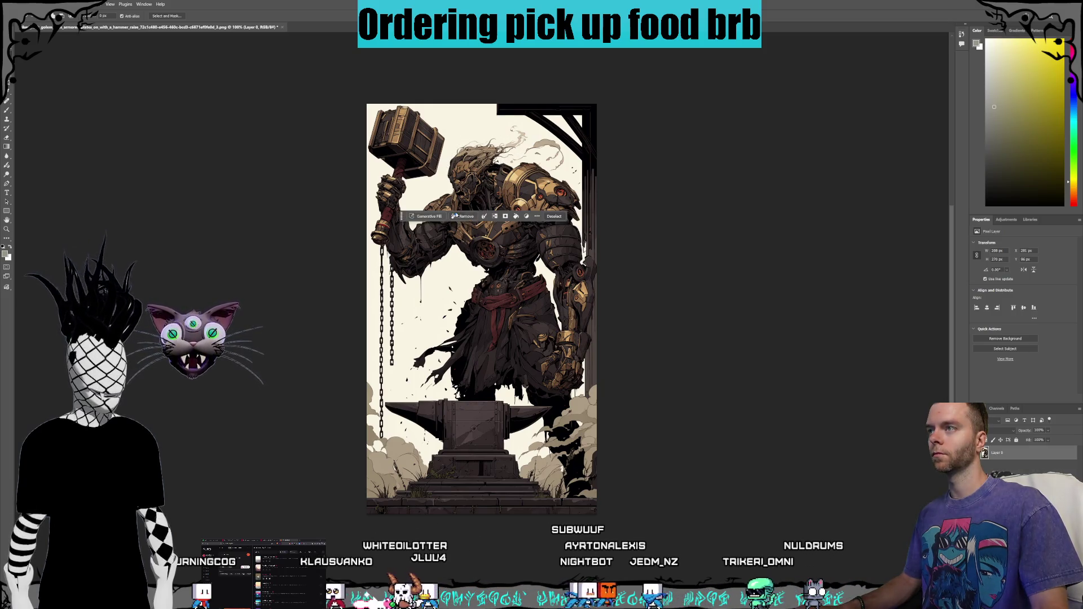
left_click(427, 216)
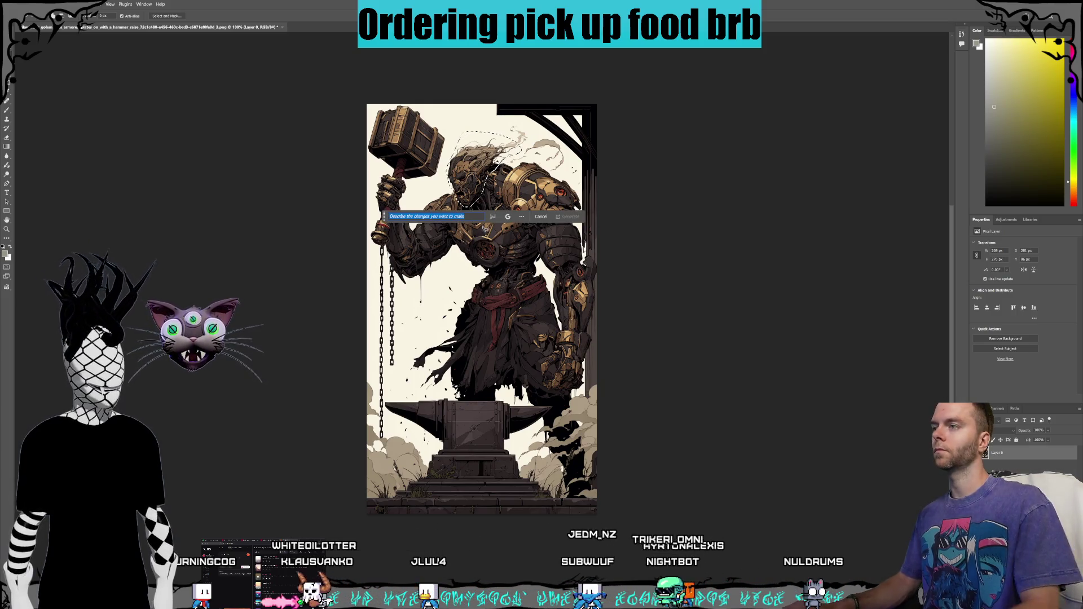
type("Golem head")
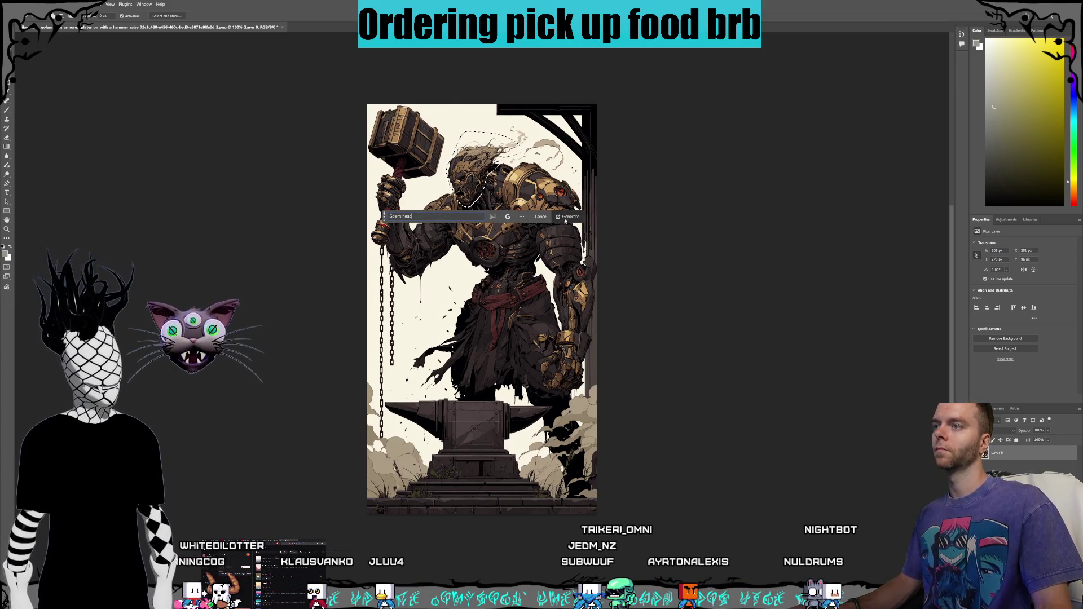
left_click(565, 220)
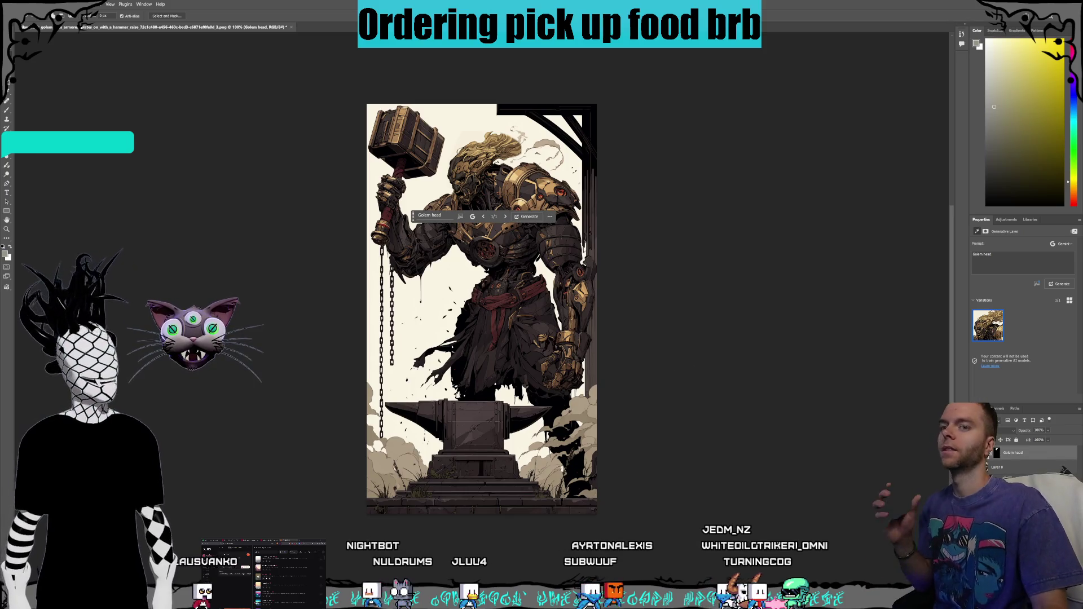
left_click(991, 469)
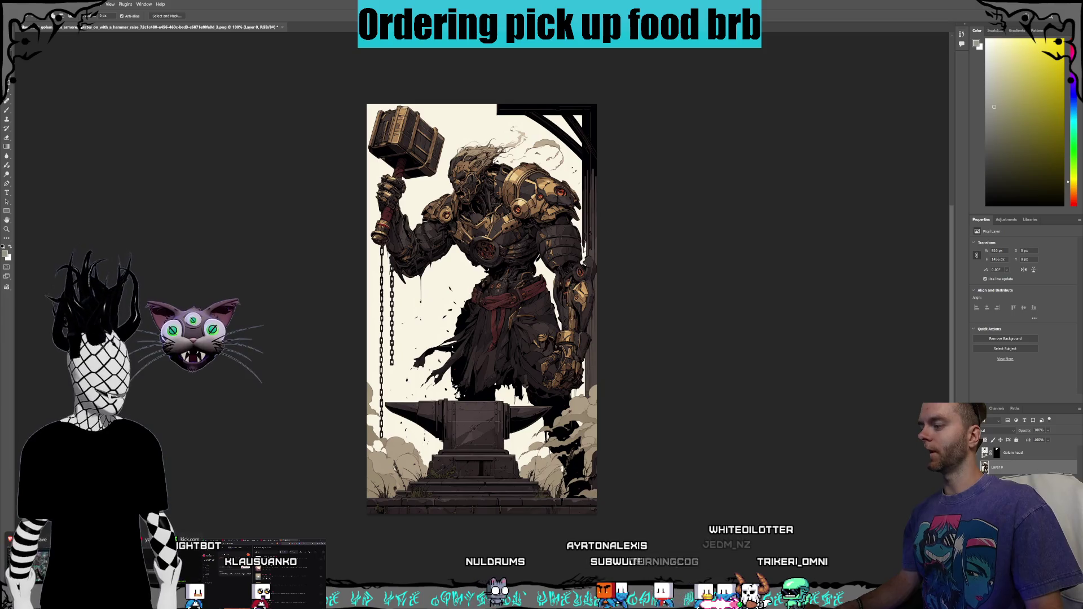
left_click(150, 580)
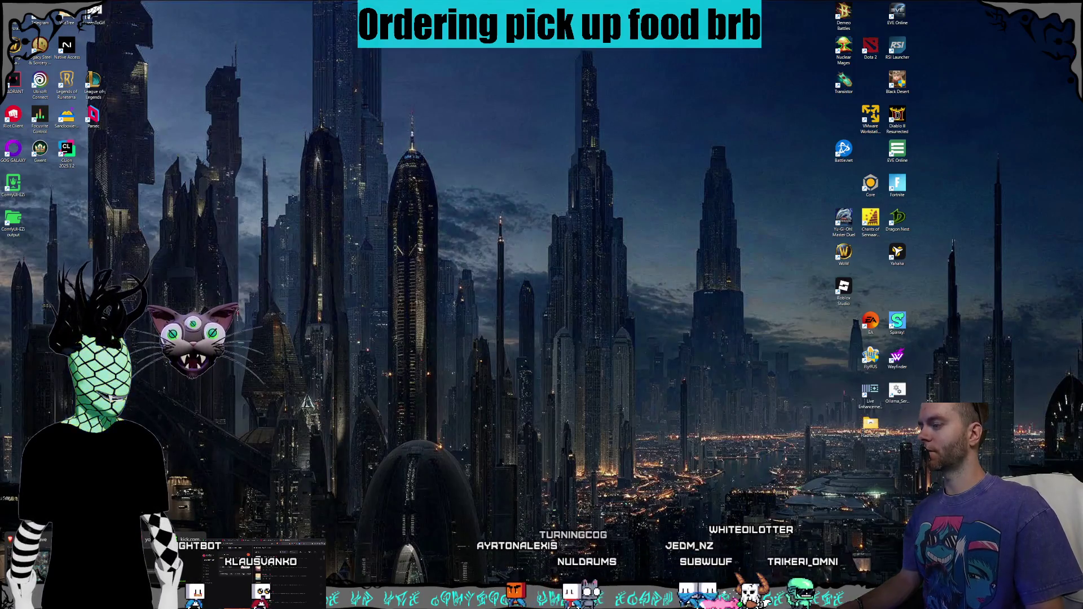
Step: On the Kling AI page, check the chain-chewing golem video's details
key("super+d")
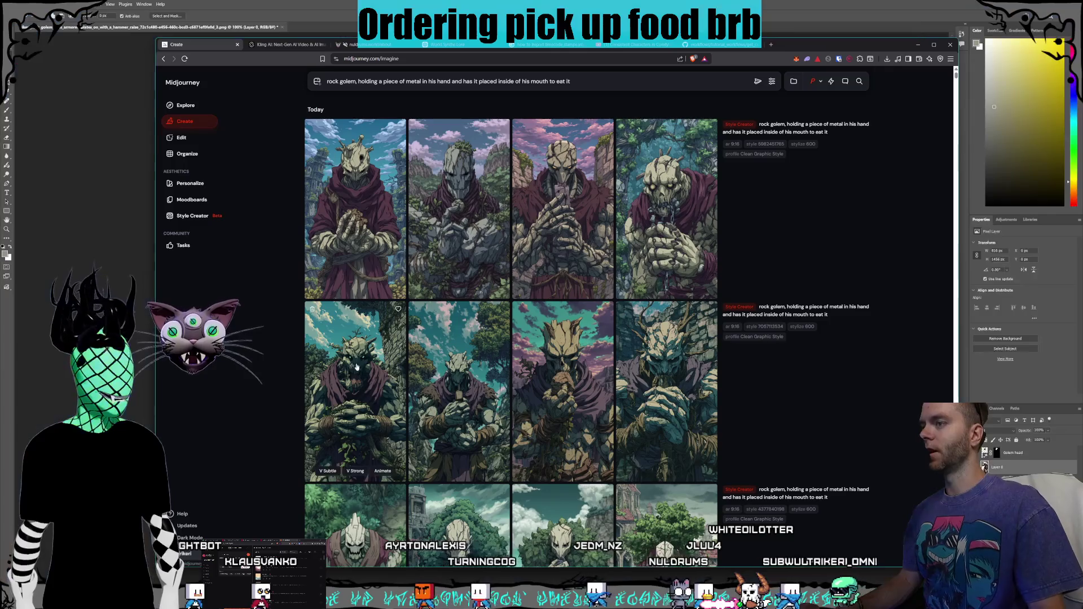
left_click(288, 44)
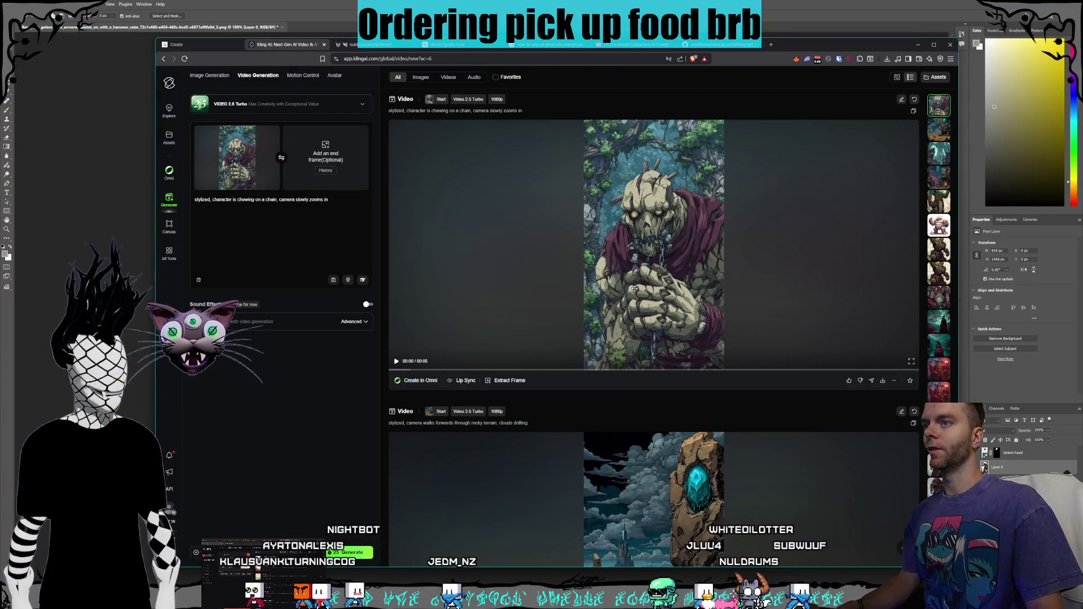
left_click(634, 288)
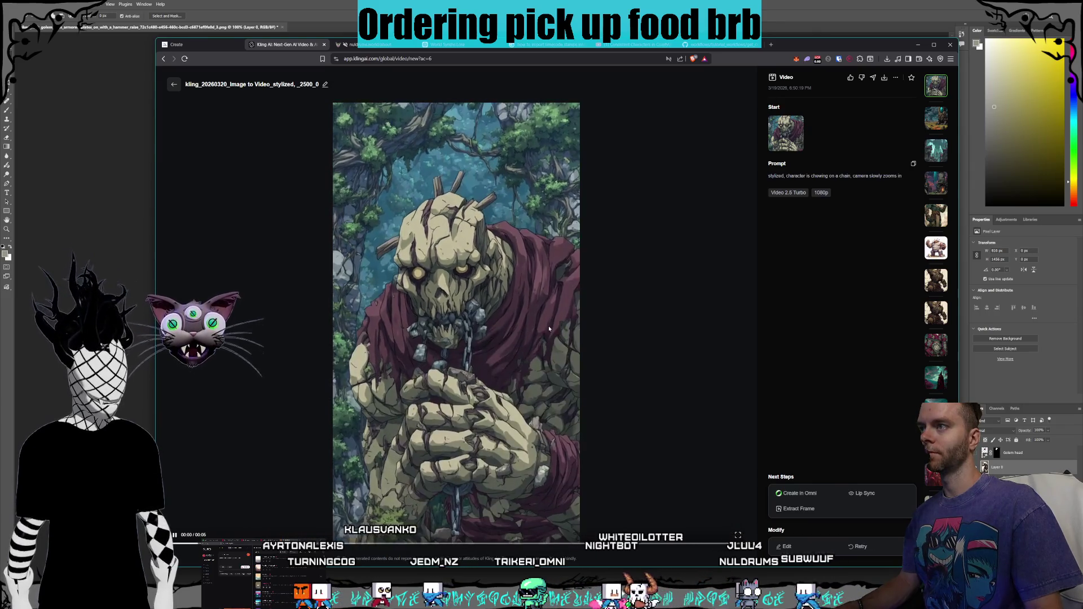
left_click(174, 85)
Step: Download the chain-chewing golem video into D:\Videos\Nuldrums\Shorts\Creatures\Gorlunks
mouse_move(882, 380)
left_click(863, 336)
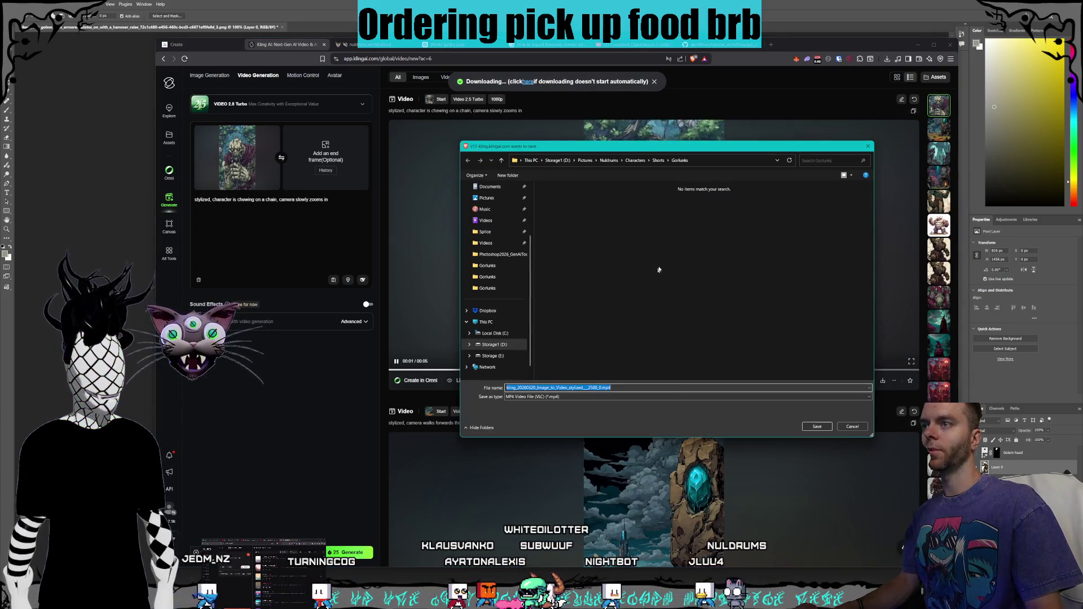
left_click(556, 161)
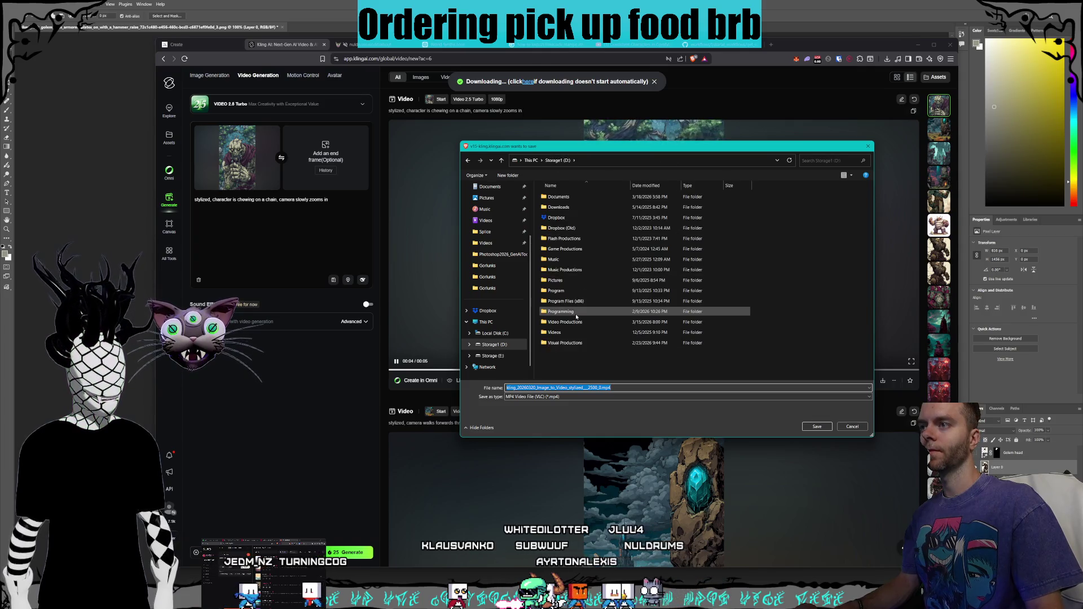
double_click(564, 333)
scroll(569, 231, "down", 3)
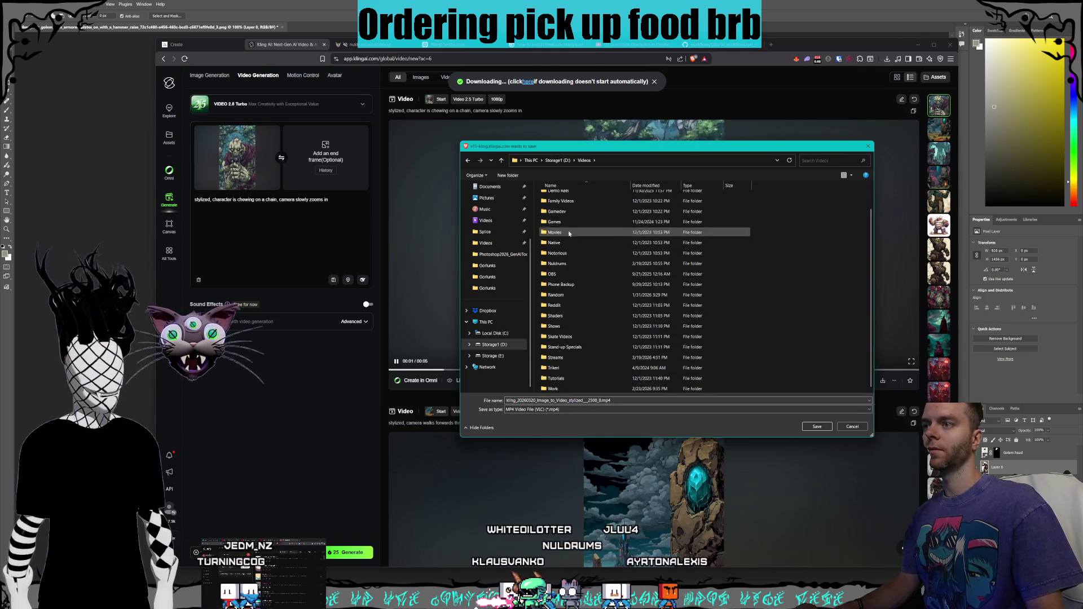
double_click(570, 265)
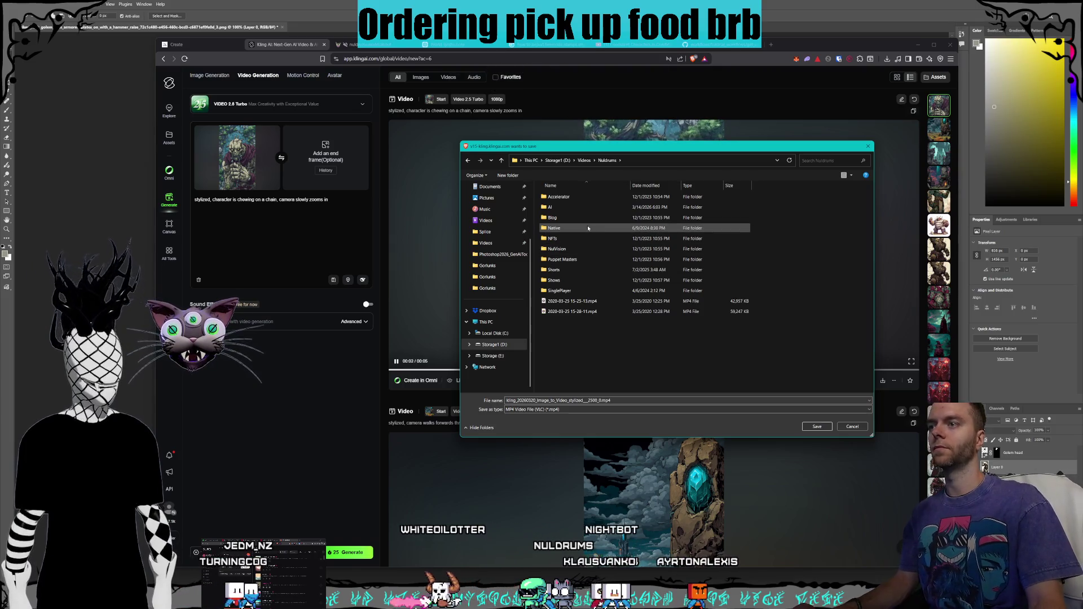
double_click(551, 270)
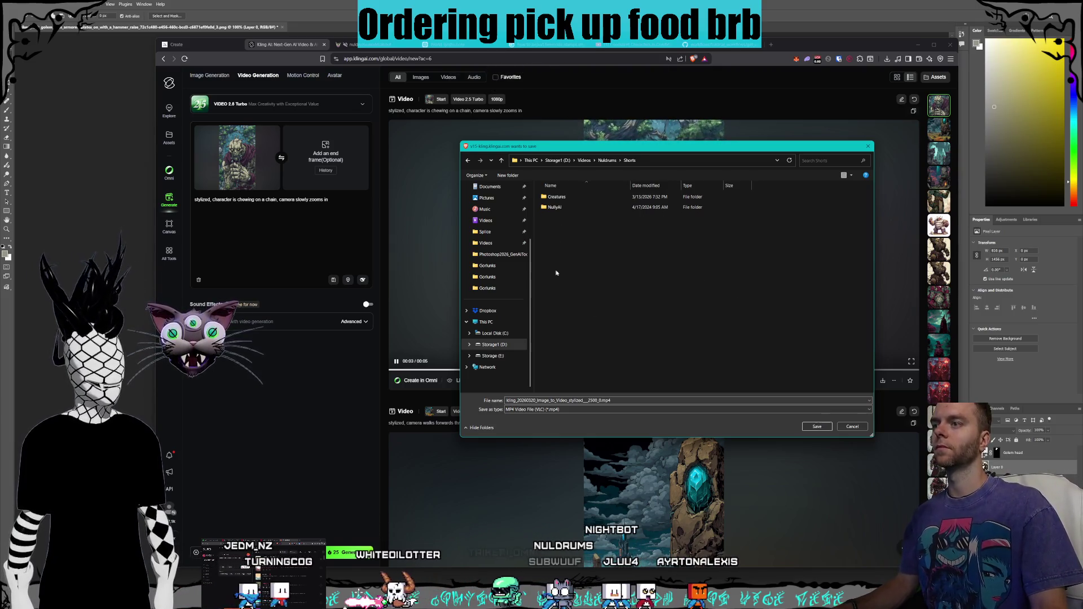
double_click(557, 196)
key("Return")
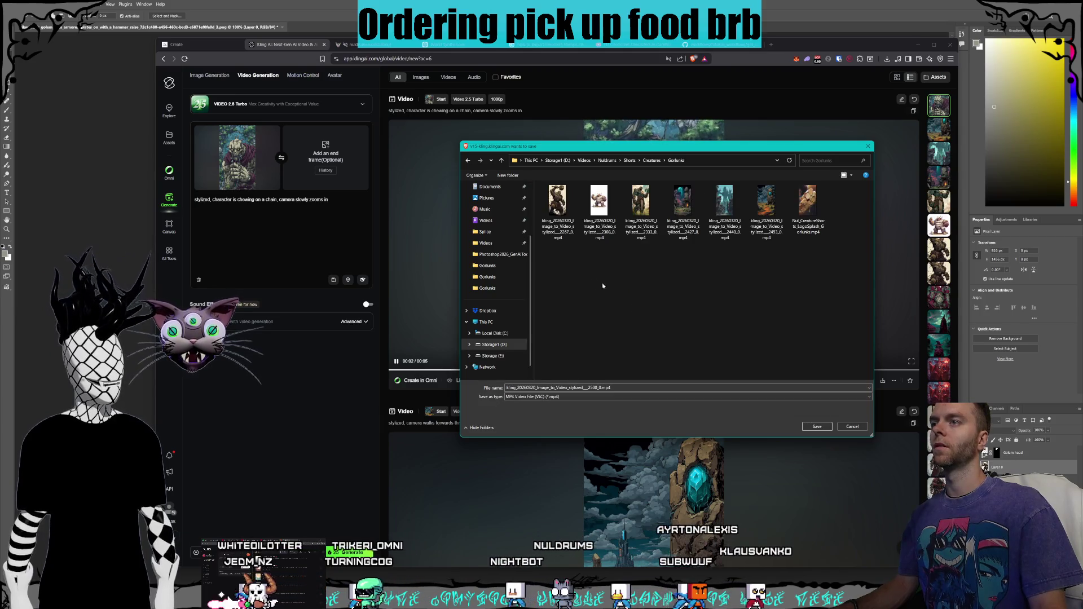
left_click(812, 427)
left_click(271, 135)
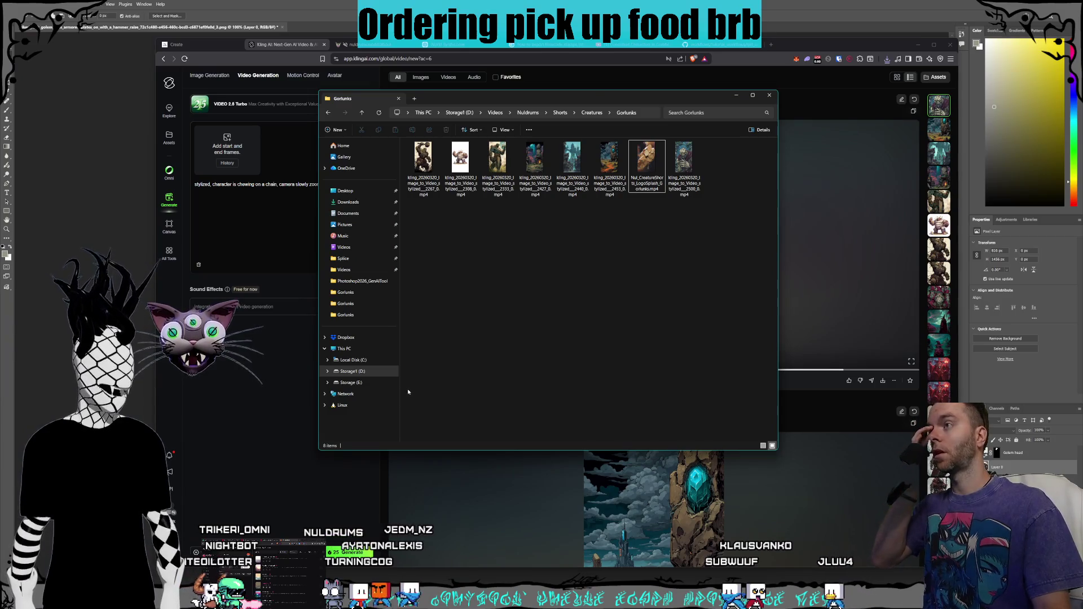
Step: Use the hammer golem image as start frame, prompt smithing an item on the anvil while the camera zooms out, and generate
key("alt+Tab")
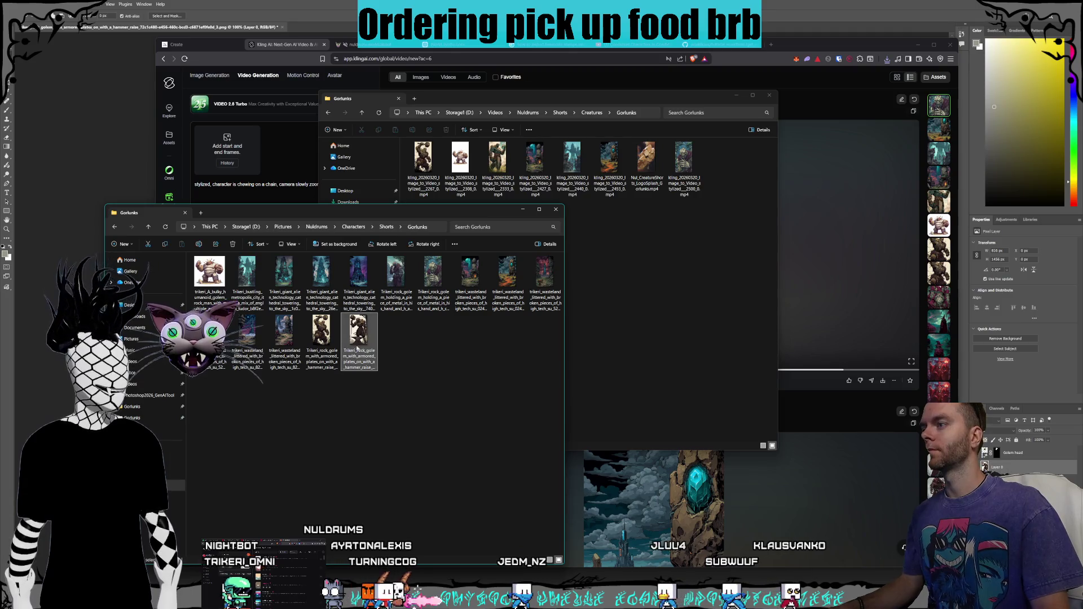
left_click_drag(346, 321, 227, 145)
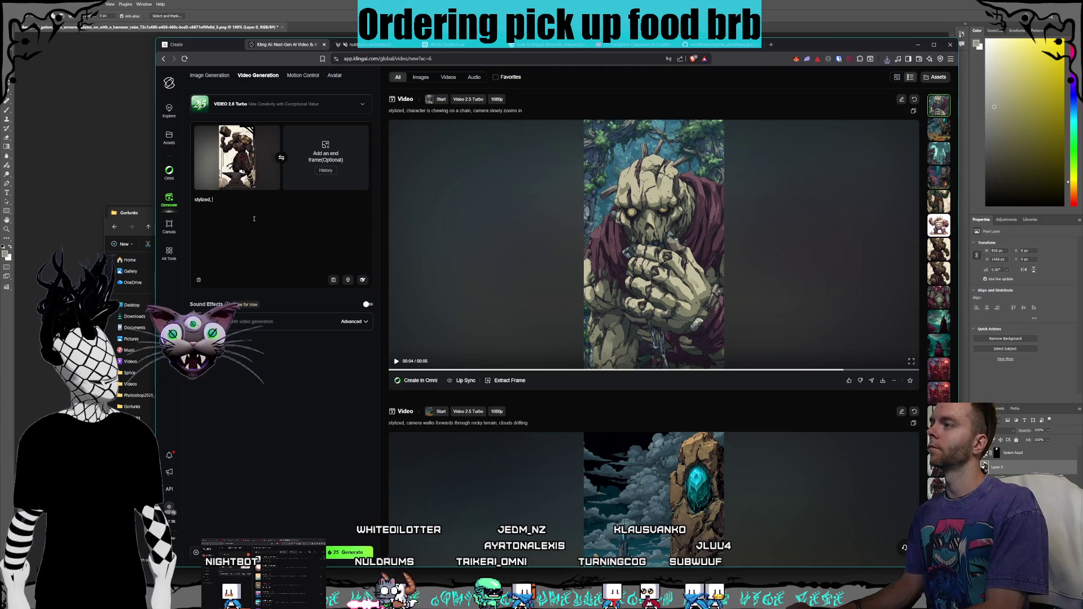
type("character is")
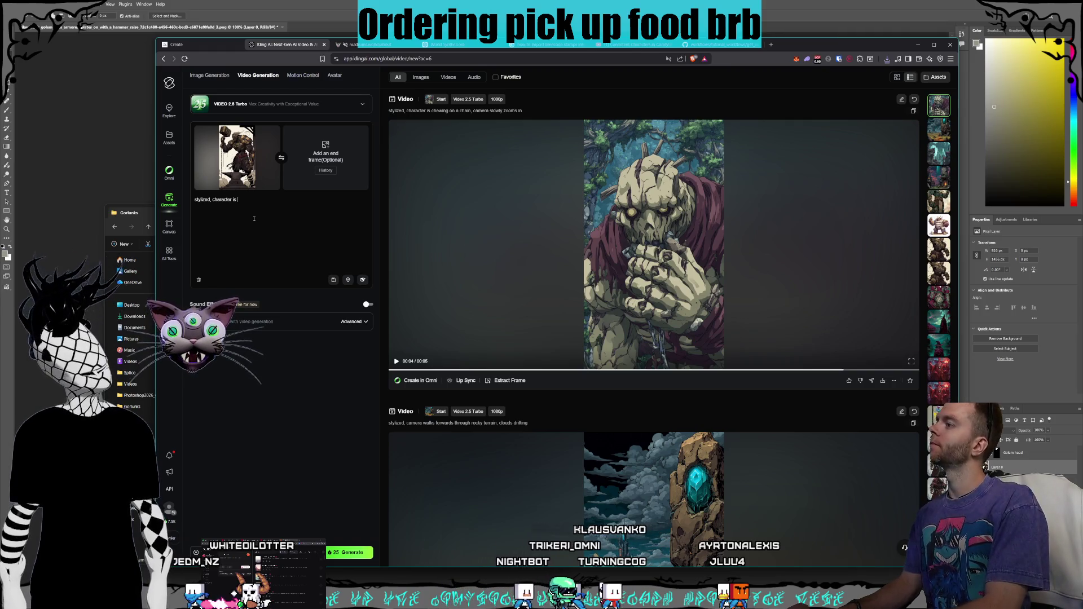
type("ithin")
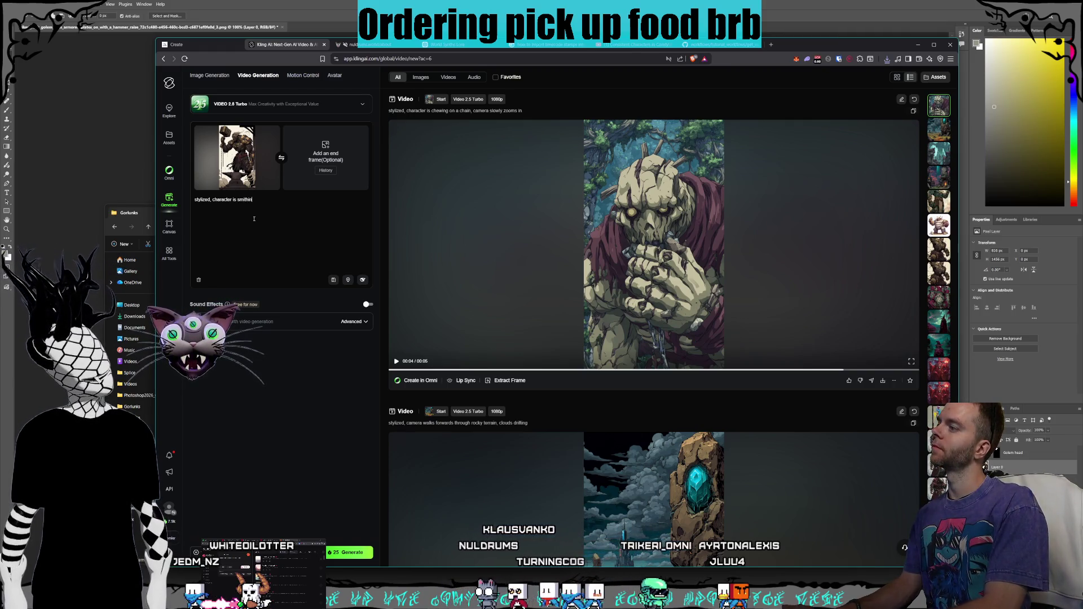
type("g an item on the")
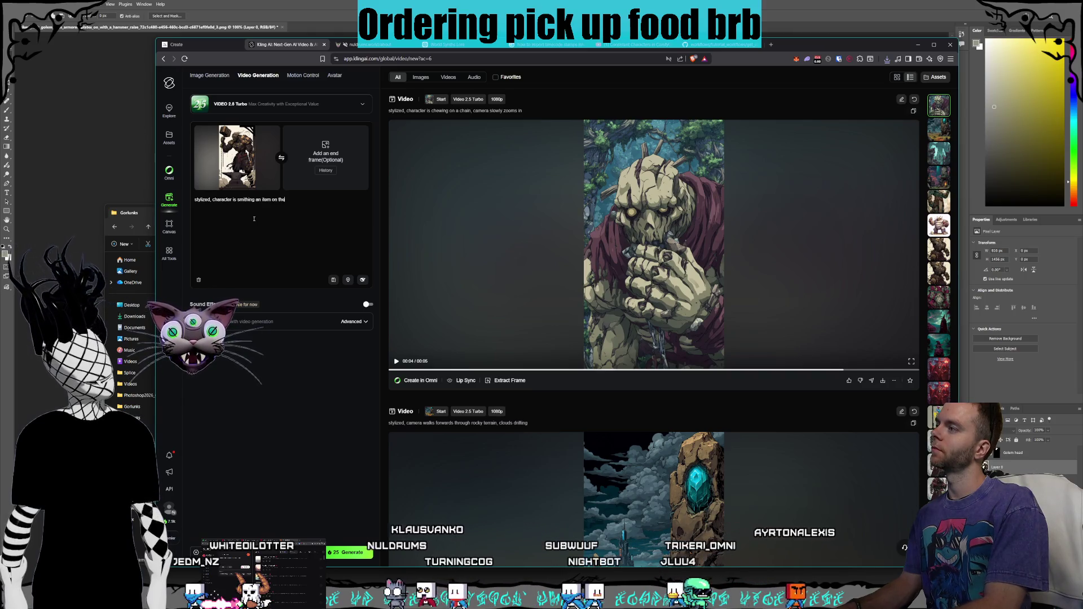
type(" anvil and swinging his hammer, camera slo")
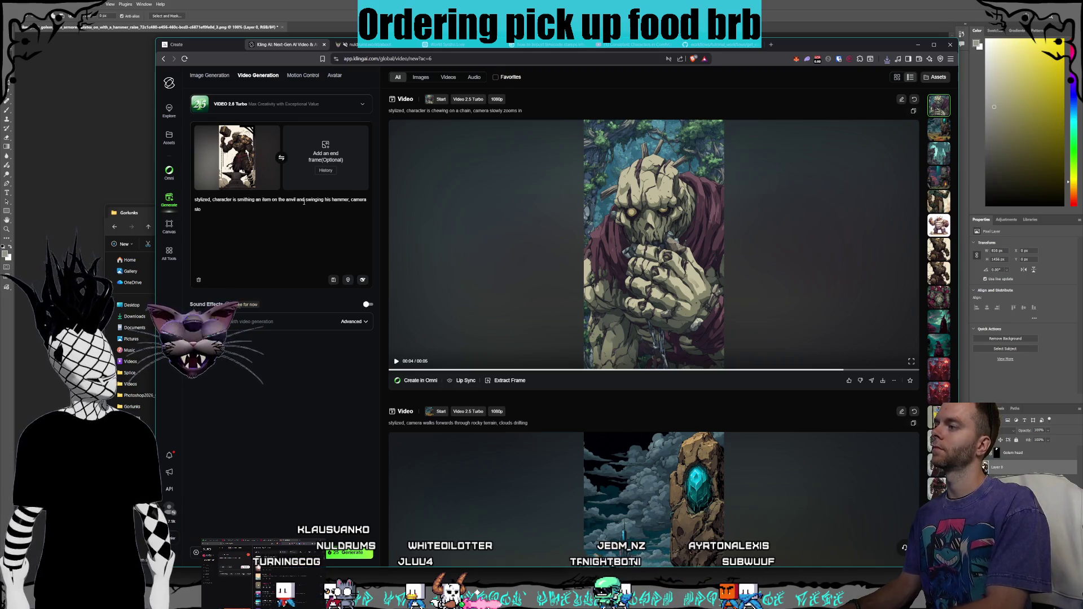
type("wly zooms out")
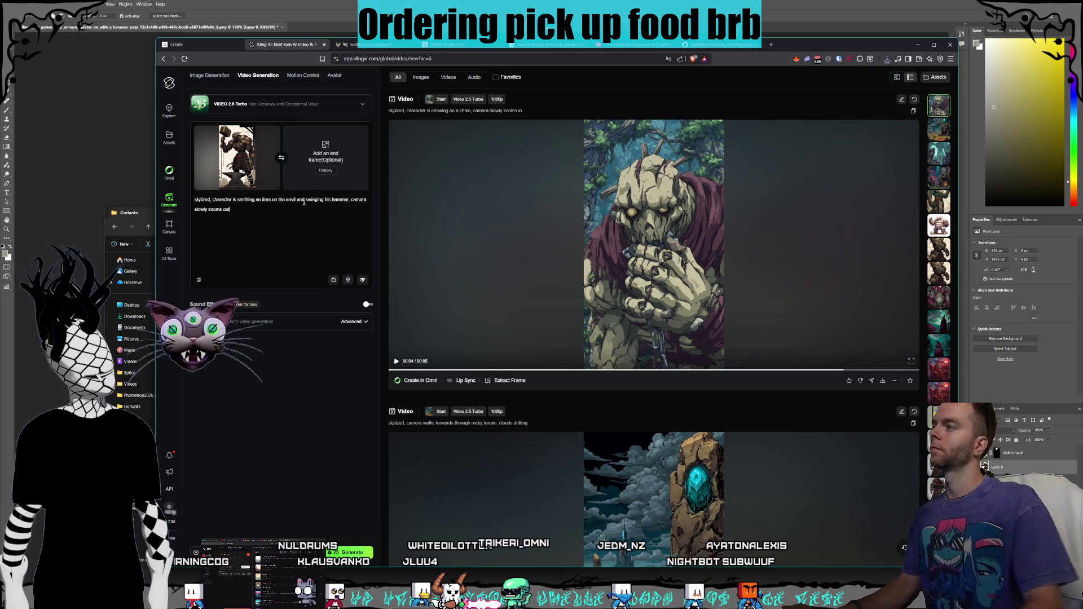
left_click(349, 552)
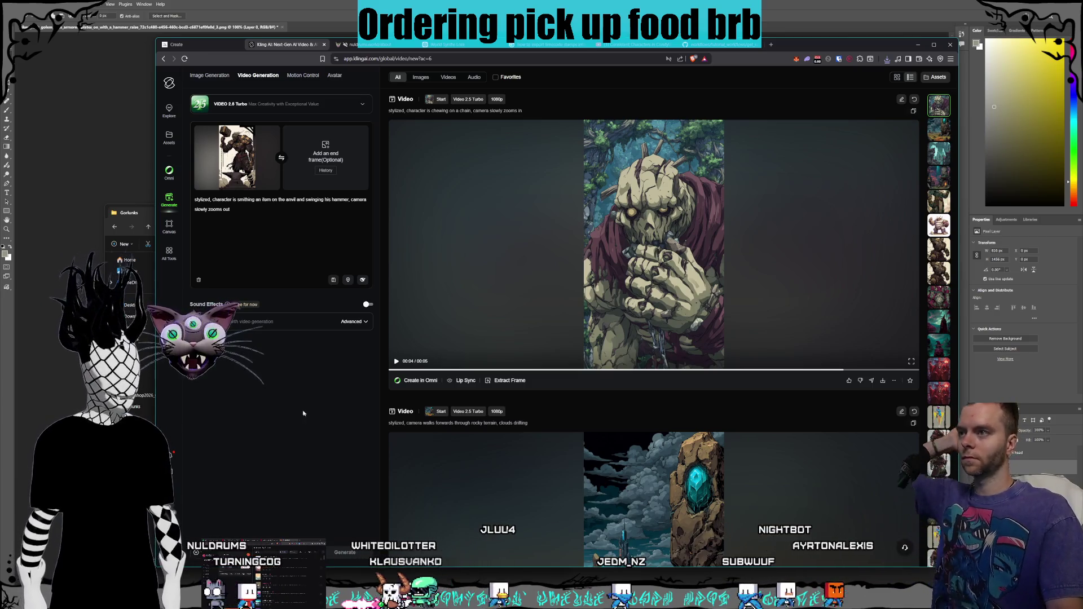
left_click(118, 213)
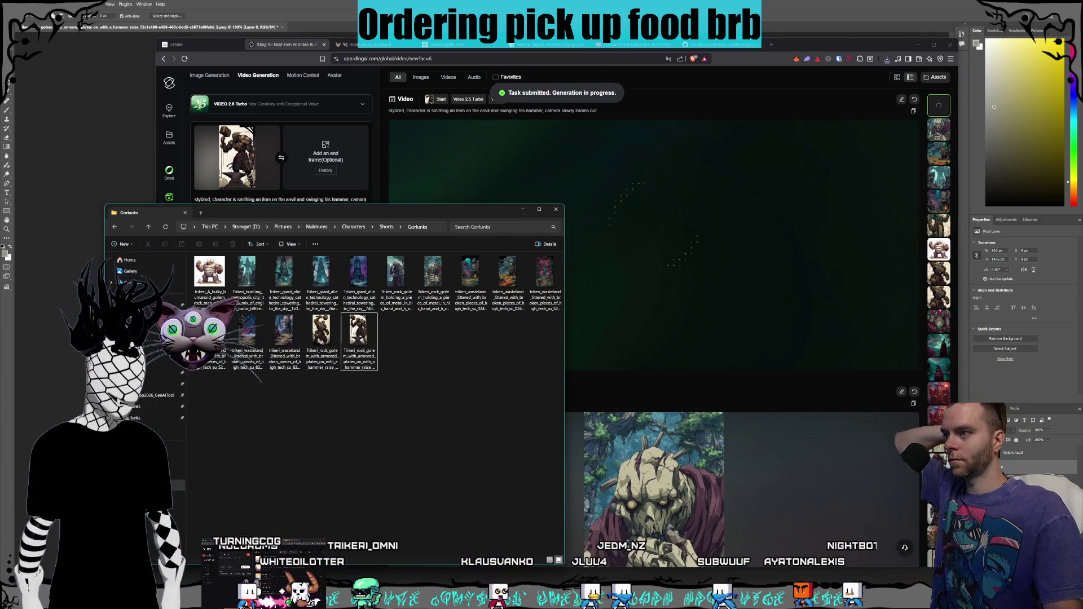
Step: Drag the new Gorlunk video clip from the Creatures Gorlunks folder onto track V2
key("alt+Tab")
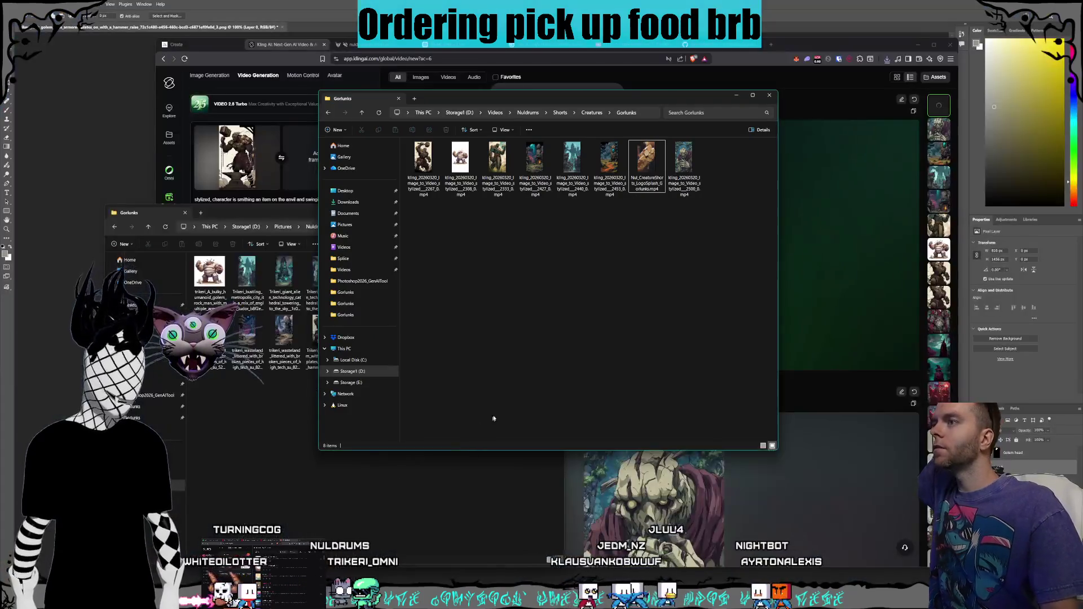
key("alt+Tab")
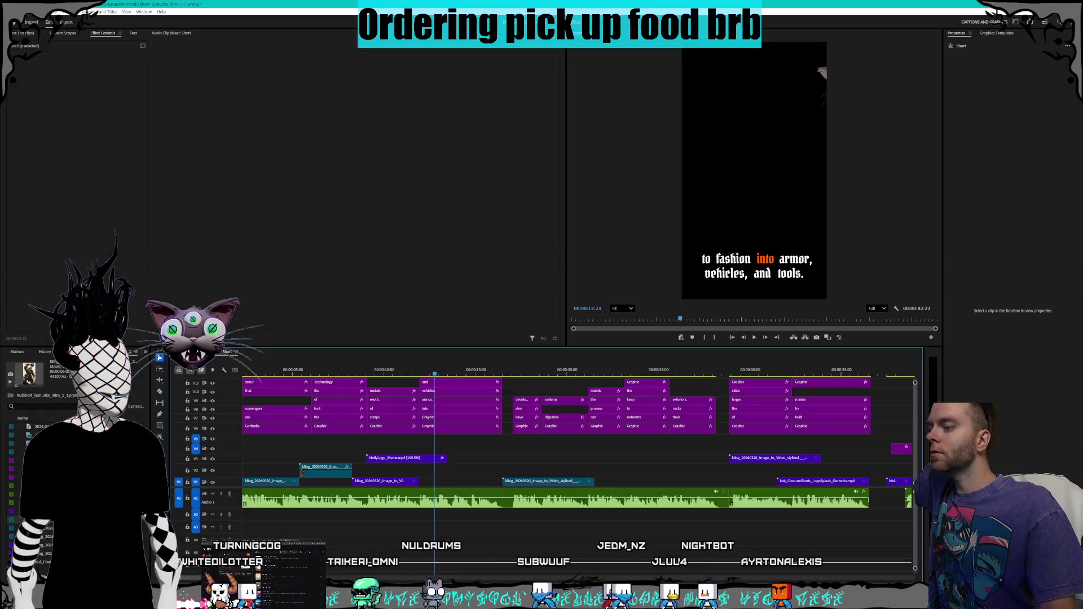
key("alt+Tab")
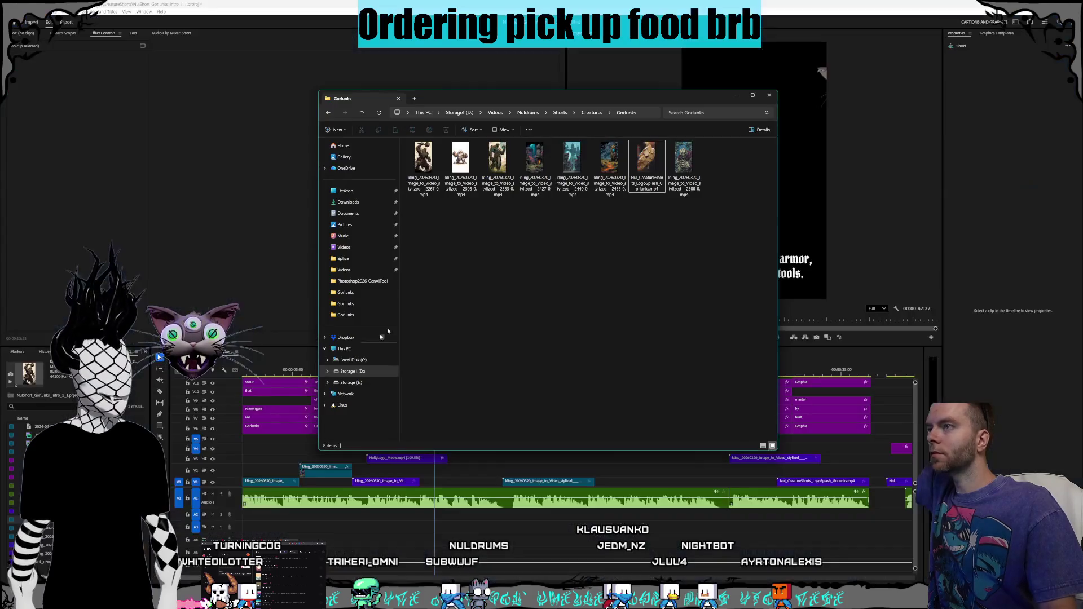
left_click_drag(599, 98, 420, 30)
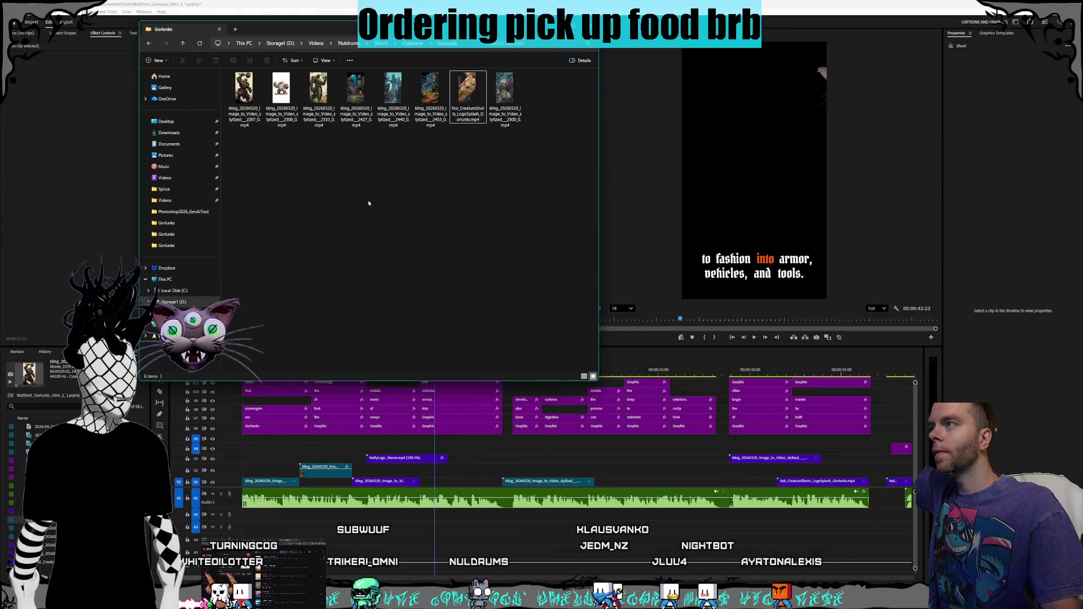
left_click_drag(609, 460, 600, 468)
left_click(558, 187)
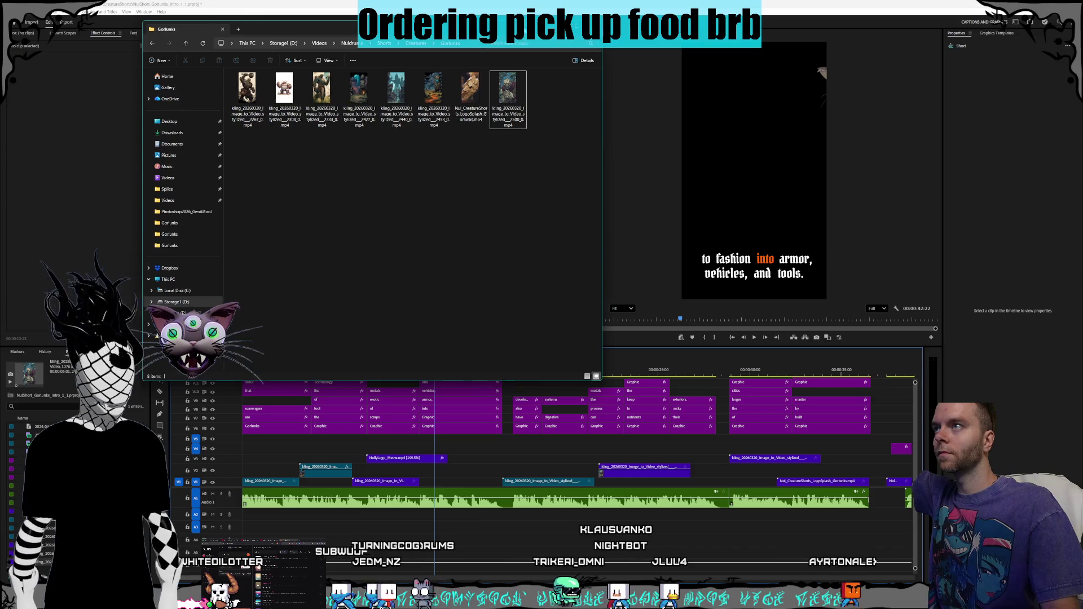
left_click(767, 344)
Step: Put the playhead at the 'They have also developed' caption, move the V1 clip earlier and change its speed
mouse_move(611, 372)
left_mouse_down()
mouse_move(681, 379)
mouse_move(513, 387)
left_mouse_up()
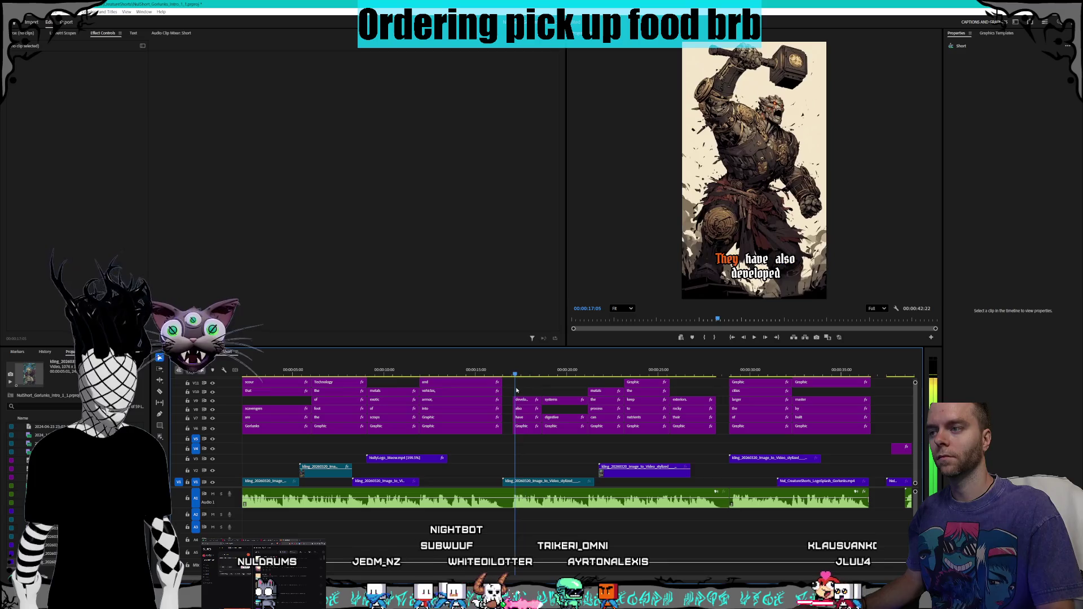
left_click_drag(545, 487, 497, 483)
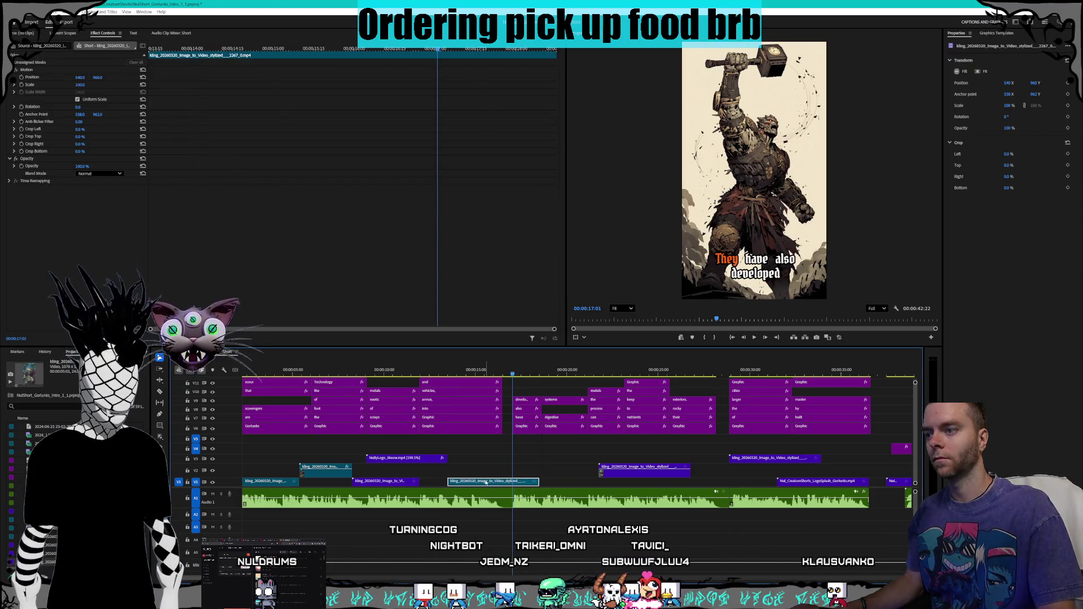
right_click(485, 481)
left_click(514, 347)
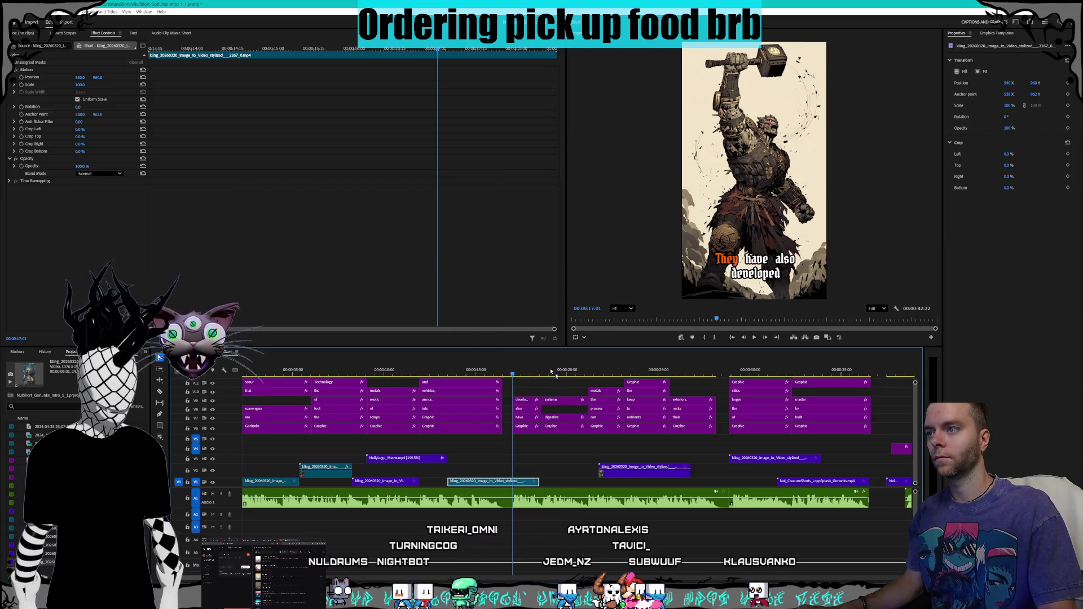
type("13")
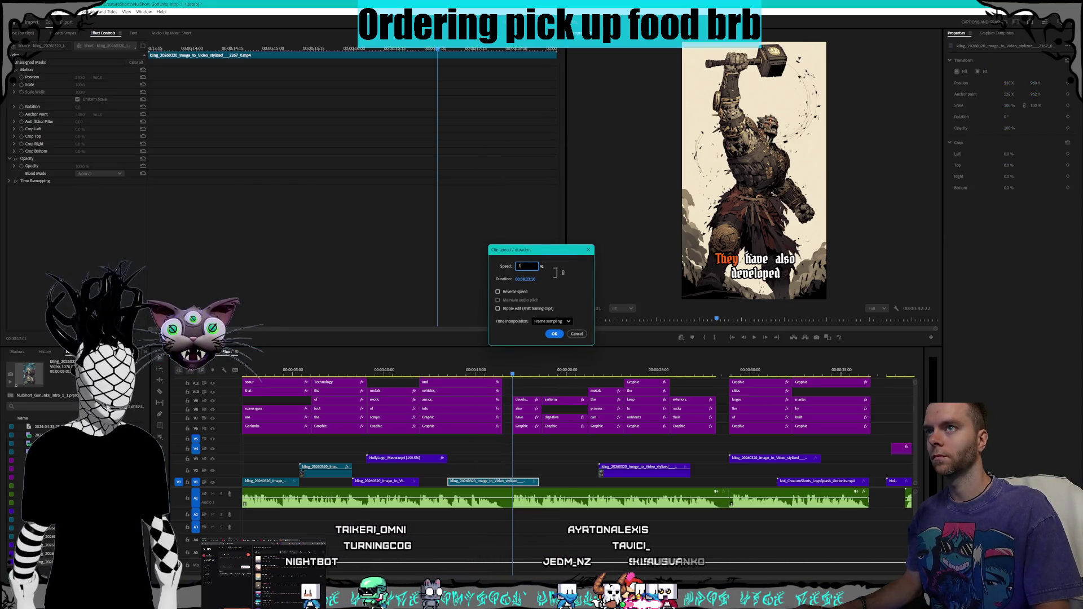
key("Return")
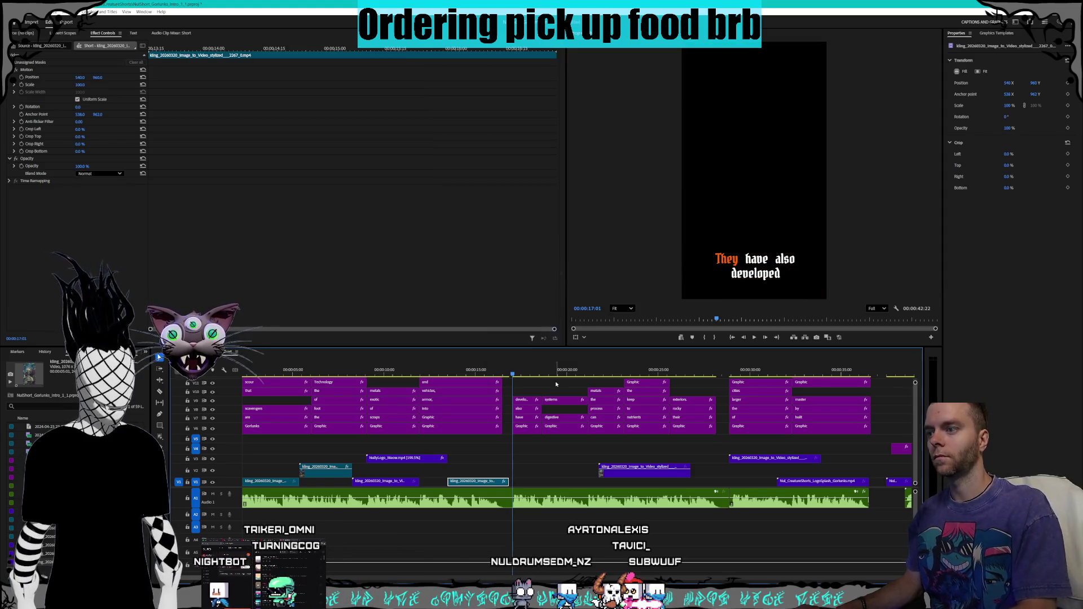
left_click_drag(496, 484, 499, 483)
Step: Snap the V2 clip to start at the playhead and enlarge the video tracks
left_click(650, 471)
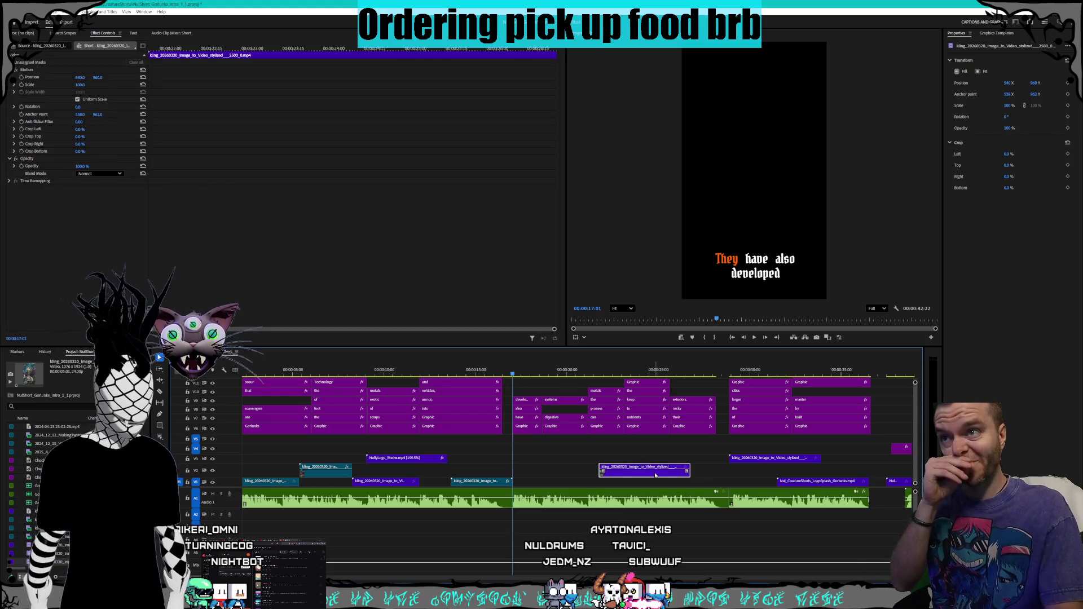
left_click_drag(620, 471, 570, 471)
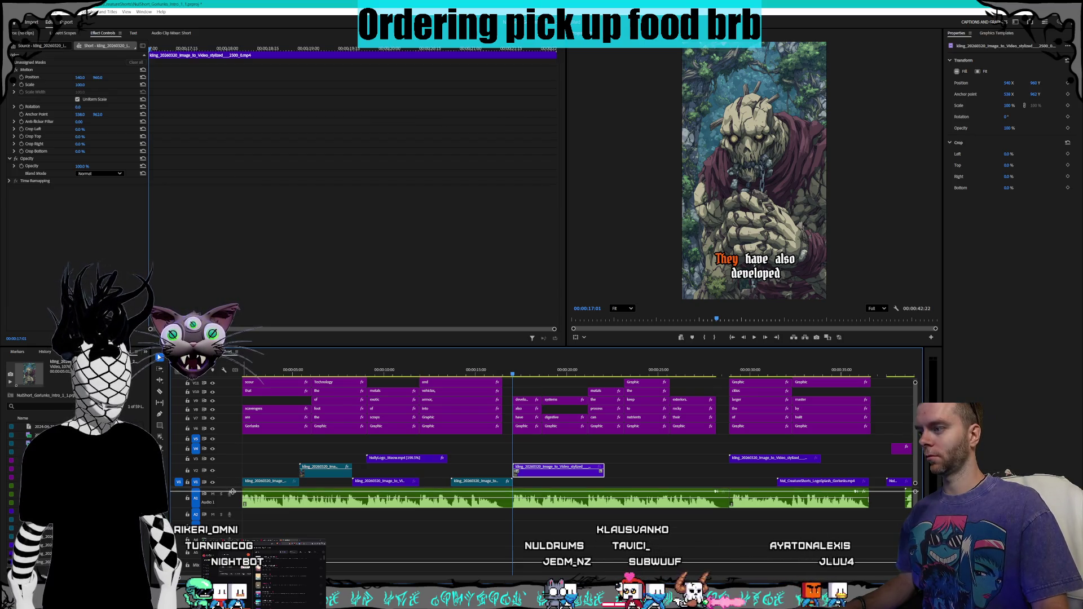
left_click_drag(233, 491, 237, 480)
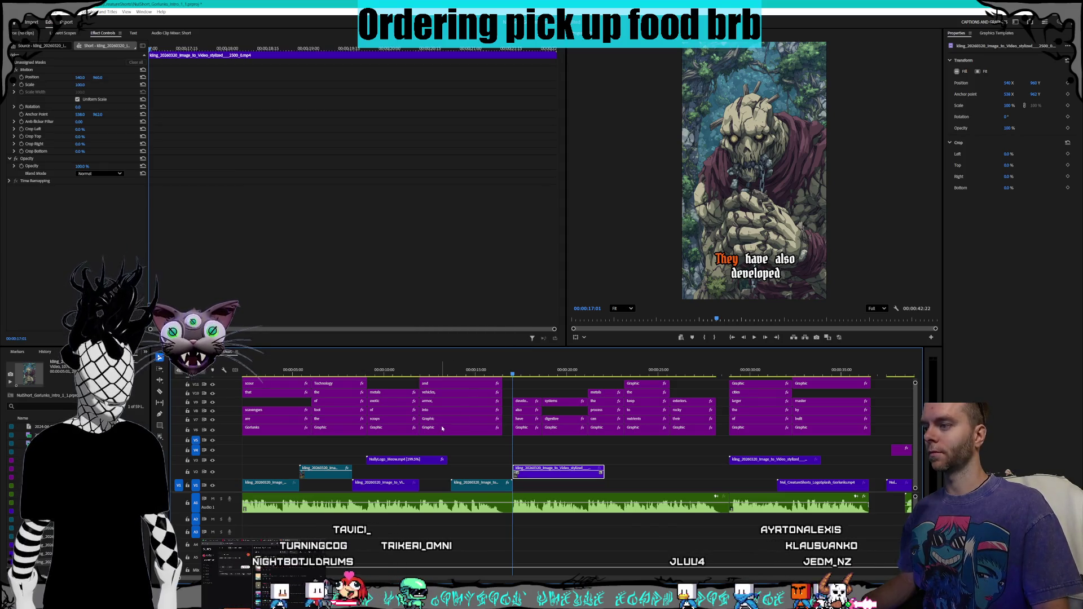
scroll(441, 428, "up", 3)
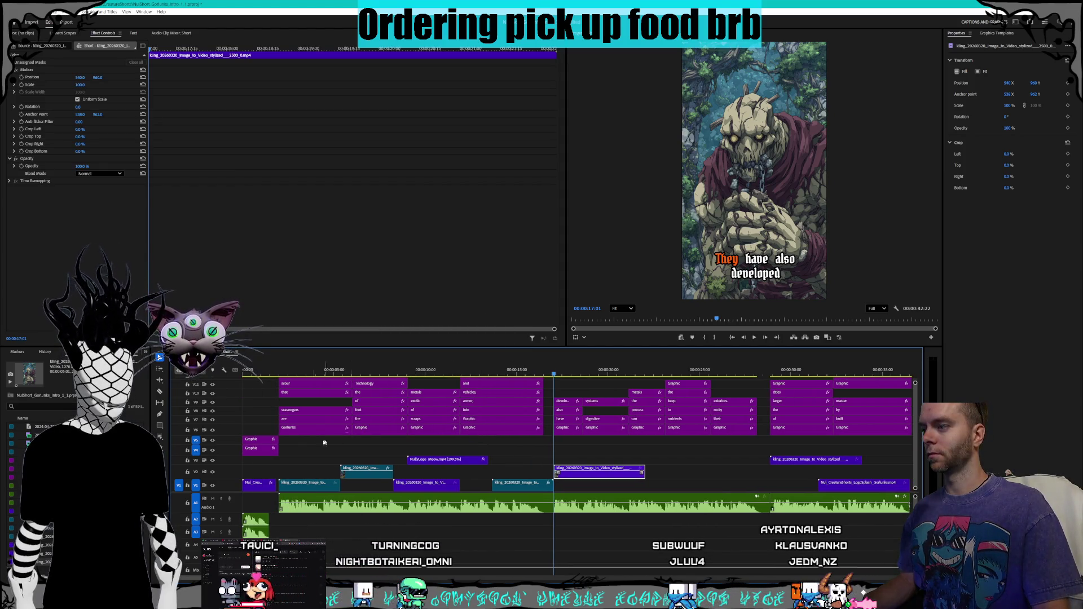
left_click(271, 374)
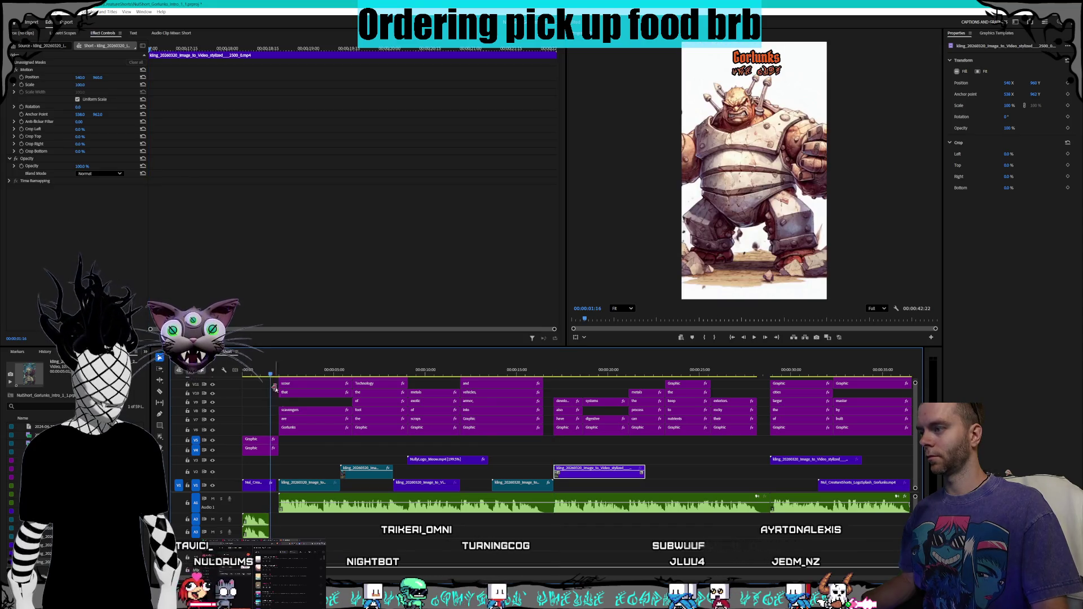
Step: Trim the edge of the opening V1 clip and zoom the timeline to see the whole edit
left_click(272, 373)
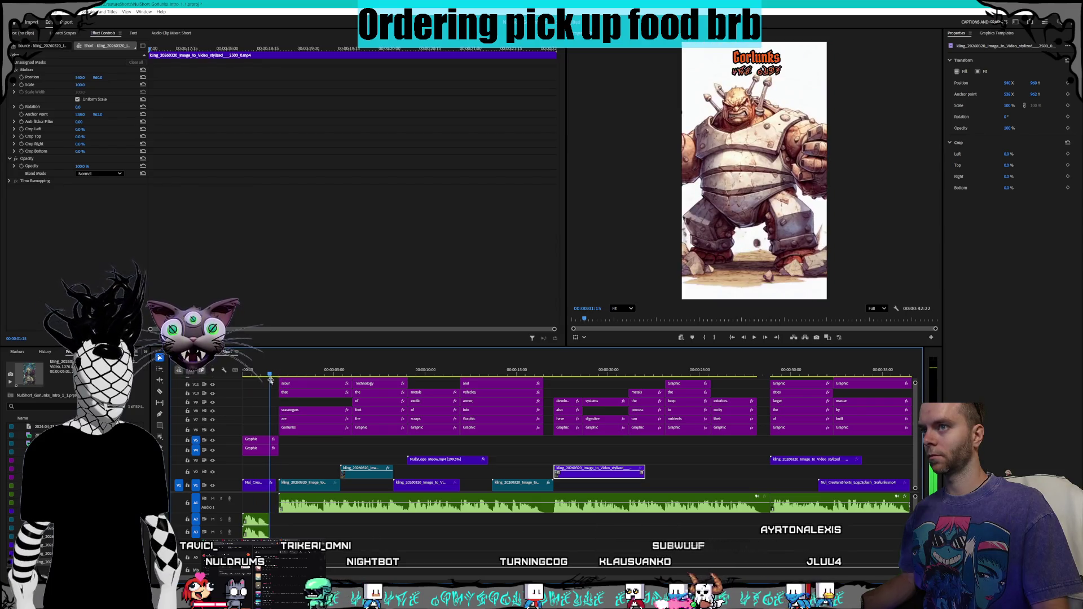
left_click_drag(274, 486, 270, 486)
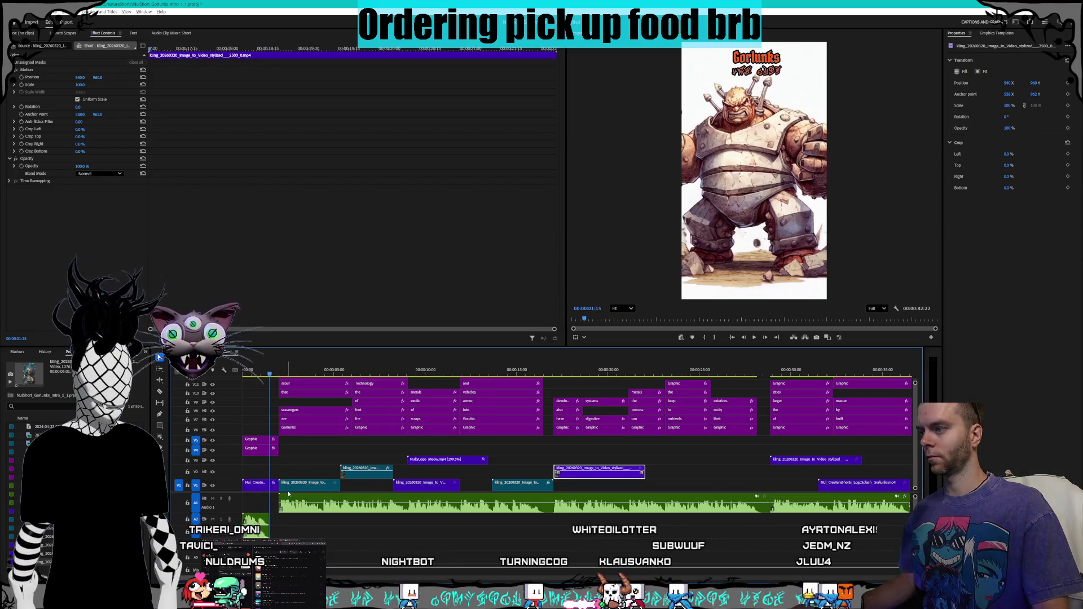
key("=")
key("minus")
key("minus")
key("minus")
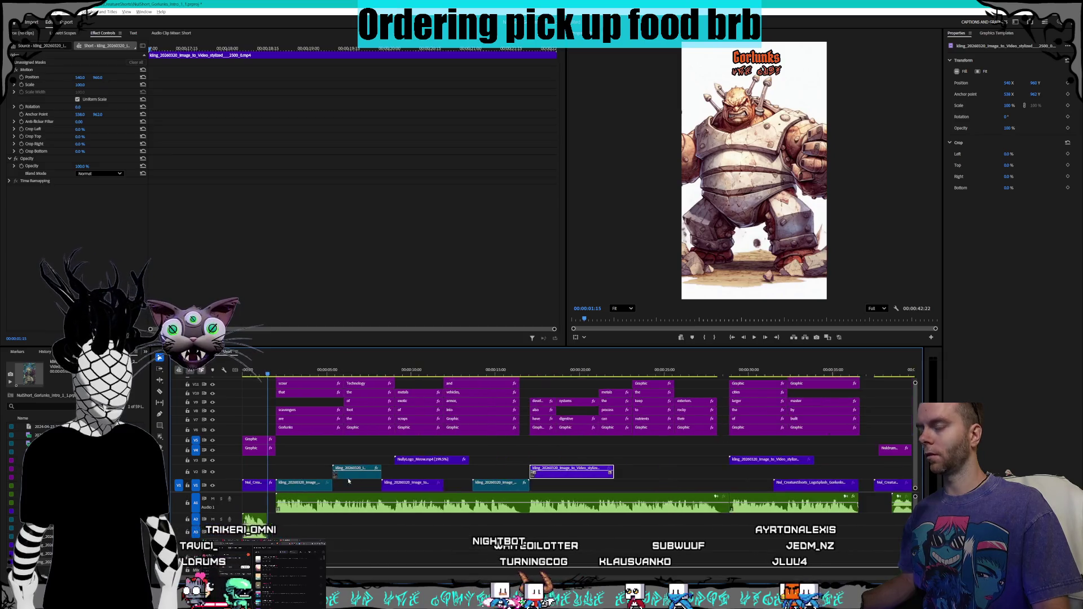
scroll(279, 370, "up", 3)
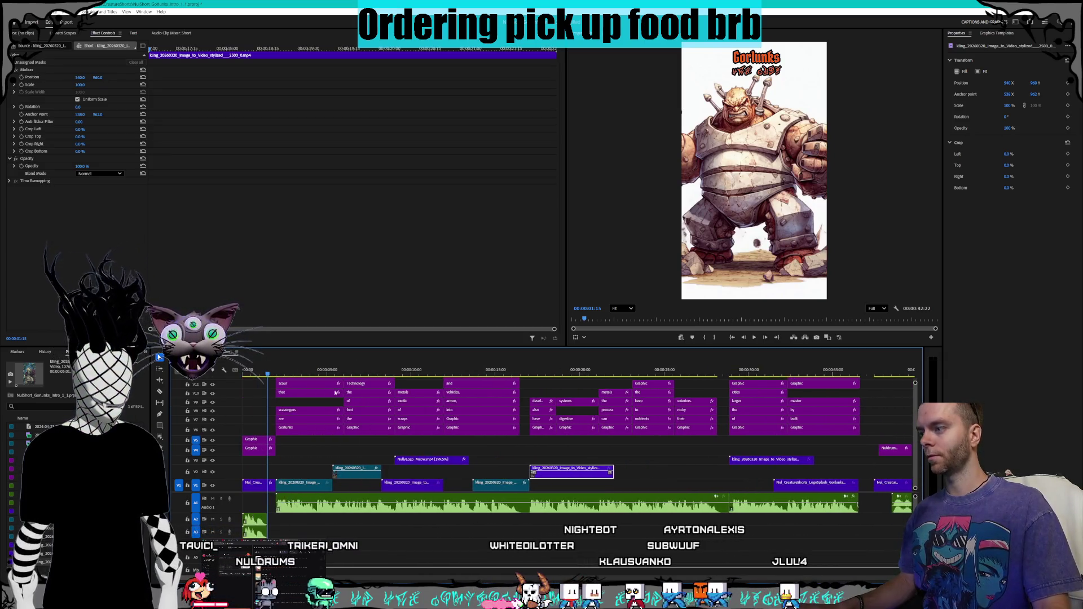
mouse_move(278, 369)
left_mouse_down()
mouse_move(434, 374)
mouse_move(282, 363)
left_mouse_up()
Step: Play back the edit against the captions, stopping at the 'to fashion into armor' caption
key("space")
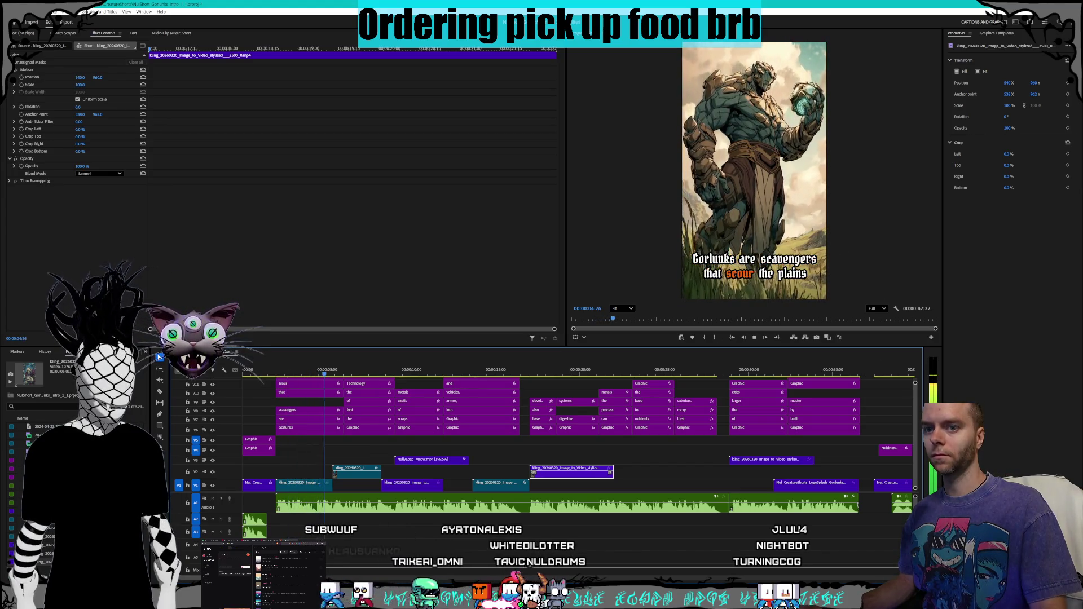
key("super+i")
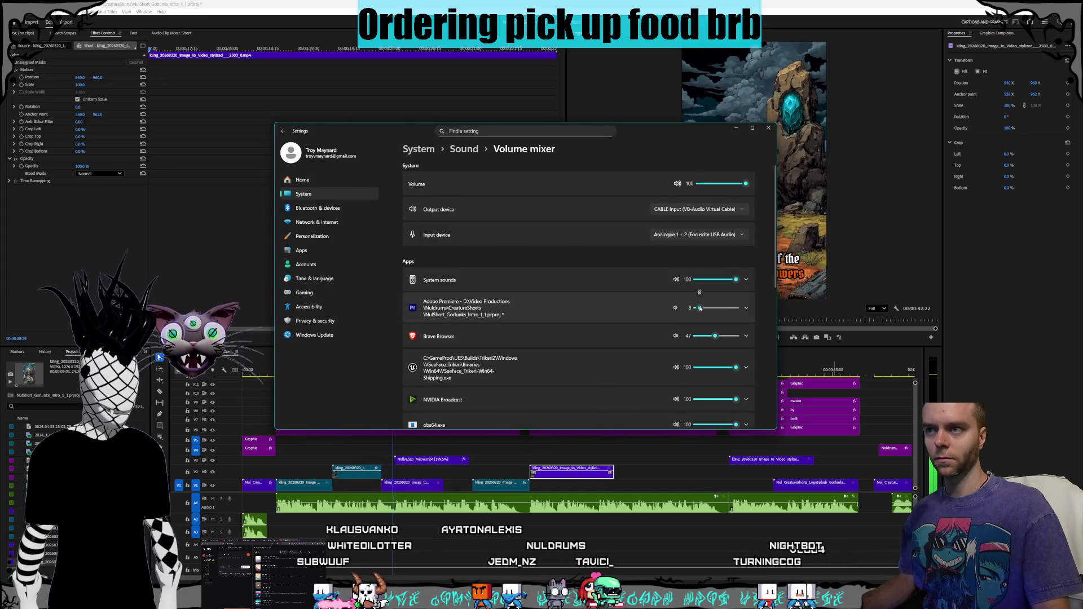
left_click(735, 128)
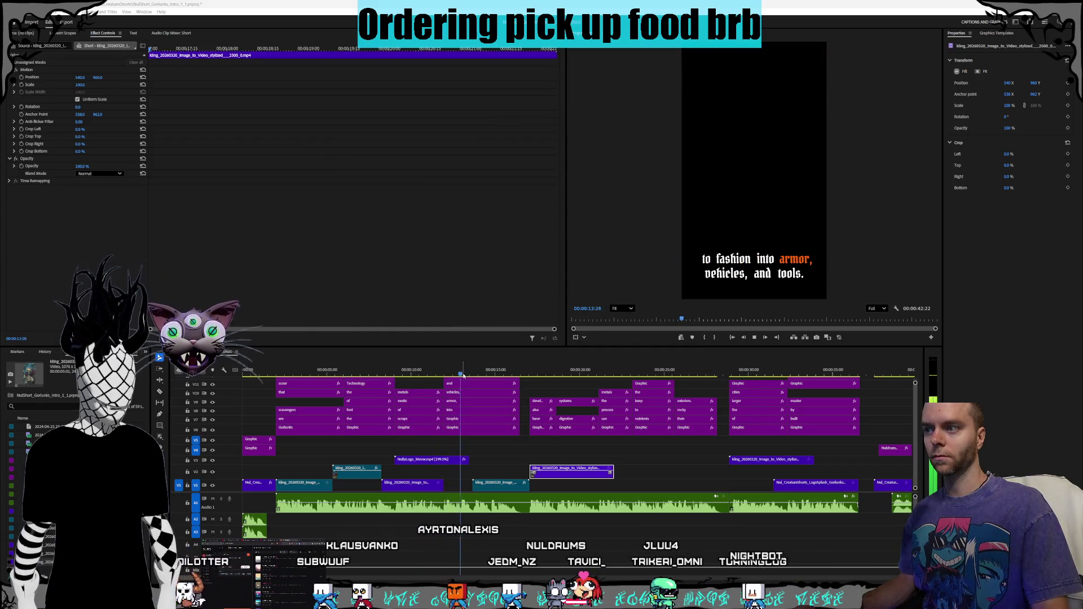
left_click(520, 375)
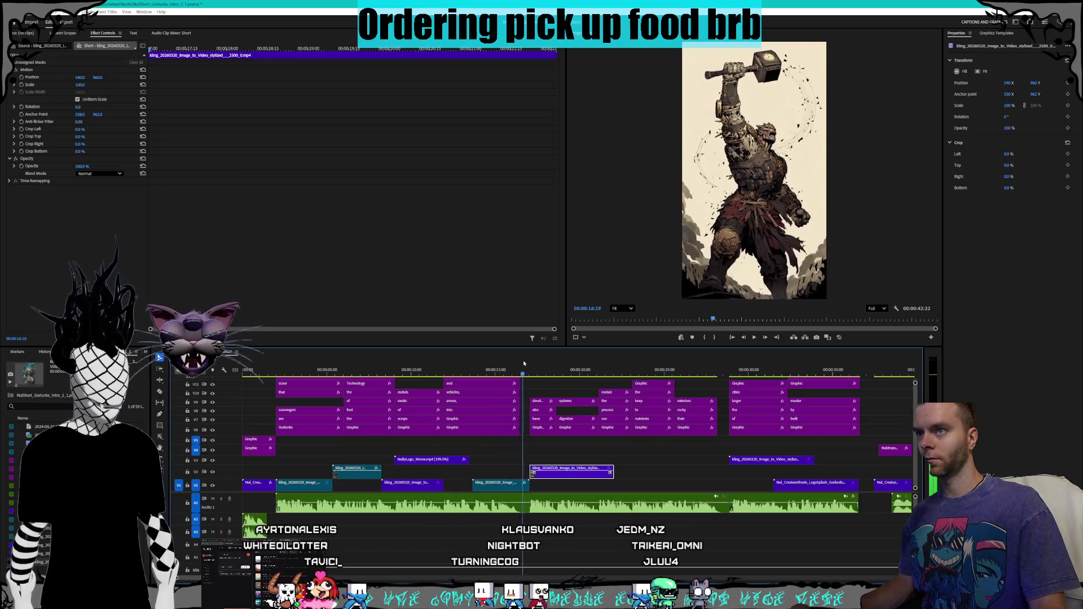
left_click(489, 372)
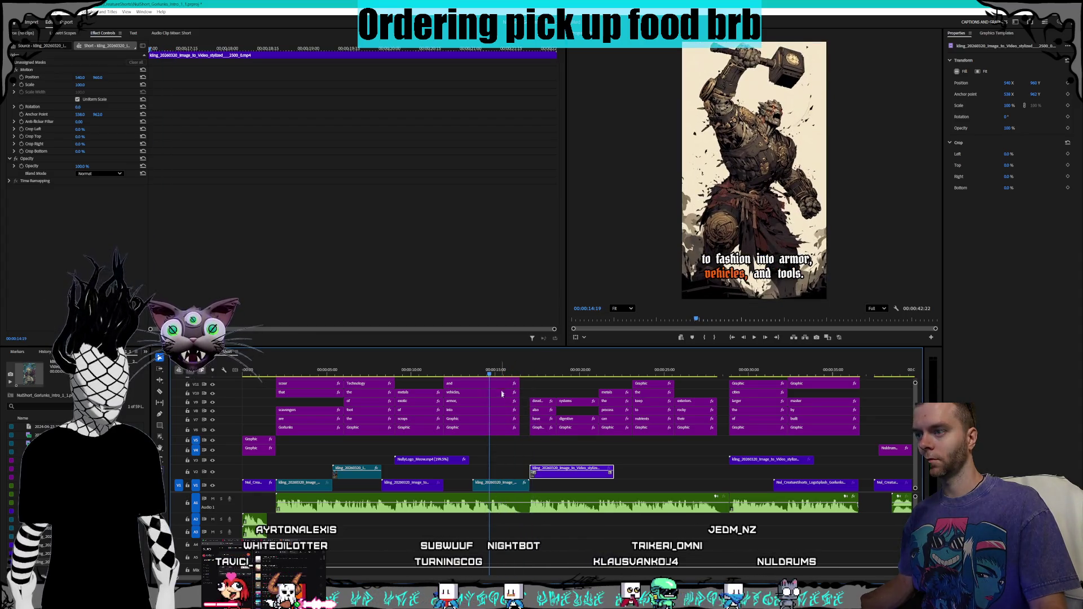
right_click(505, 486)
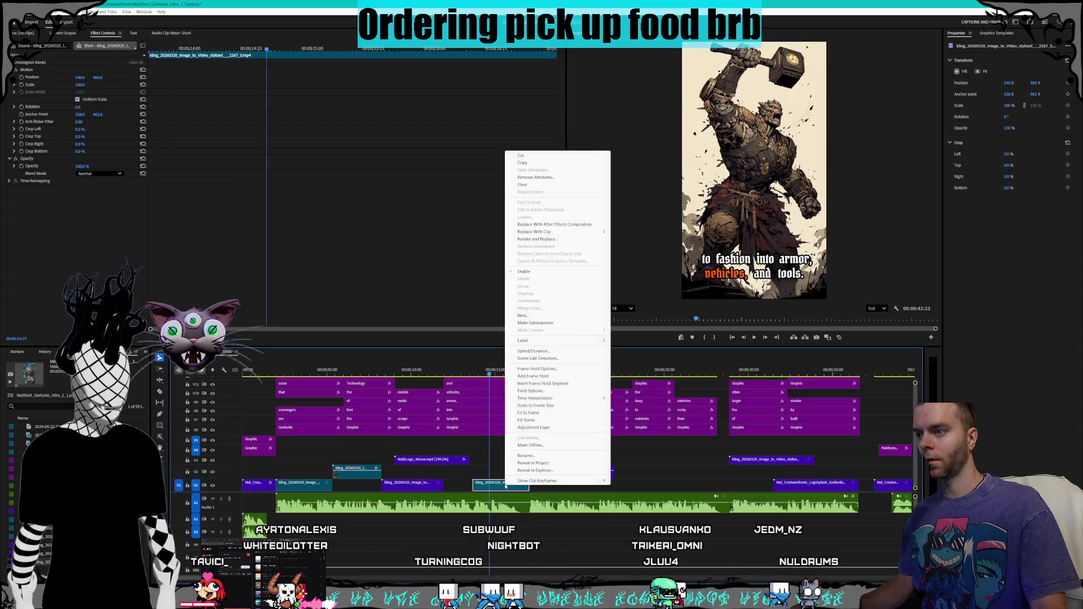
Step: Set the V1 clip to 180% speed and shift it slightly later
left_click(533, 350)
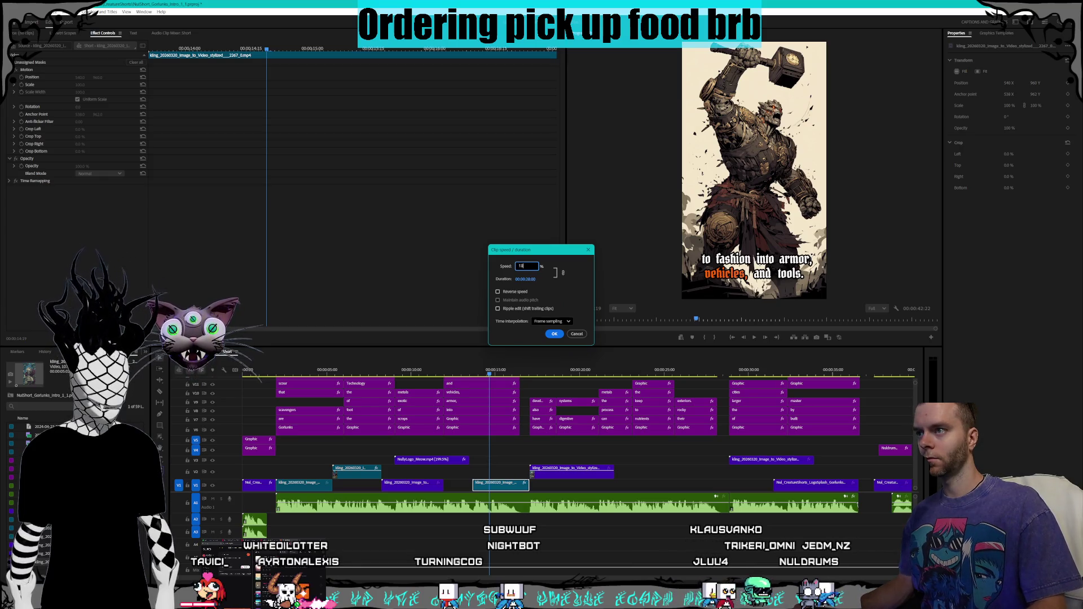
key("Return")
left_click_drag(483, 486, 494, 486)
mouse_move(451, 371)
left_mouse_down()
mouse_move(462, 371)
mouse_move(405, 373)
mouse_move(421, 373)
left_mouse_up()
left_click(399, 372)
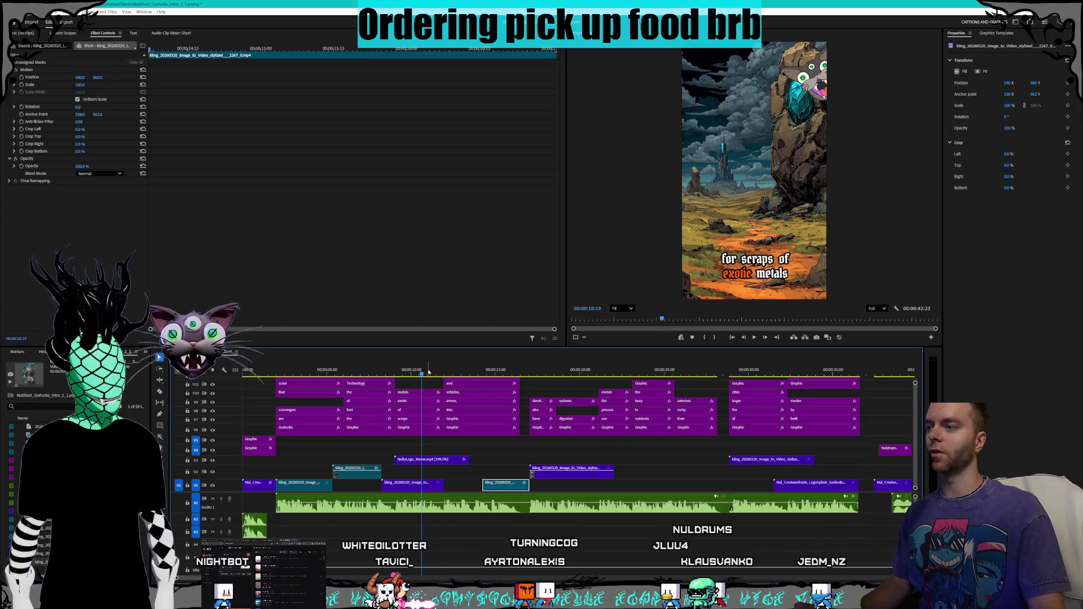
left_click(518, 372)
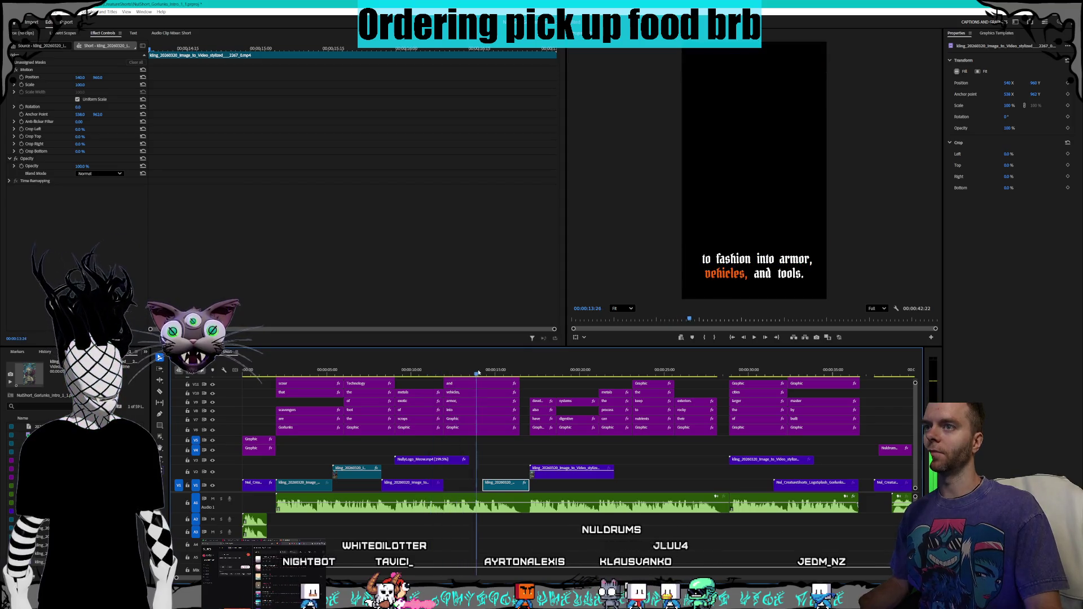
mouse_move(523, 370)
left_mouse_down()
mouse_move(569, 371)
mouse_move(522, 372)
left_mouse_up()
Step: Retime the V2 creature clip to 200% speed and play back the section
key("space")
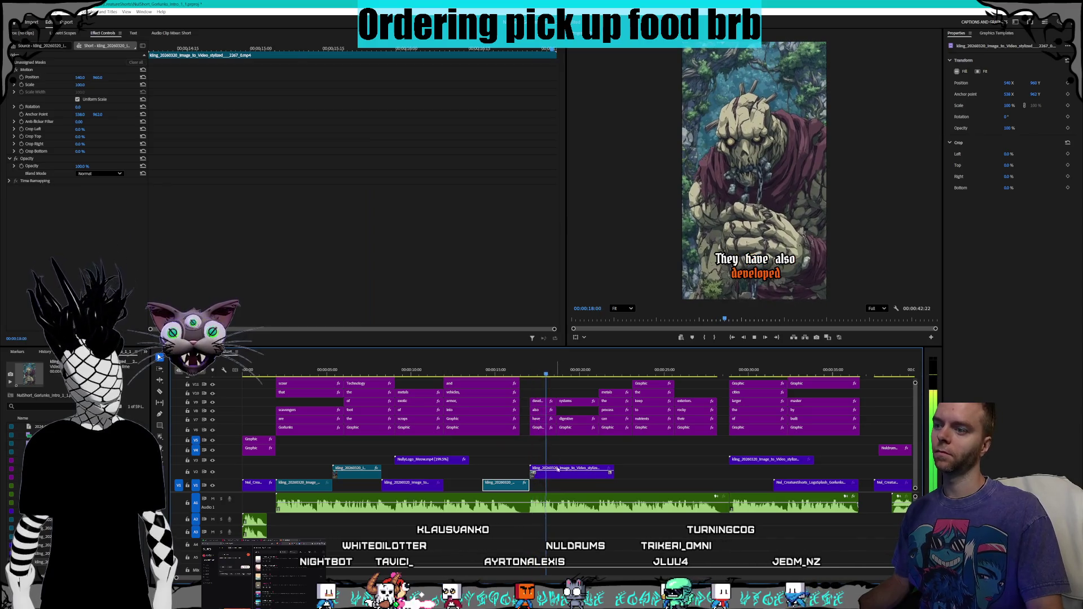
right_click(560, 470)
left_click(588, 335)
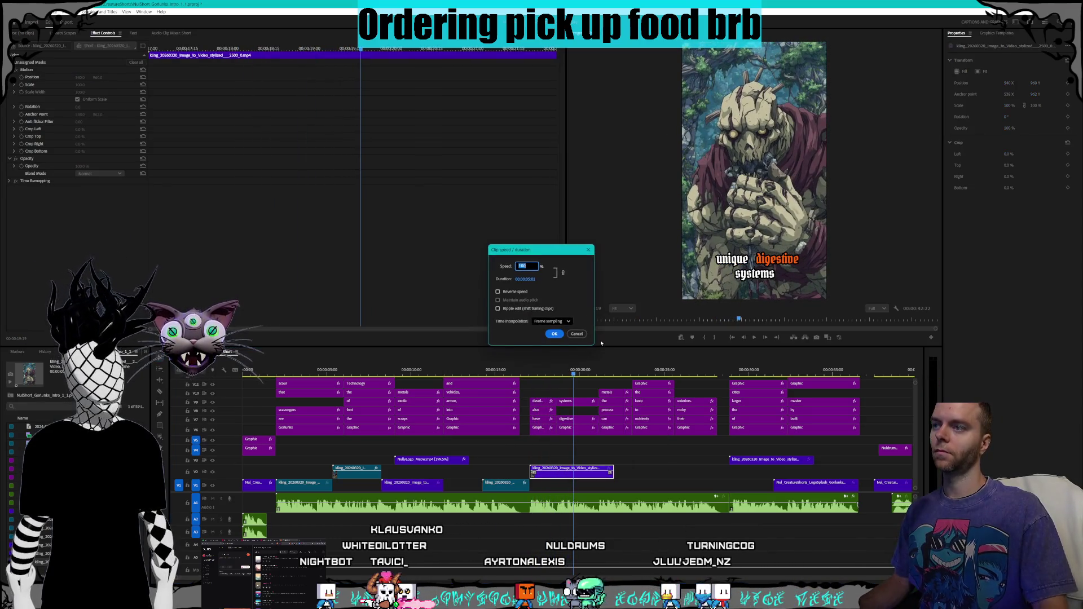
type("0")
key("Return")
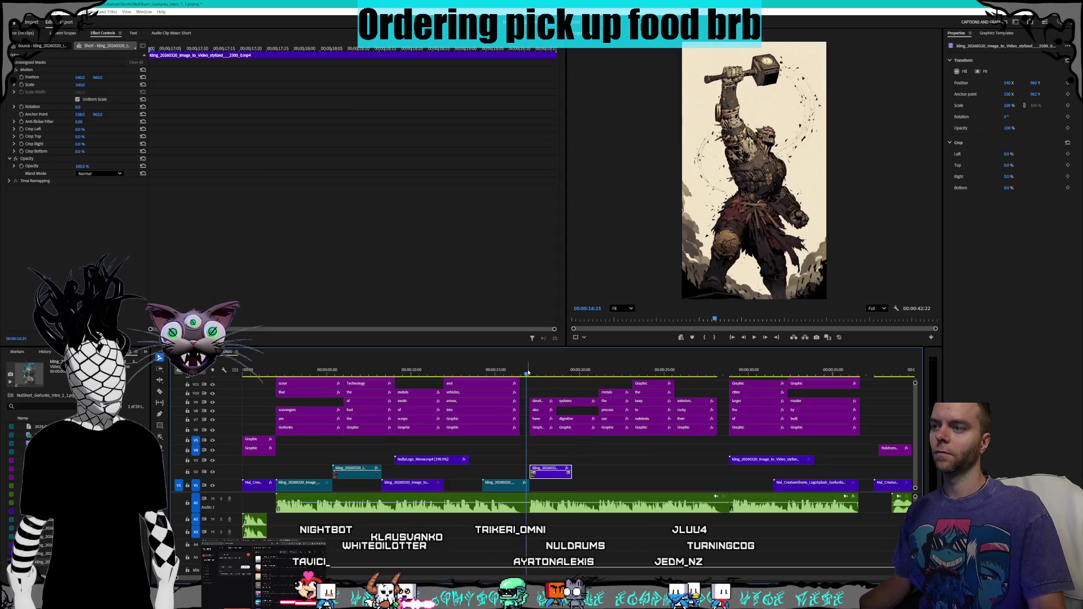
key("space")
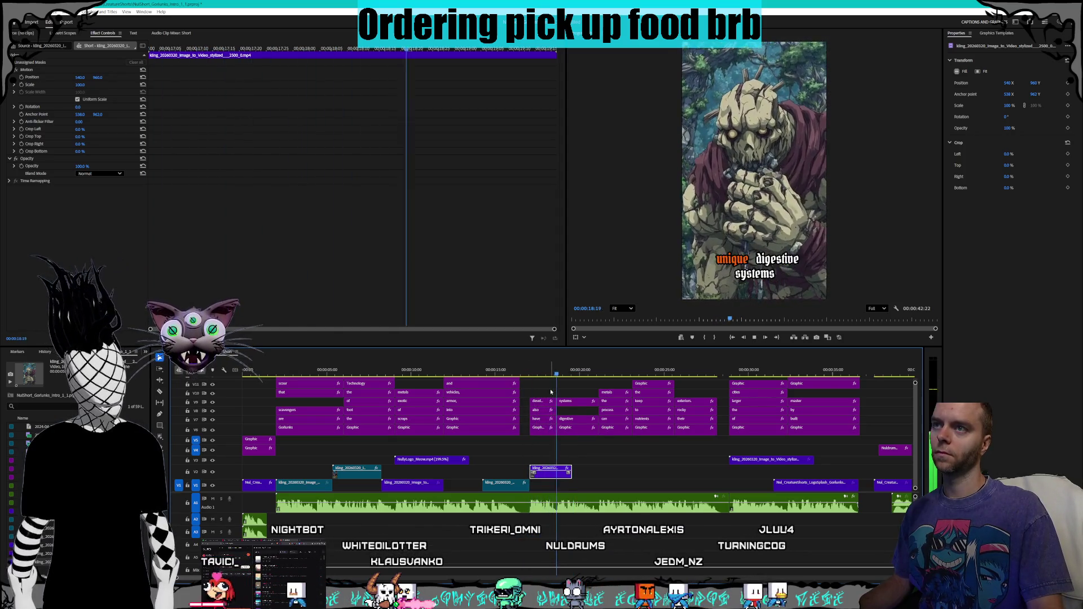
key("space")
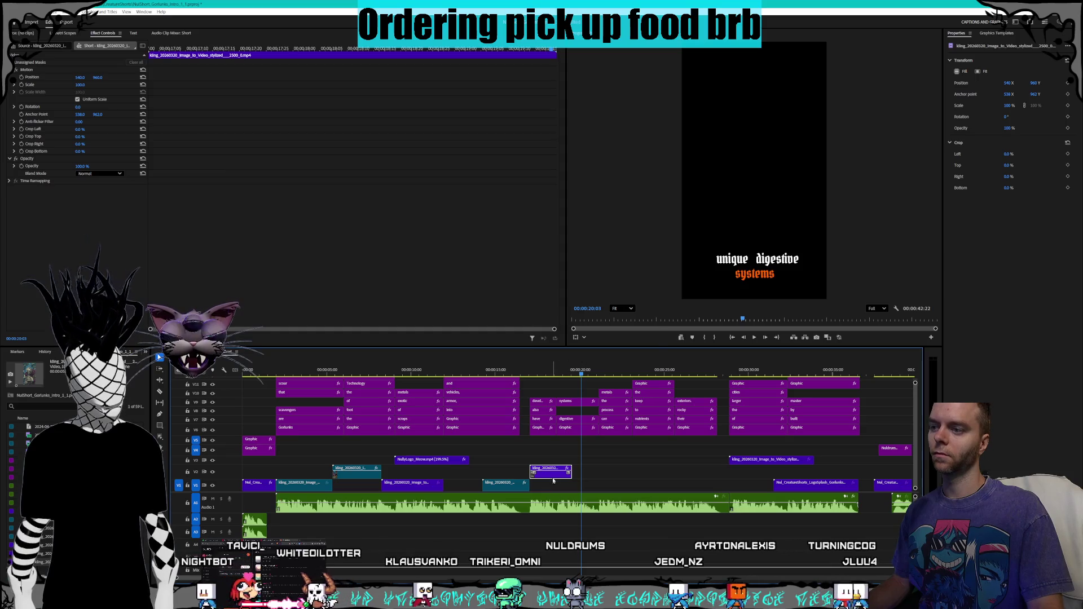
Step: Change the creature clip to 177% speed, review it, and move it to start later
right_click(553, 481)
left_click(584, 339)
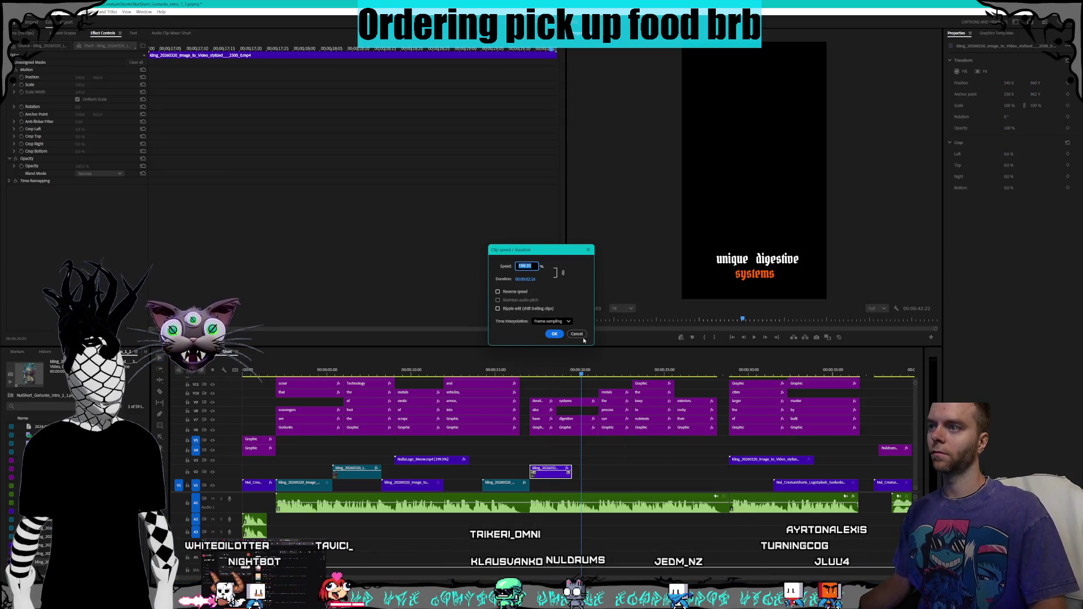
type("177")
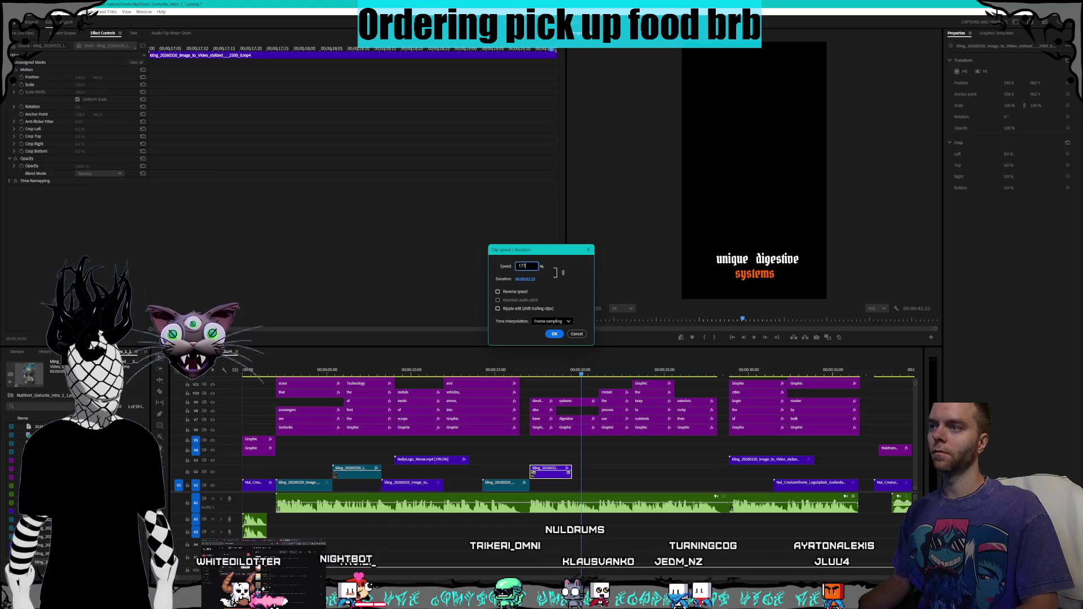
left_click(554, 333)
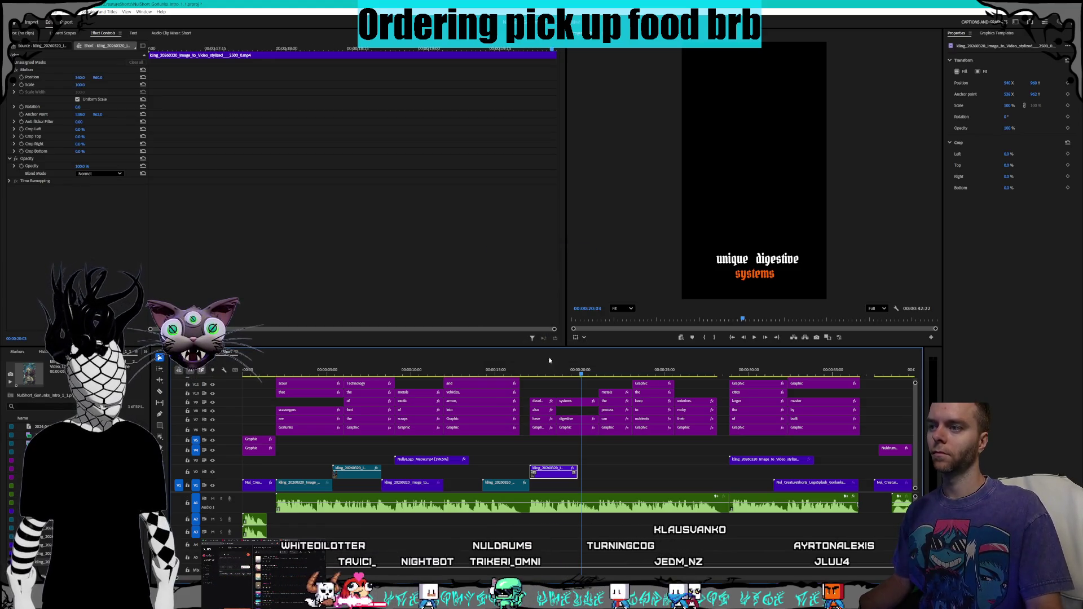
left_click(519, 377)
key("space")
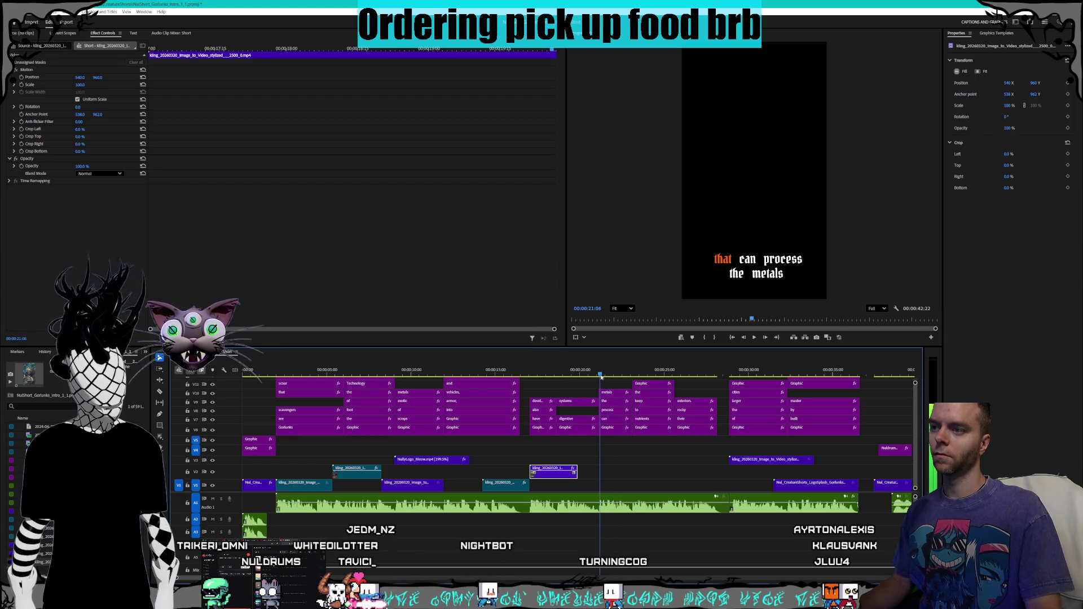
left_click_drag(552, 478, 621, 478)
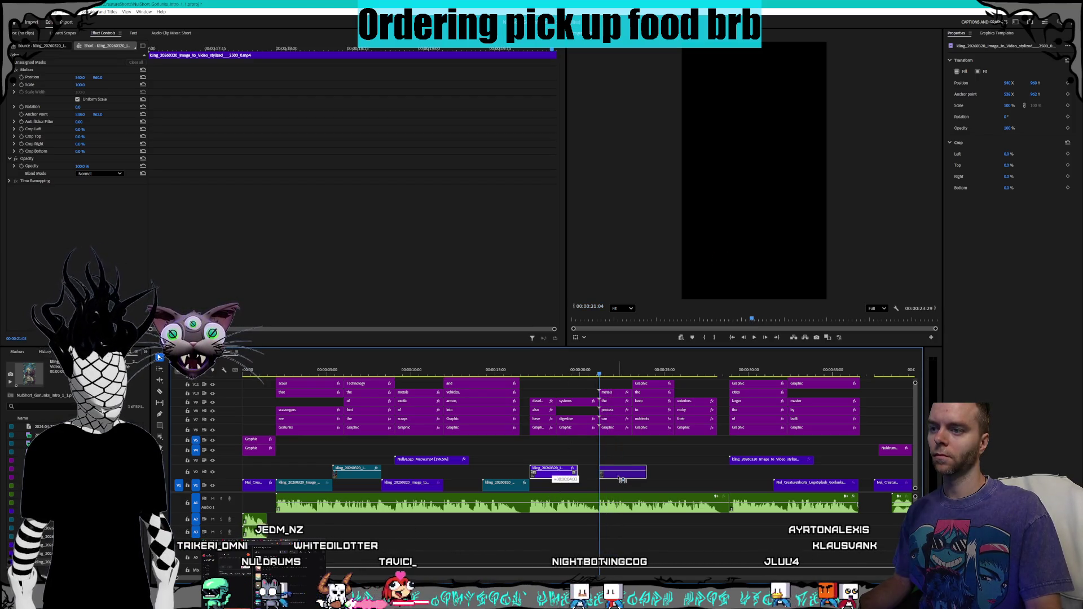
Step: Move the AI clip from V3 down to V2, then delete the selected clip near 35:10
left_click(646, 375)
mouse_move(647, 375)
left_mouse_down()
mouse_move(770, 375)
mouse_move(729, 375)
left_mouse_up()
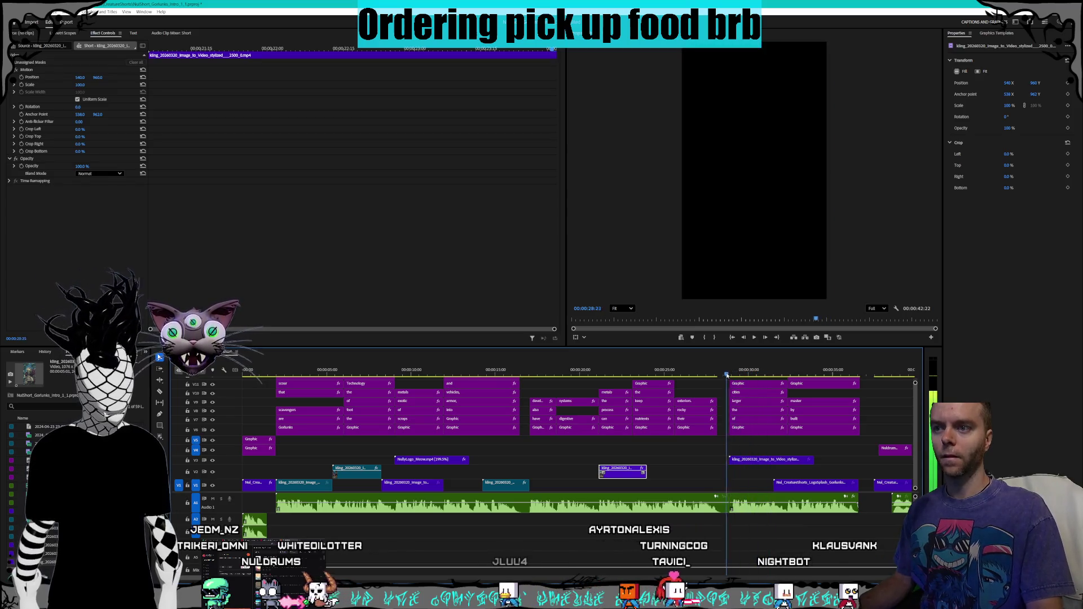
left_click(808, 485)
left_click(766, 460)
left_click_drag(766, 460, 766, 469)
left_click_drag(730, 375, 838, 375)
scroll(770, 511, "down", 5)
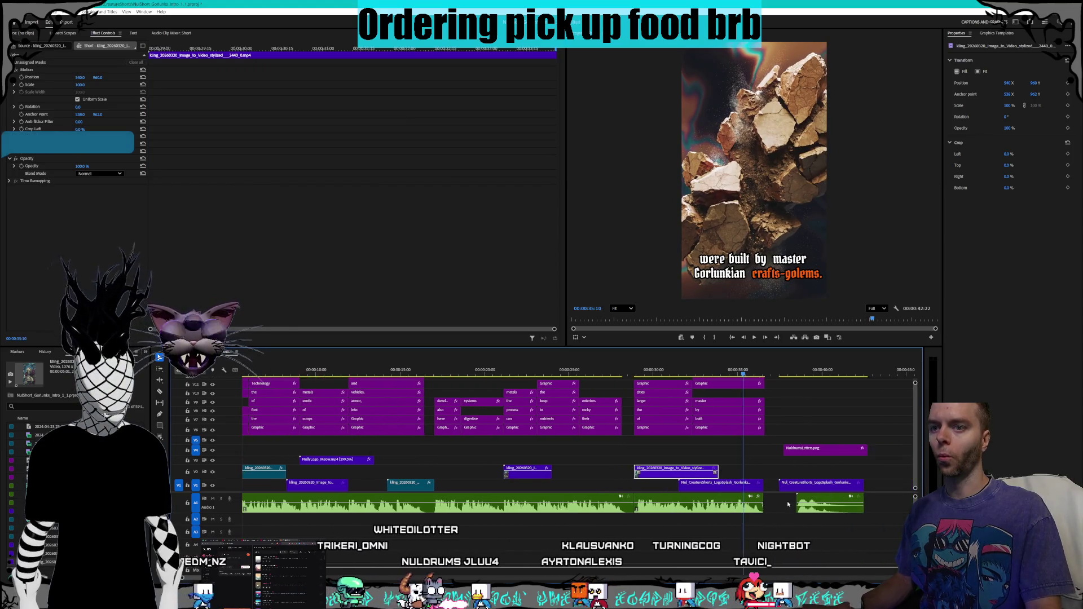
key("Delete")
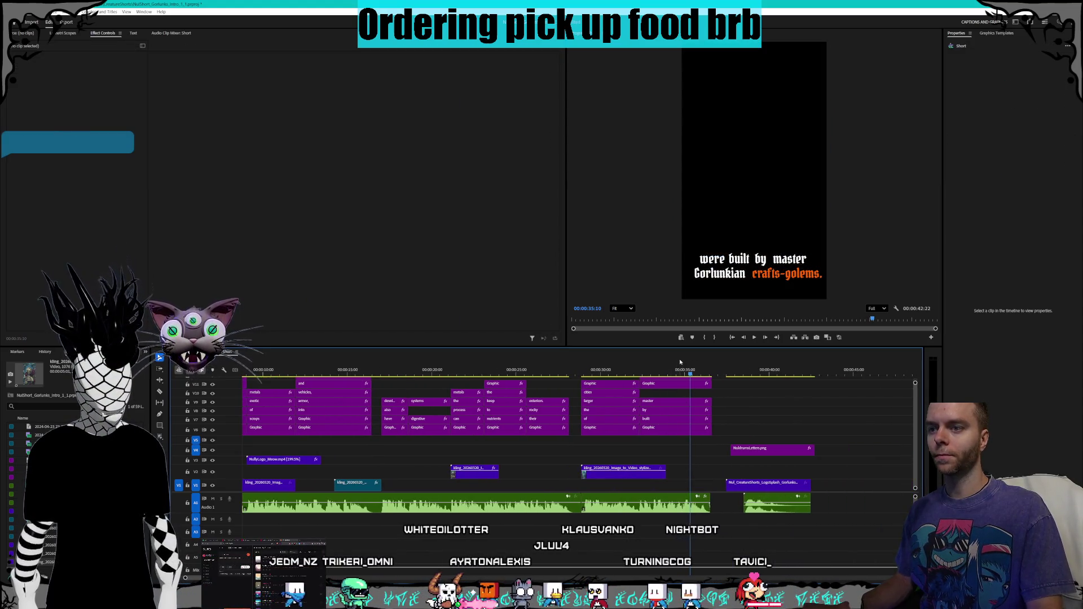
Step: Review the city clip section and set the V2 city clip's speed to 150%
left_click(583, 372)
key("space")
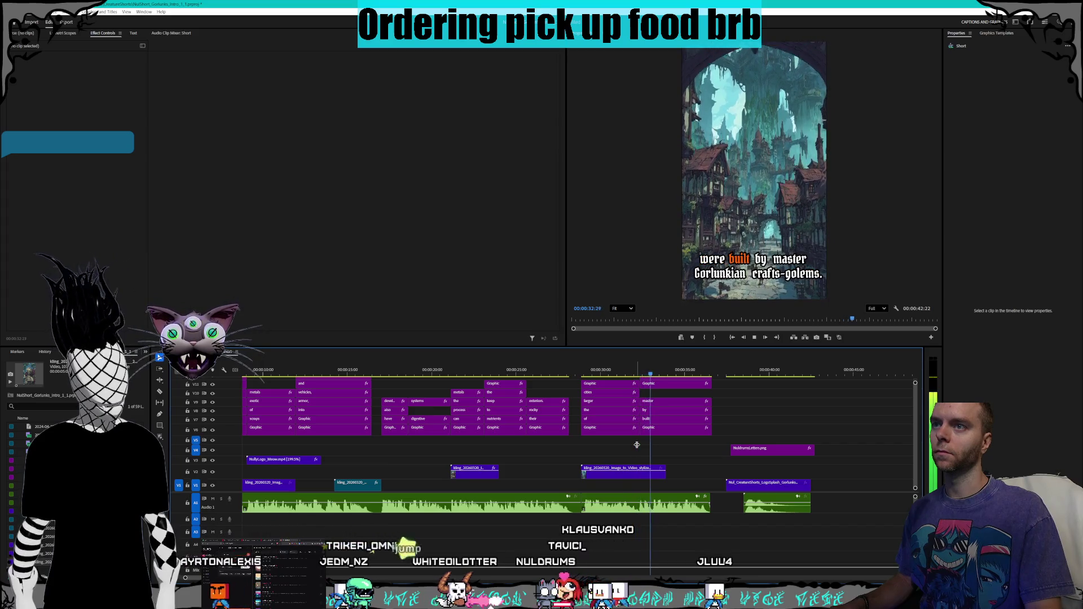
right_click(623, 479)
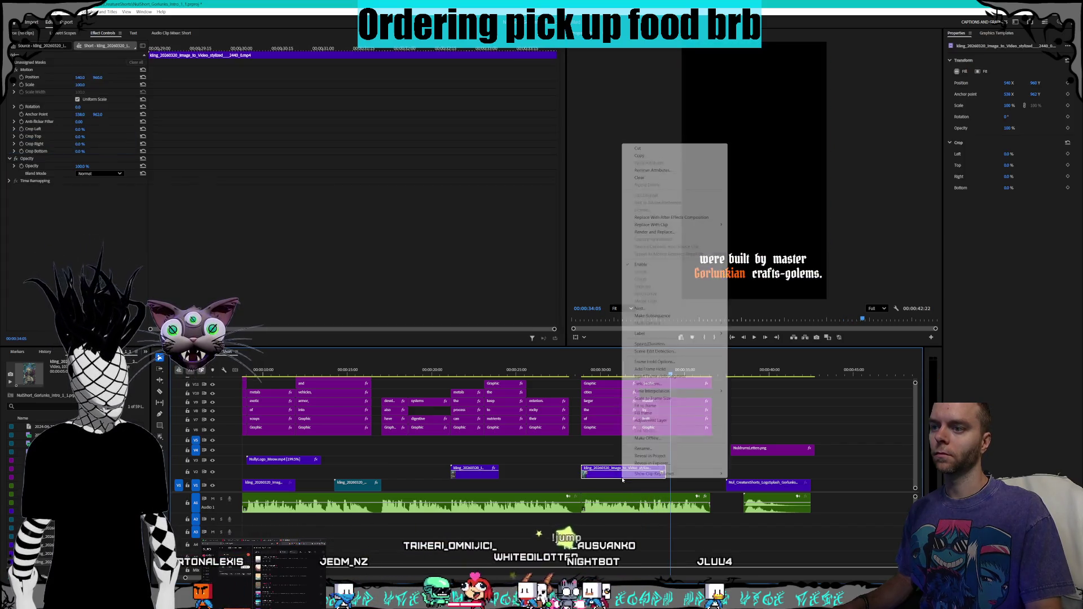
left_click(650, 344)
type("150")
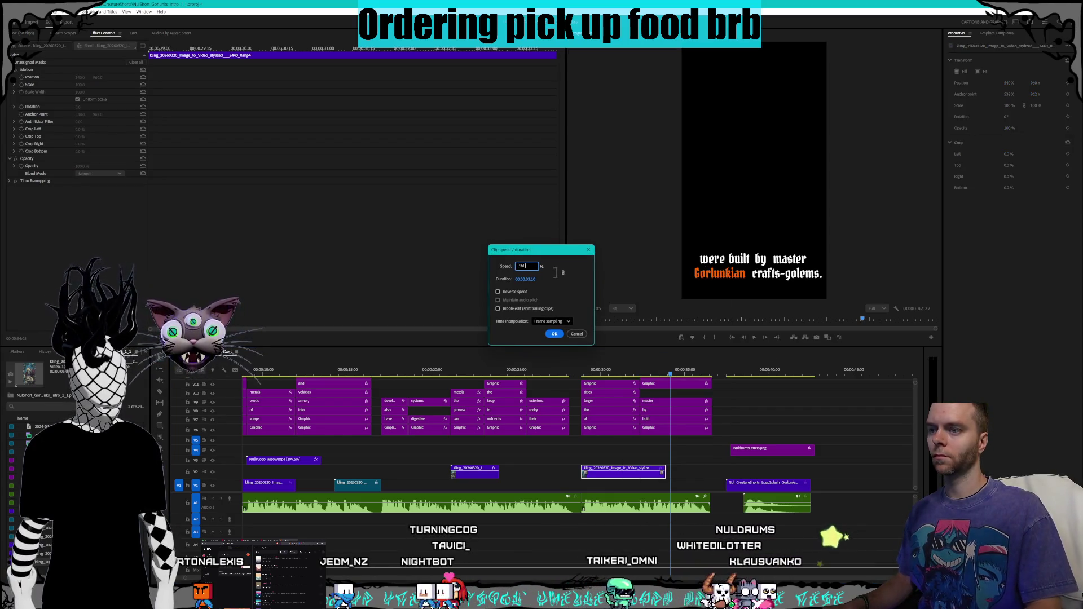
key("Return")
Step: Change the city clip's speed to 130% and trim its end slightly shorter
right_click(601, 473)
left_click(626, 338)
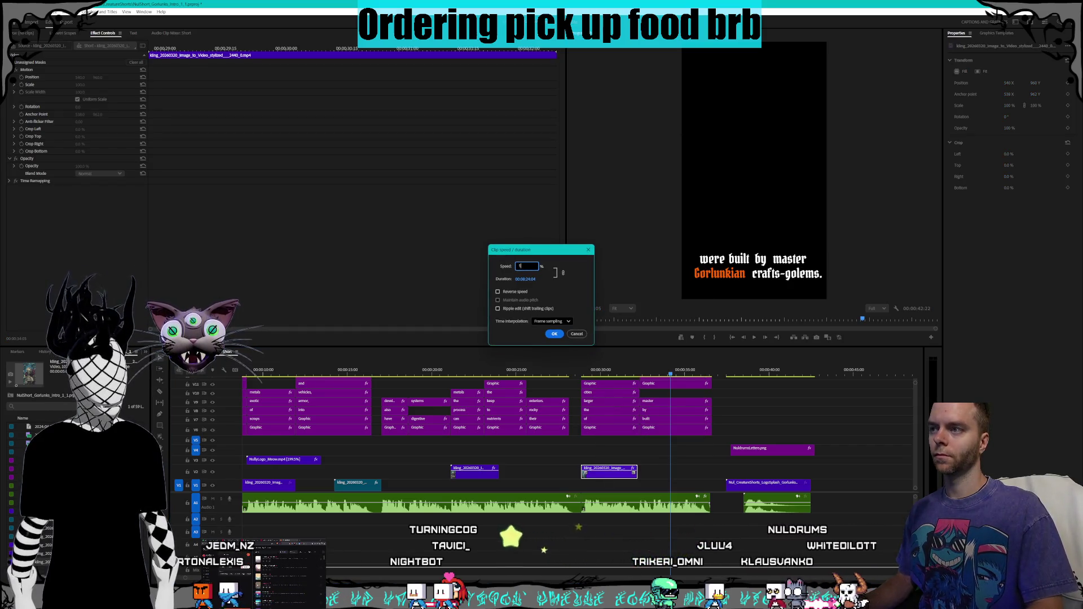
key("Return")
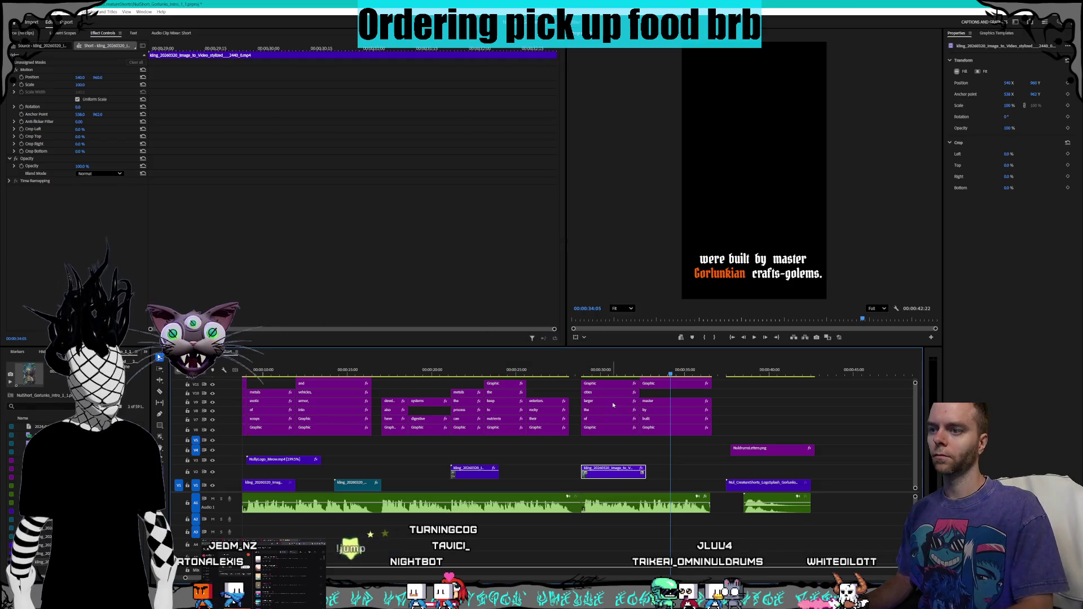
left_click(645, 473)
left_click_drag(643, 472, 639, 471)
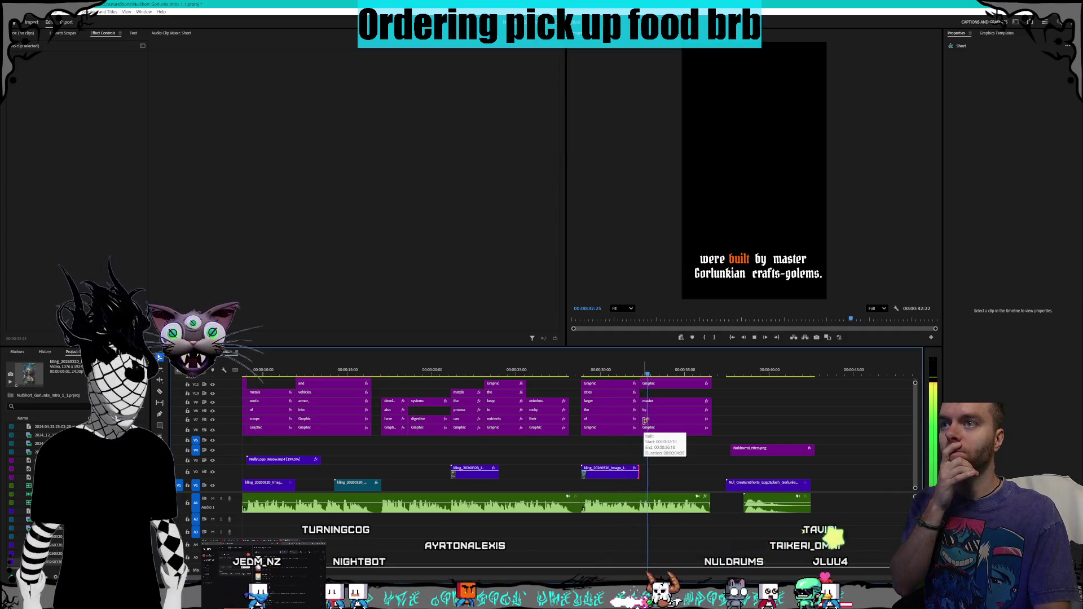
Step: Stop playback and switch to the Gorlunks folder in File Explorer
key("space")
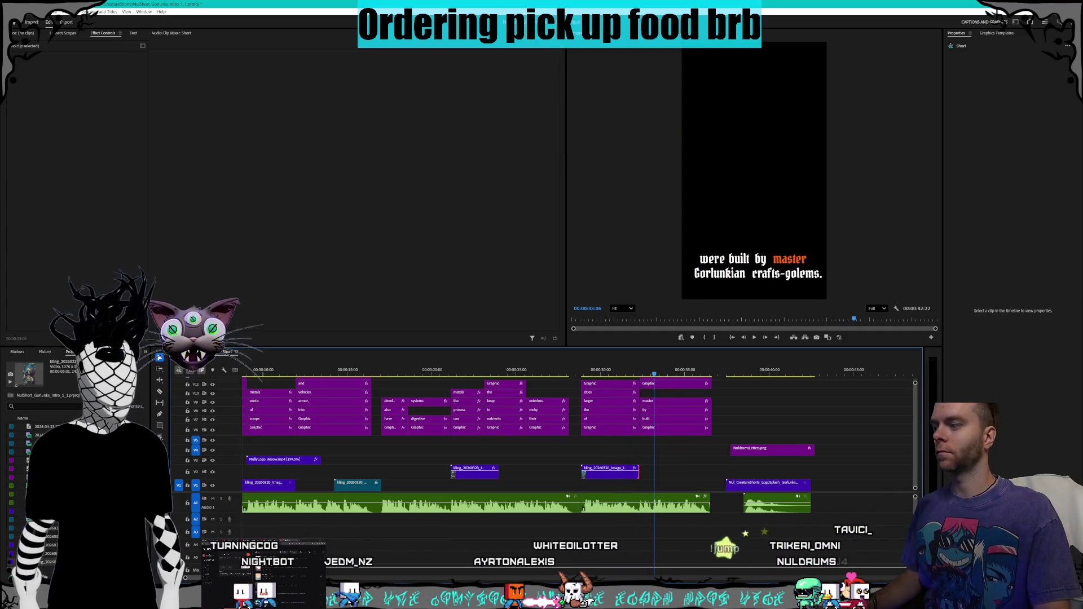
key("alt+Tab")
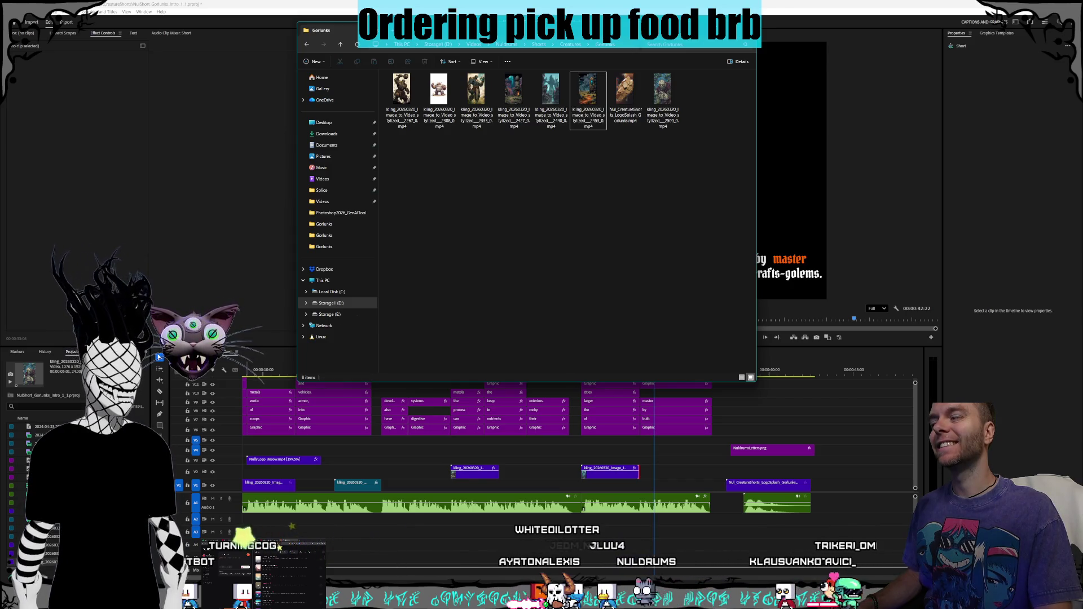
Step: Preview three Gorlunks cathedral images, then show the desktop and restore all windows with Win+D
key("alt+Tab")
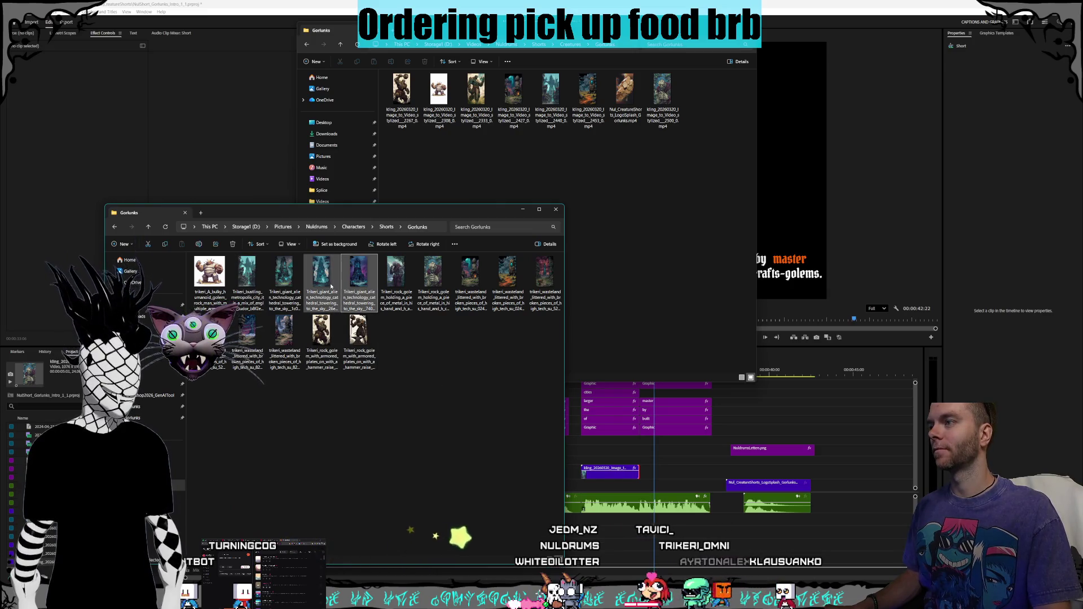
double_click(299, 293)
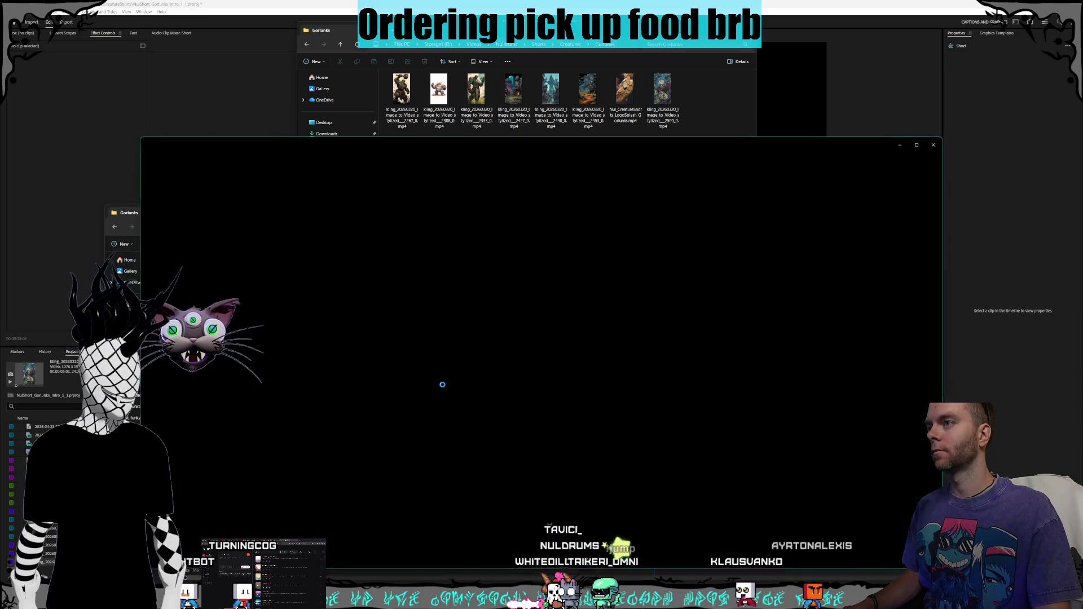
left_click(938, 145)
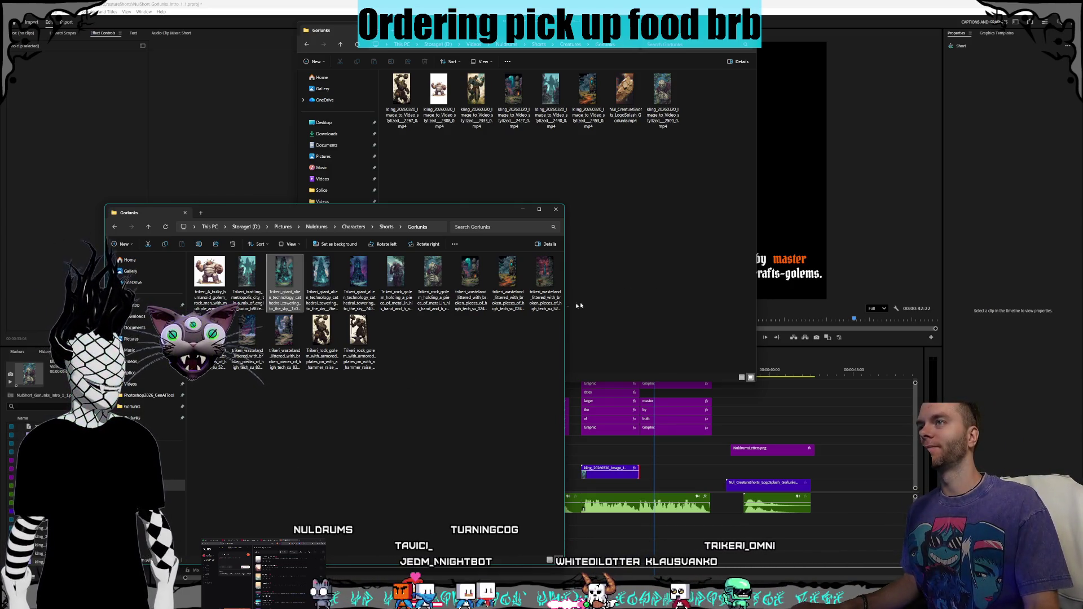
double_click(373, 293)
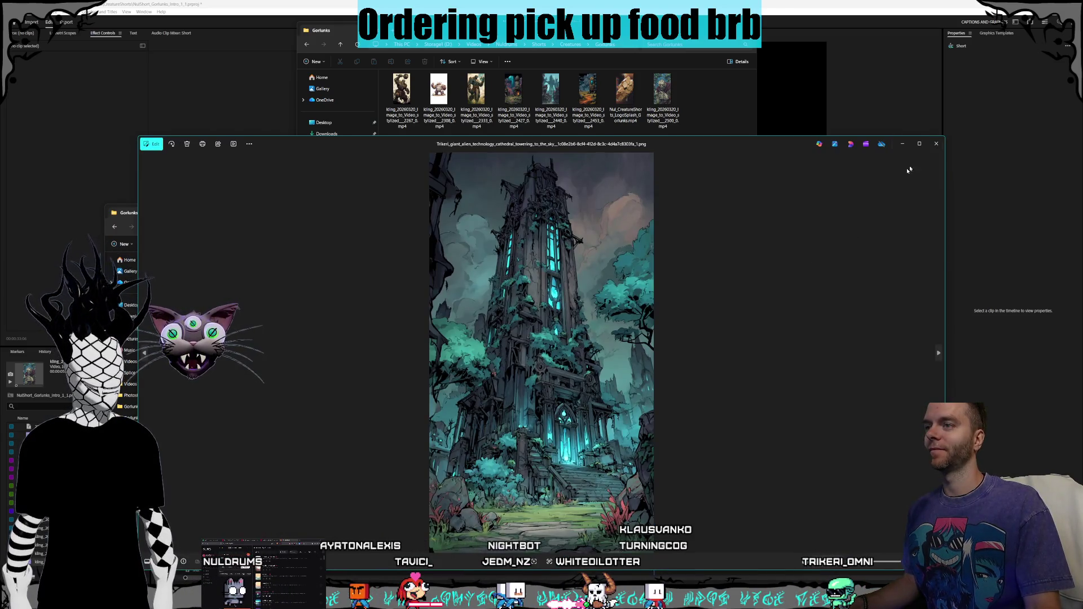
left_click(938, 145)
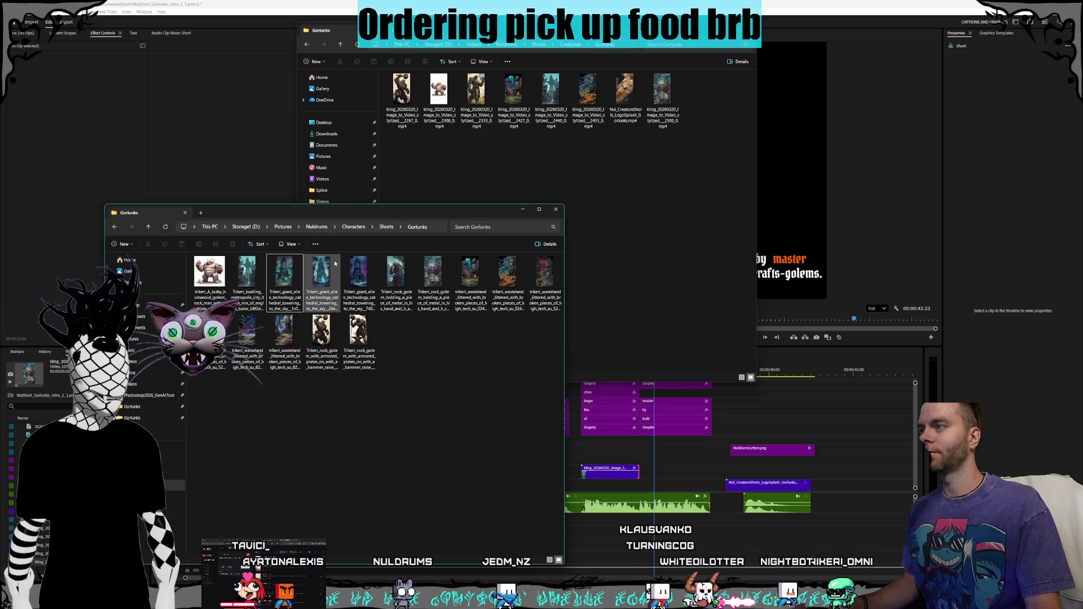
double_click(321, 273)
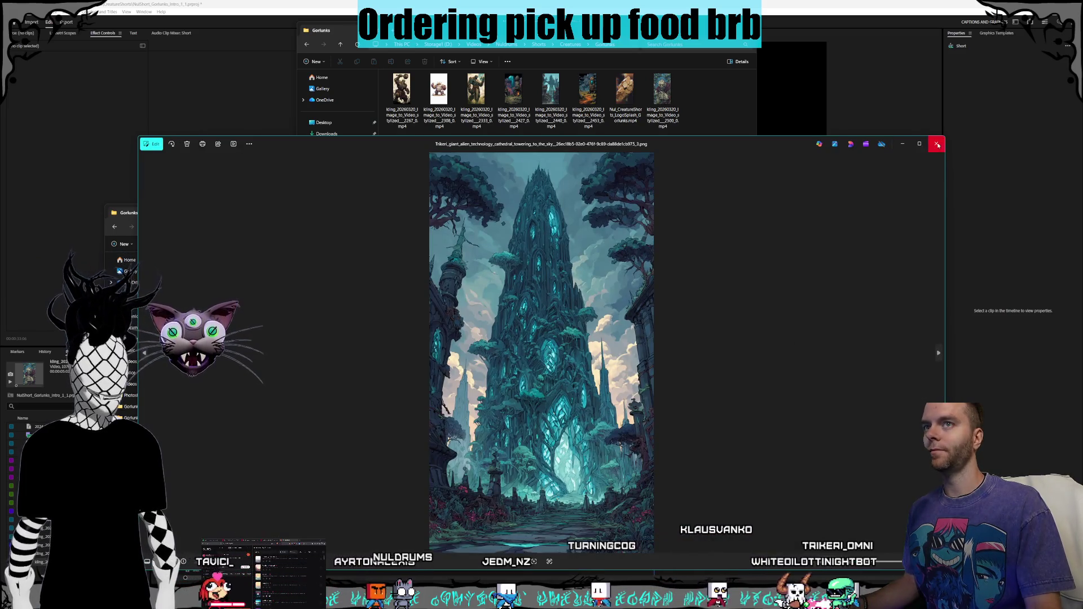
left_click(935, 144)
key("super+d")
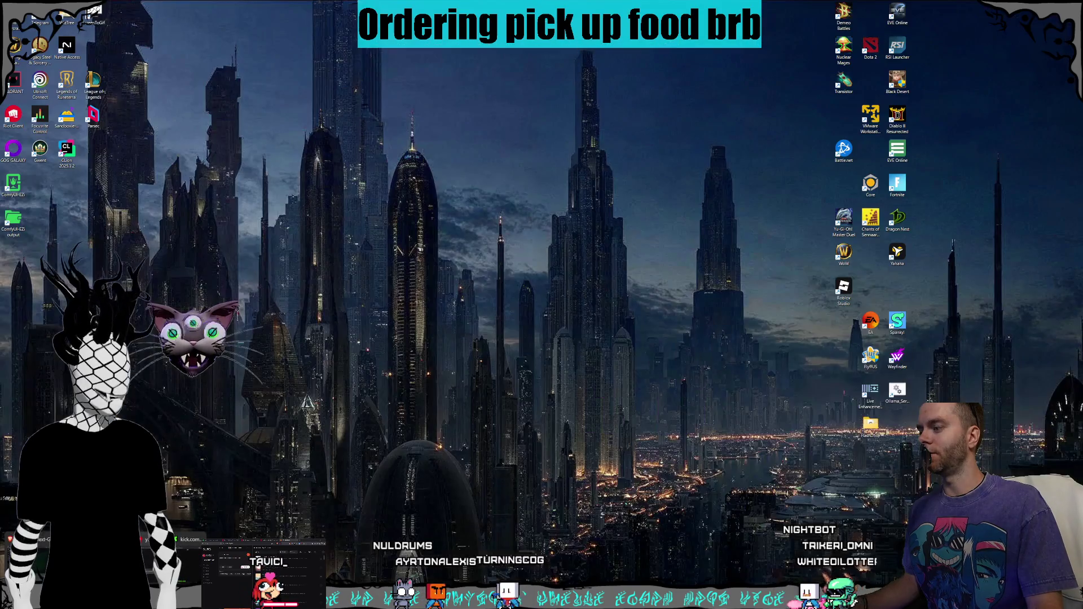
key("super+d")
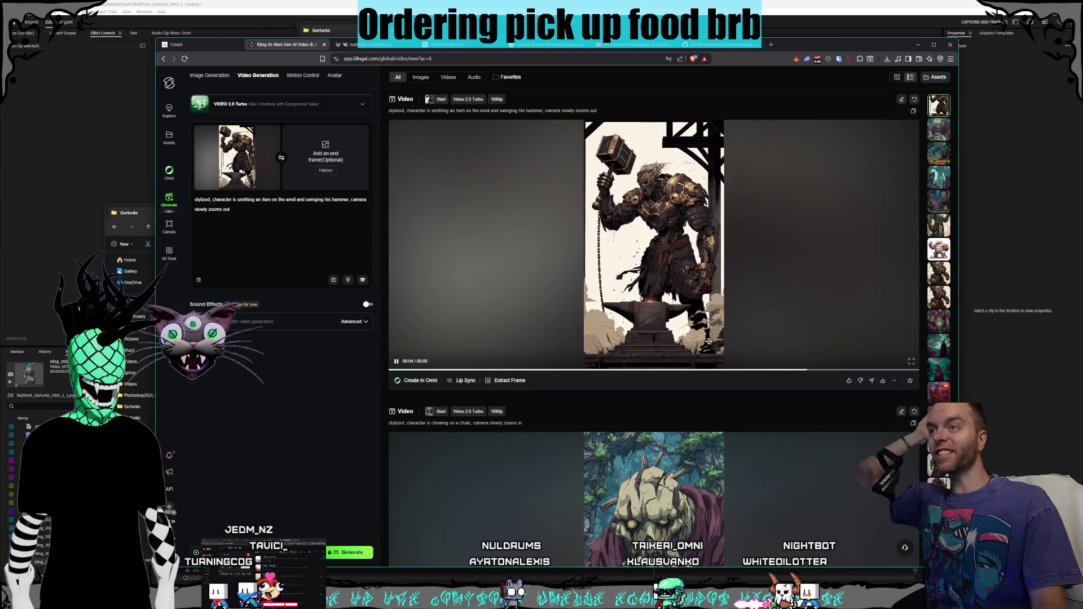
Step: Refresh the Kling AI page and confirm saving the hammer golem anvil clip
mouse_move(882, 380)
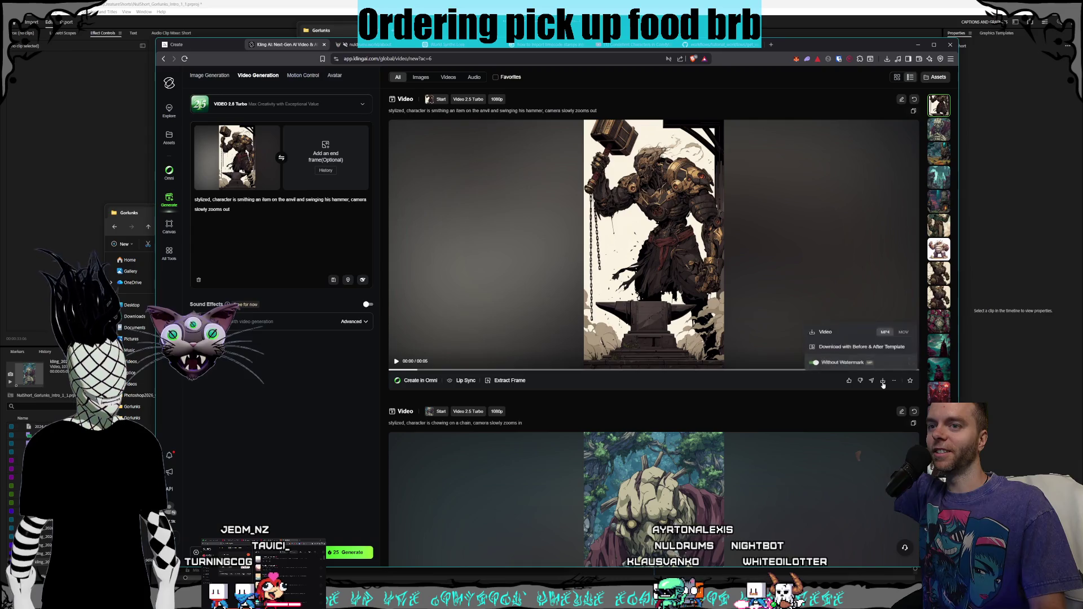
key("F5")
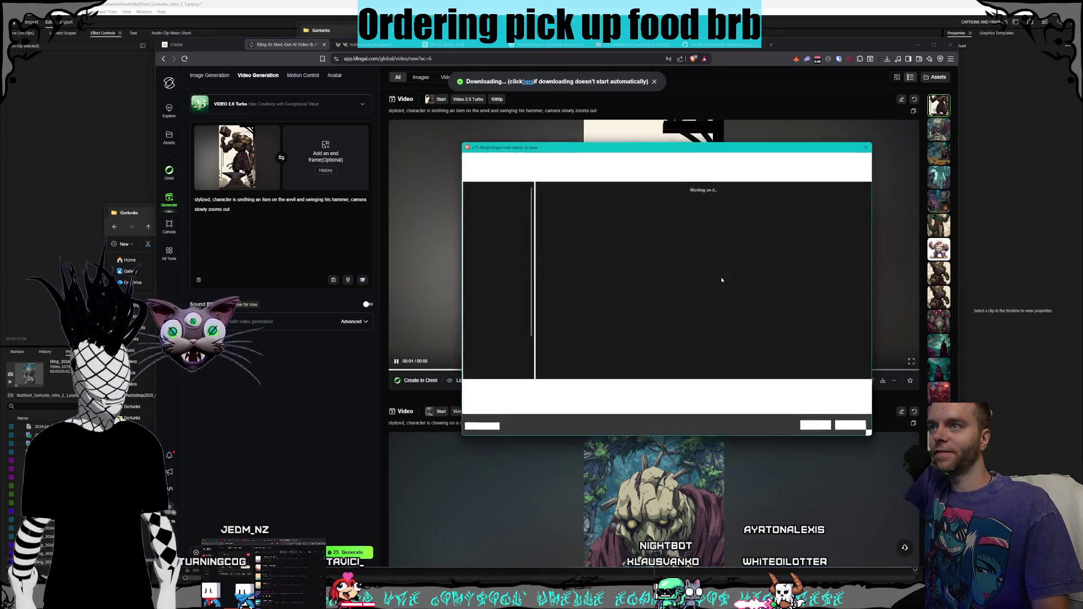
key("Return")
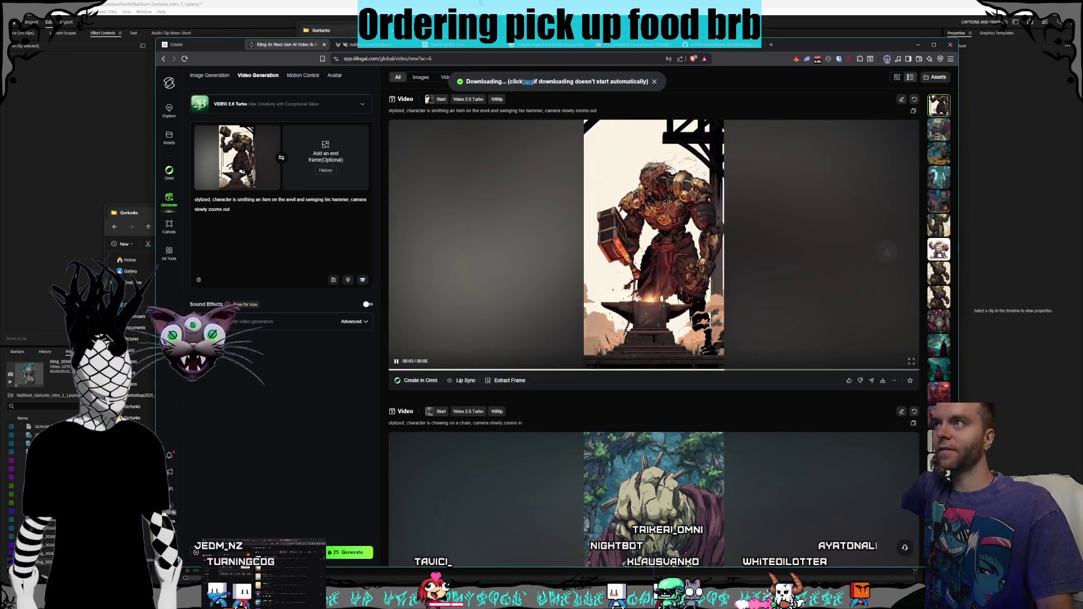
key("alt+Tab")
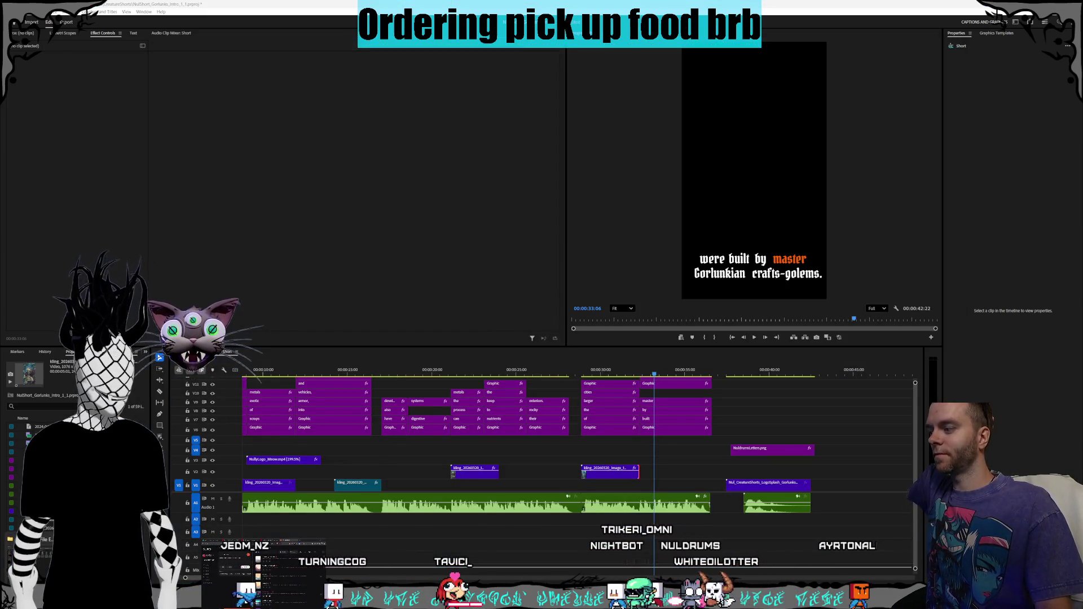
Step: Place the newest Kling golem clip from the Gorlunks folder on V2 and play from about 9 seconds
key("alt+Tab")
left_click(699, 90)
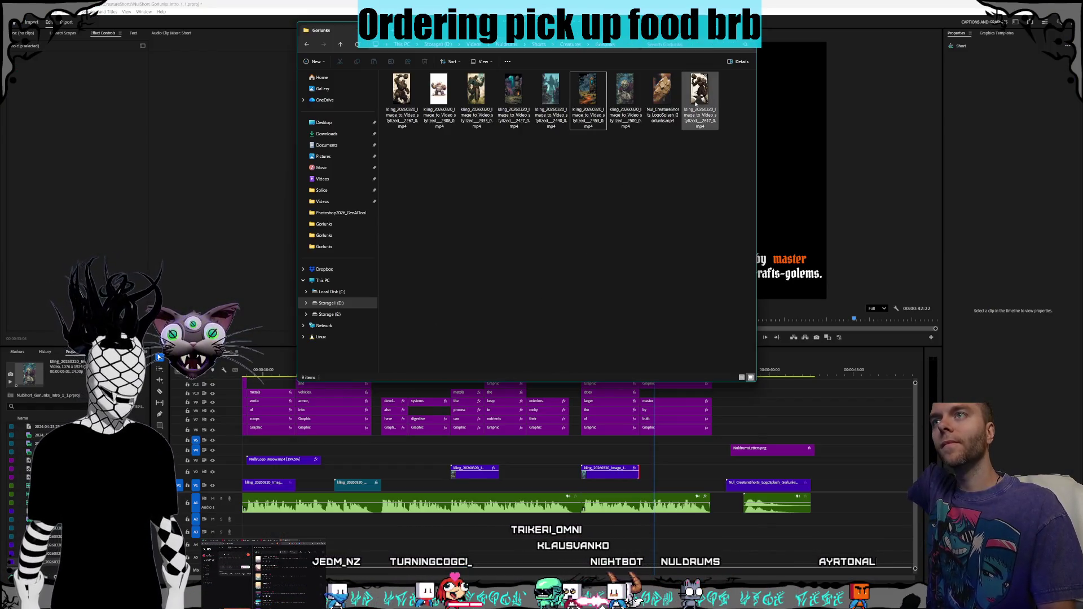
mouse_move(699, 88)
left_mouse_down()
mouse_move(485, 415)
mouse_move(406, 483)
mouse_move(320, 471)
left_mouse_up()
left_click(356, 516)
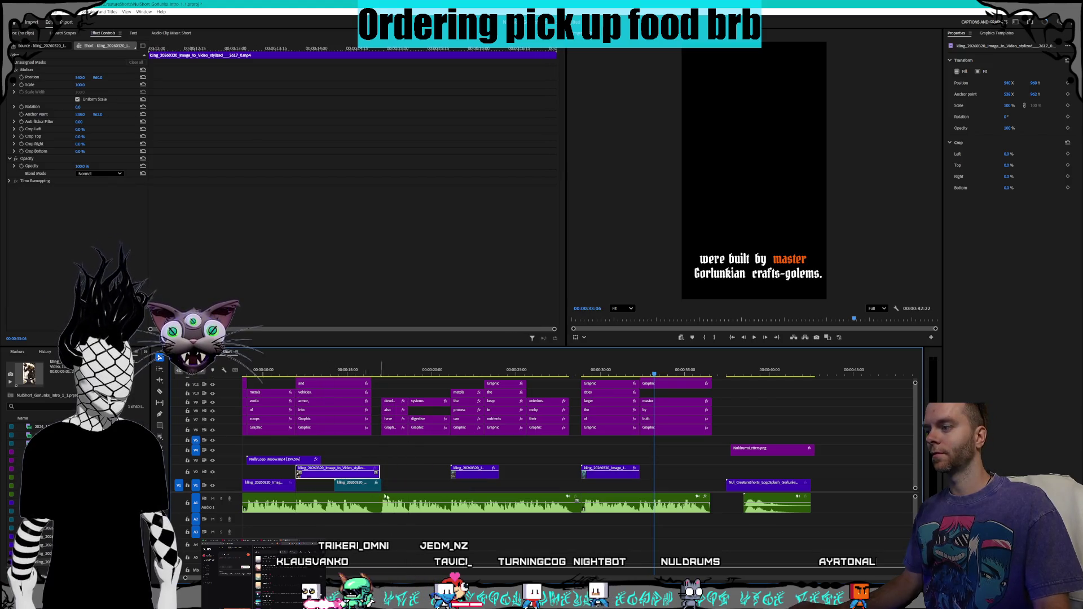
scroll(564, 428, "up", 3)
mouse_move(475, 369)
left_mouse_down()
mouse_move(364, 369)
mouse_move(404, 369)
left_mouse_up()
key("ctrl+space")
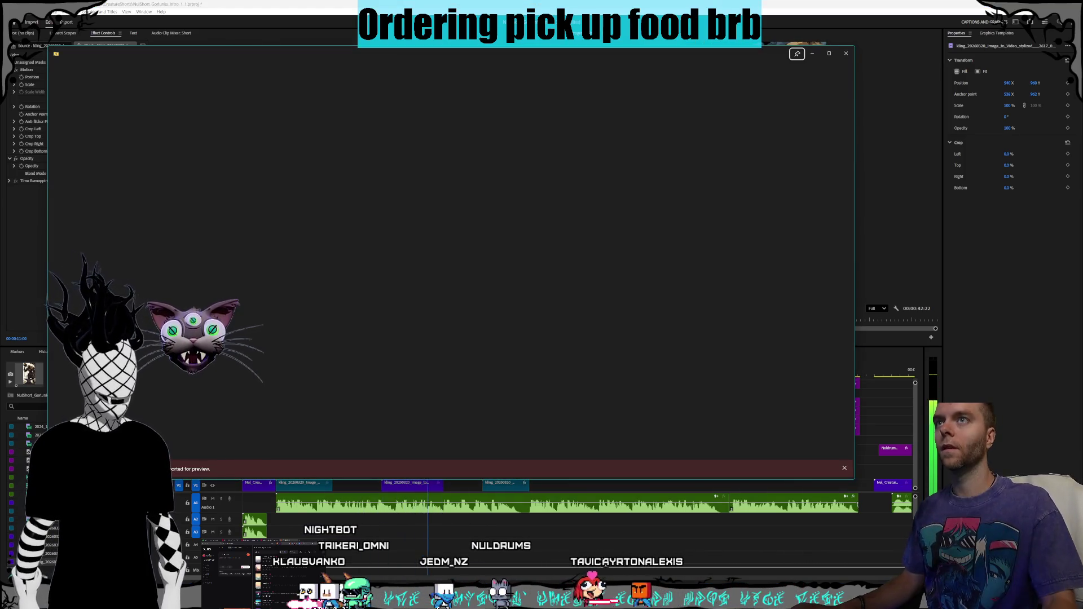
key("Escape")
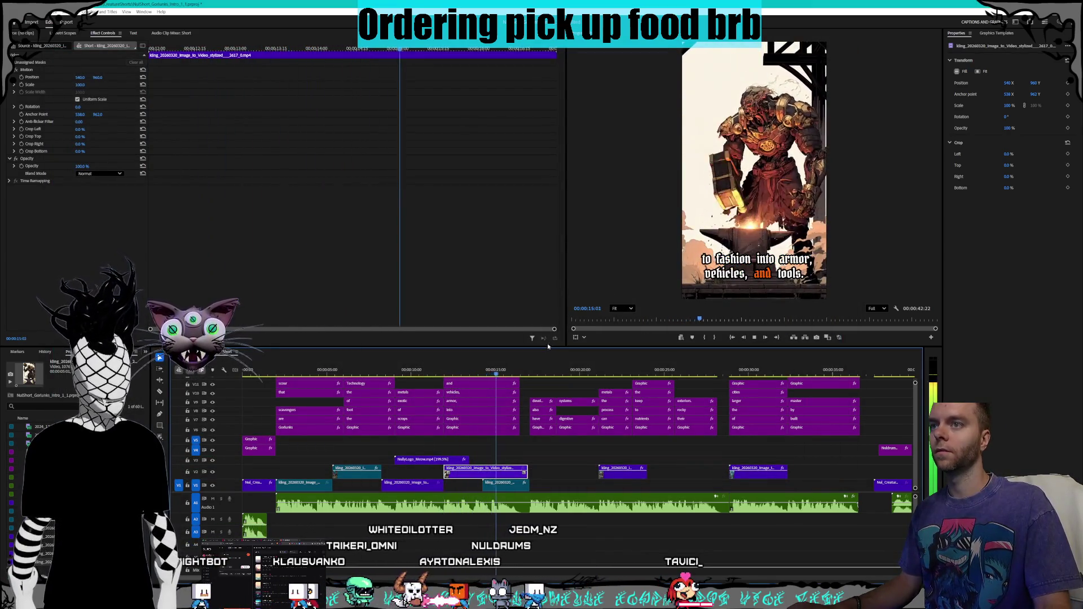
Step: Set the new golem clip's speed to 200% and play back from just before it
right_click(480, 478)
left_click(508, 341)
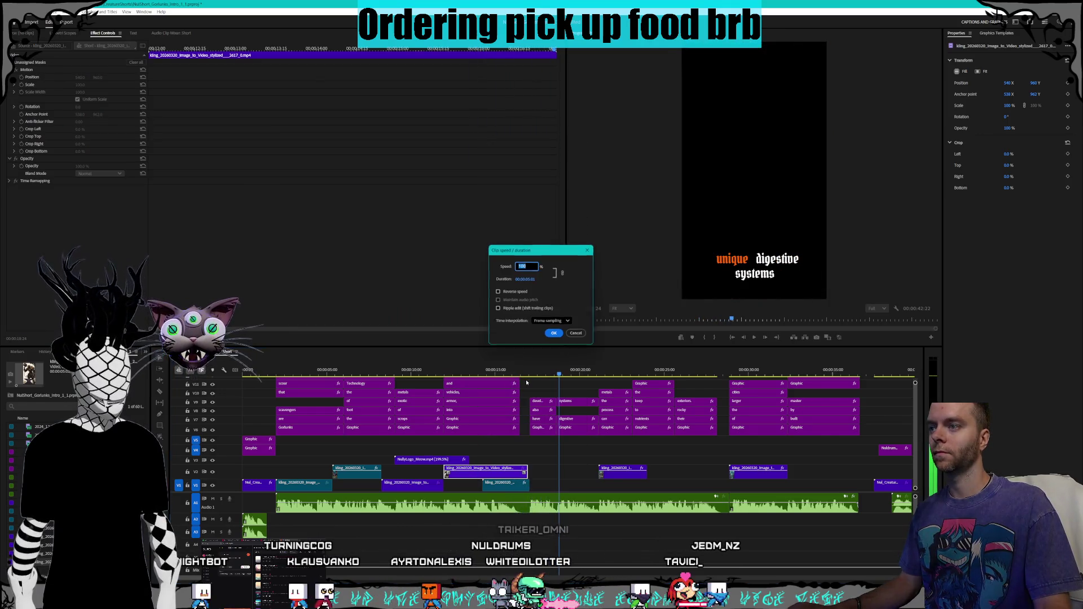
key("Return")
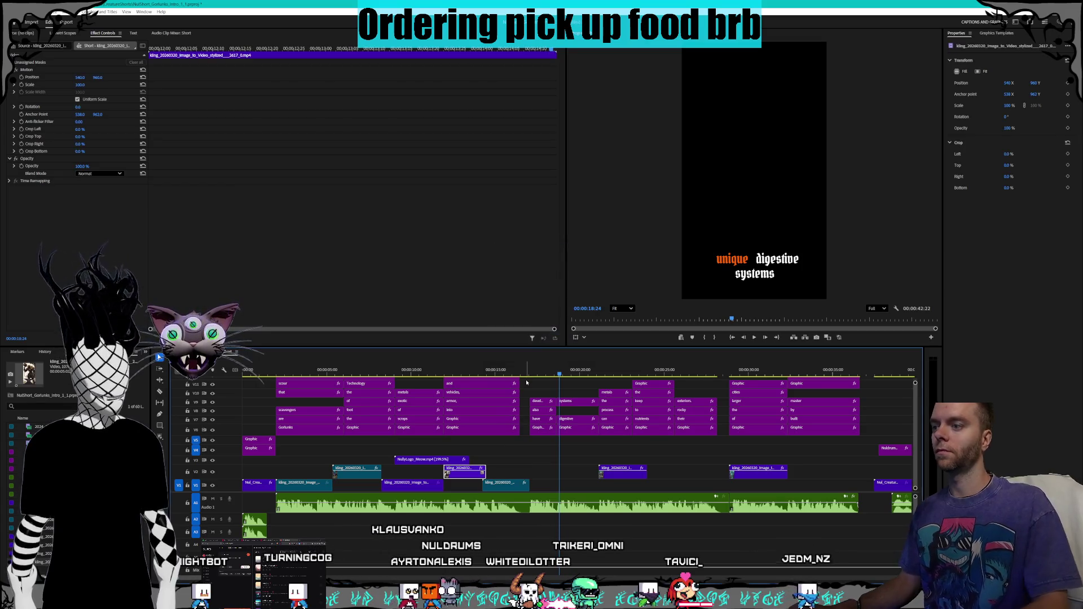
left_click(427, 370)
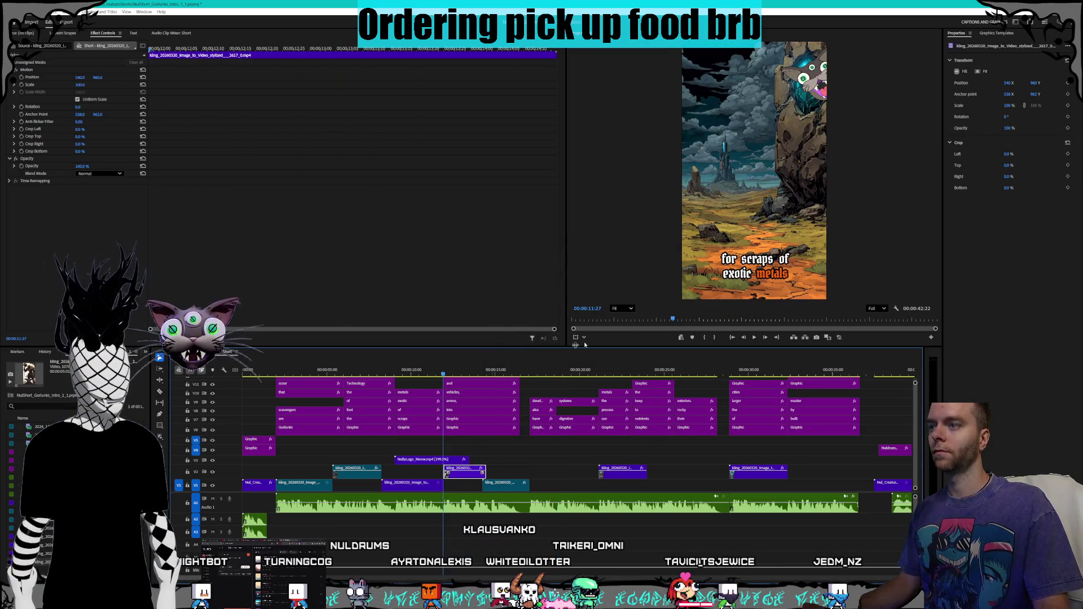
left_click(757, 340)
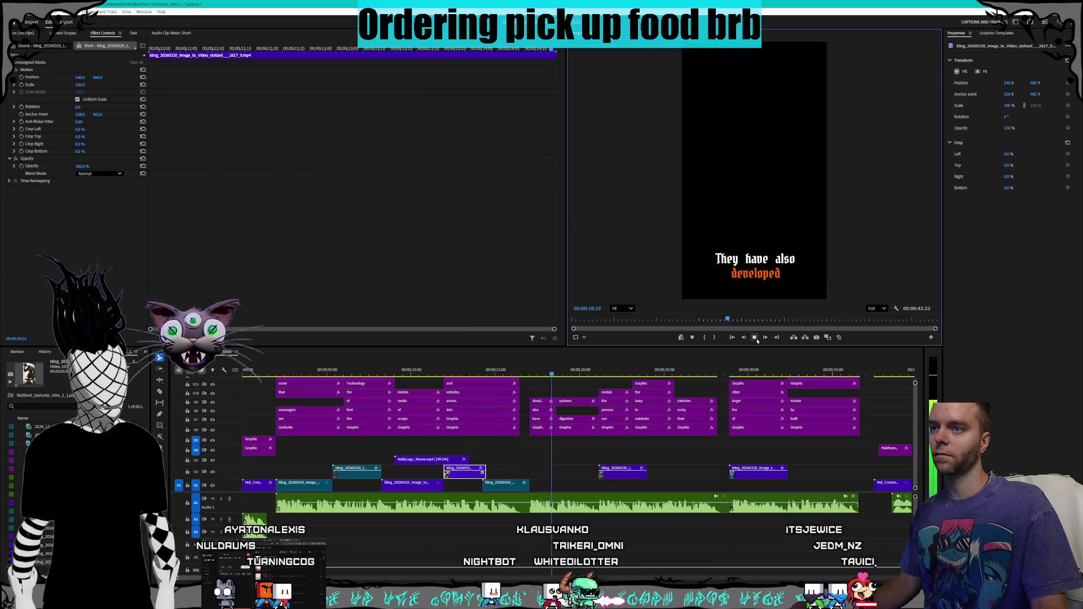
Step: Trim the sped-up golem clip's end slightly and scrub from 11 seconds to the crafts-golems caption
left_click(756, 339)
left_click_drag(483, 472, 481, 472)
left_click_drag(445, 375, 439, 375)
left_click(754, 338)
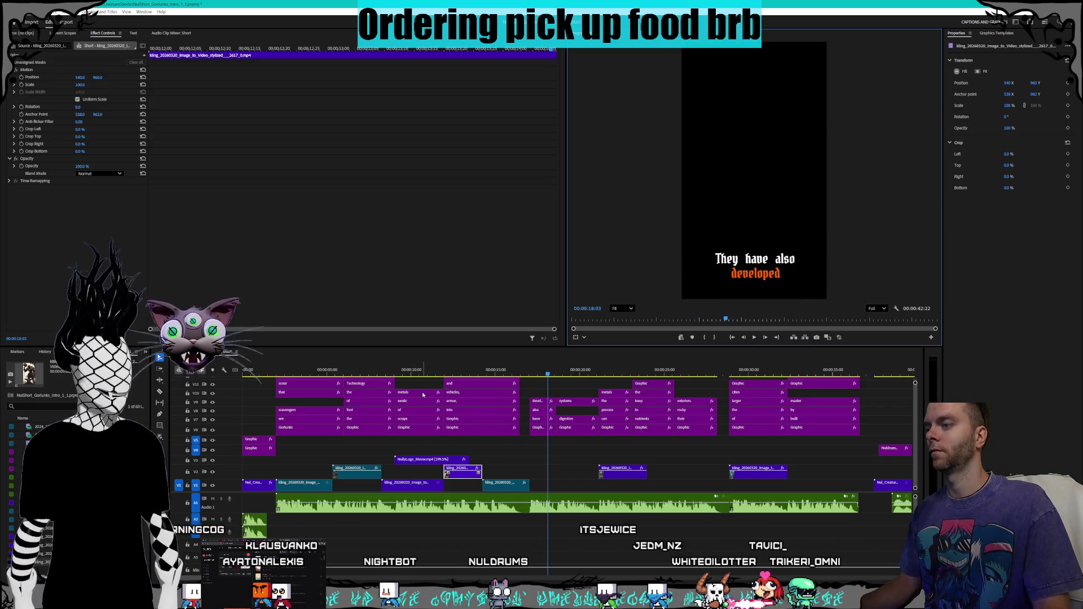
mouse_move(424, 370)
left_mouse_down()
mouse_move(366, 370)
mouse_move(451, 367)
mouse_move(429, 363)
left_mouse_up()
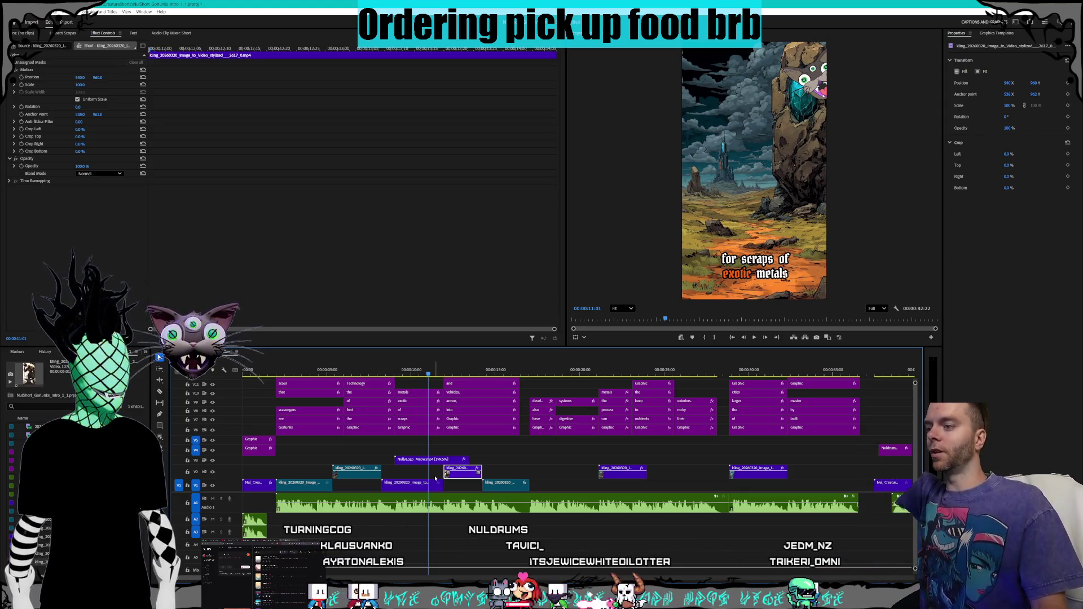
mouse_move(536, 372)
left_mouse_down()
mouse_move(563, 377)
mouse_move(527, 369)
mouse_move(671, 359)
mouse_move(572, 352)
left_mouse_up()
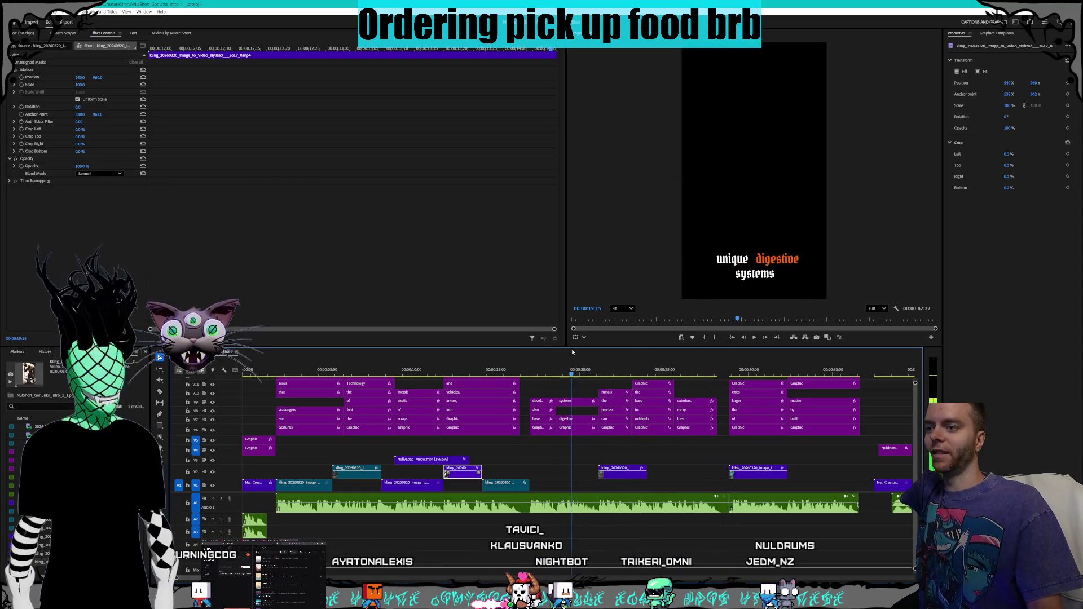
mouse_move(713, 354)
left_mouse_down()
mouse_move(874, 354)
mouse_move(773, 354)
mouse_move(812, 354)
left_mouse_up()
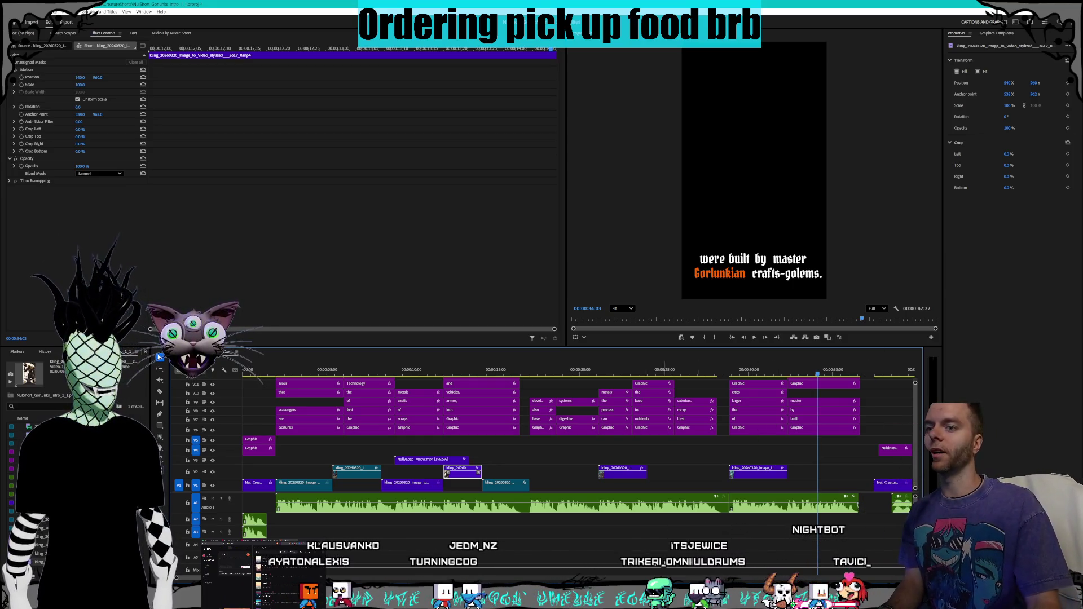
scroll(468, 514, "down", 1)
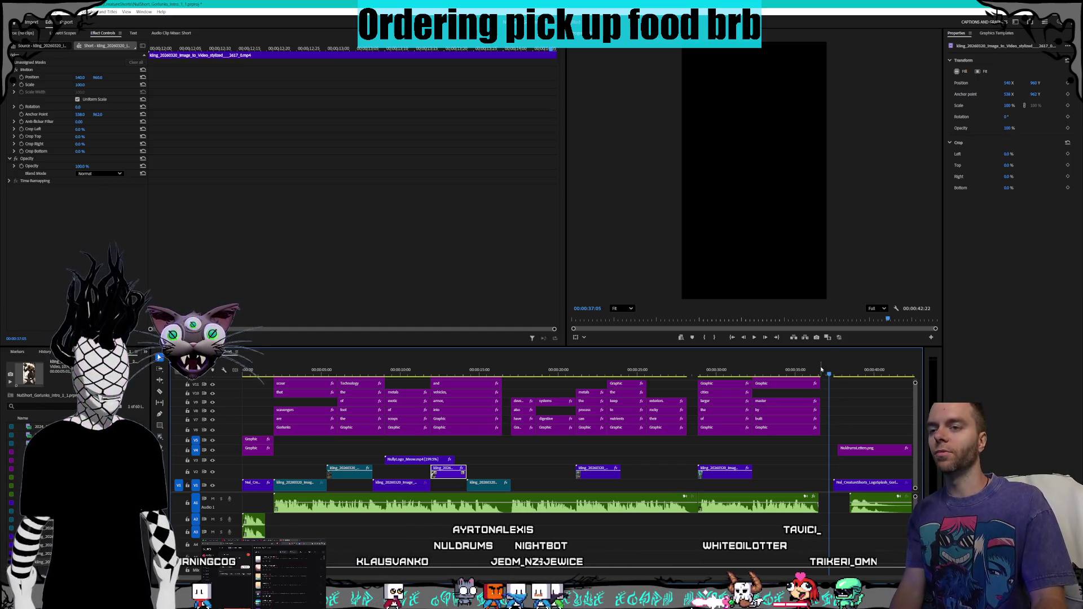
Step: Push the Nul_CreatureShorts logo splash later to align with NuldrumsLetters.png, then scrub back to the digestive systems caption
left_click_drag(831, 376, 896, 374)
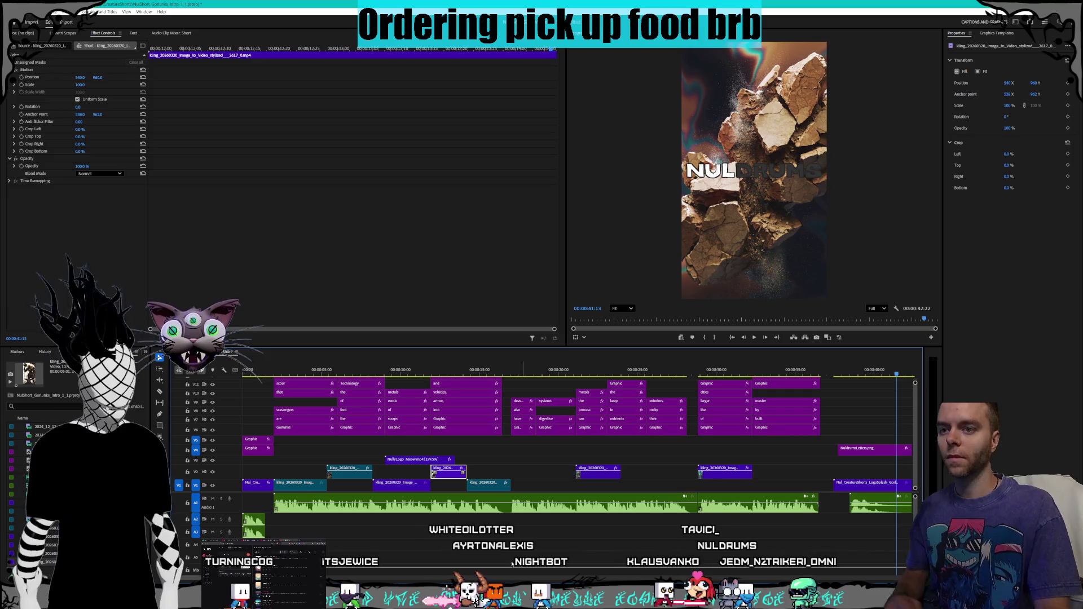
left_click(574, 554)
scroll(574, 554, "down", 5)
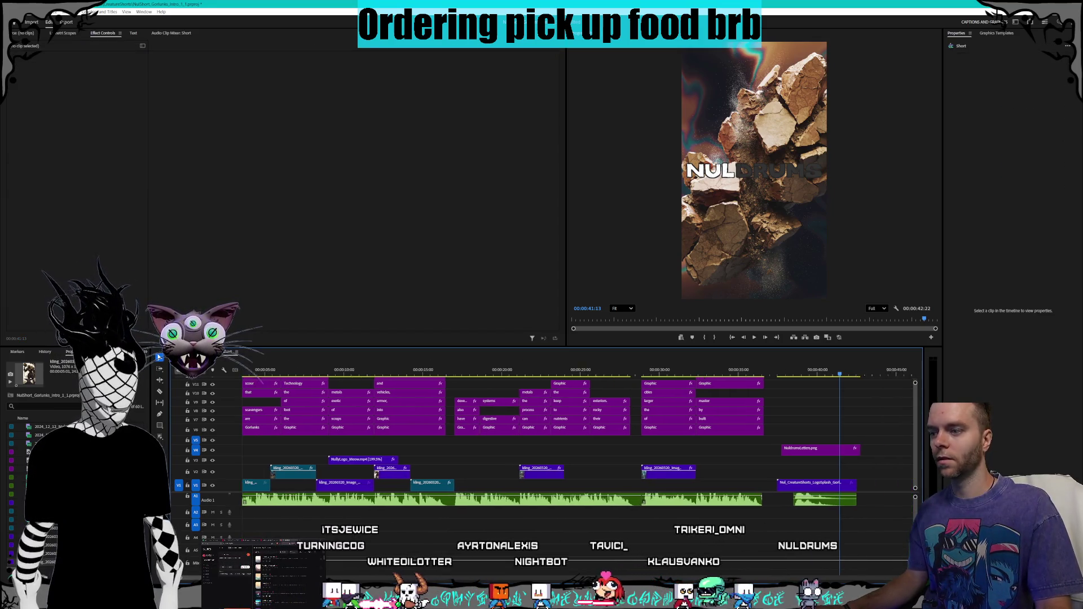
mouse_move(673, 491)
left_mouse_down()
mouse_move(689, 489)
mouse_move(689, 454)
left_mouse_up()
left_click(676, 451)
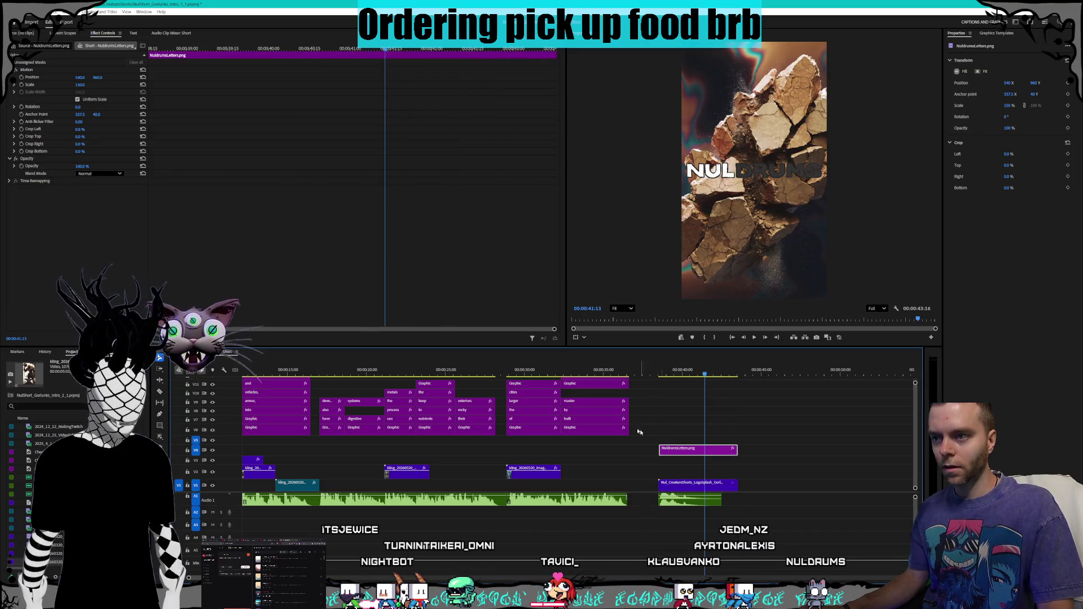
left_click(656, 371)
left_click_drag(657, 371, 366, 371)
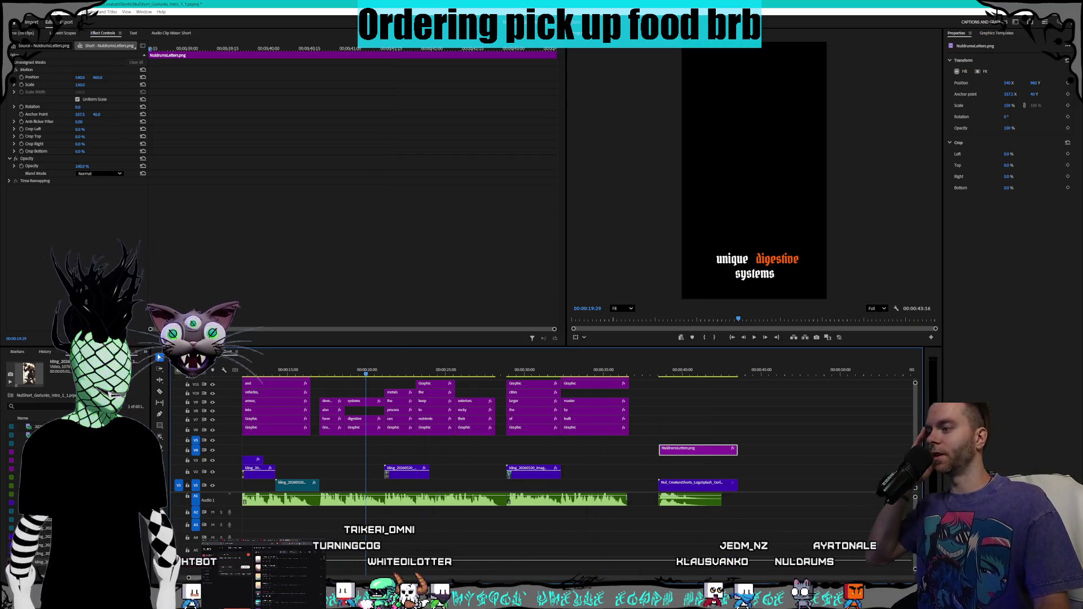
scroll(564, 428, "left", 5)
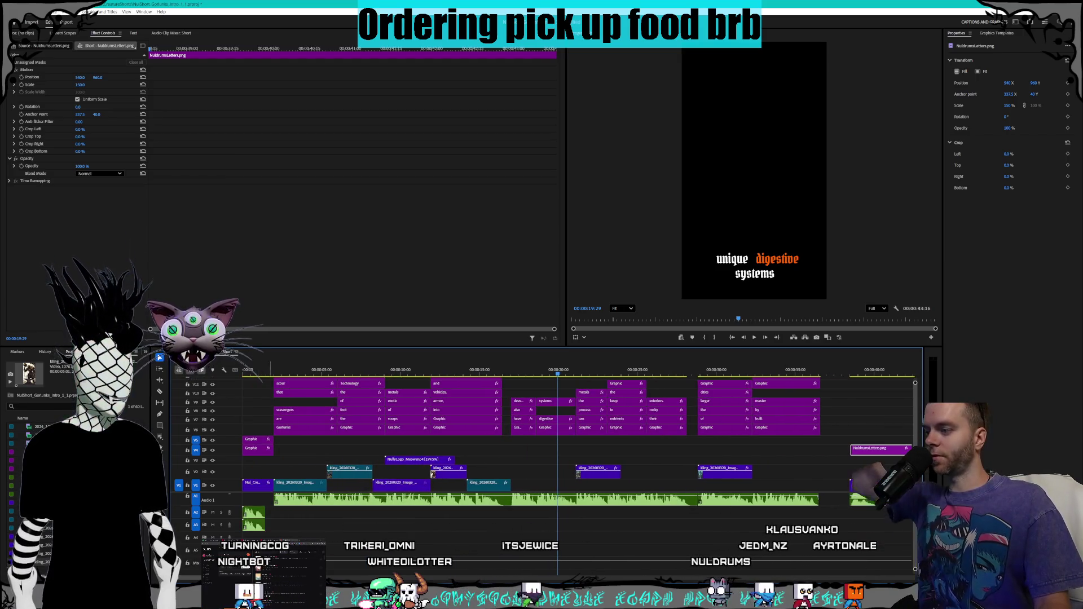
scroll(564, 428, "down", 3)
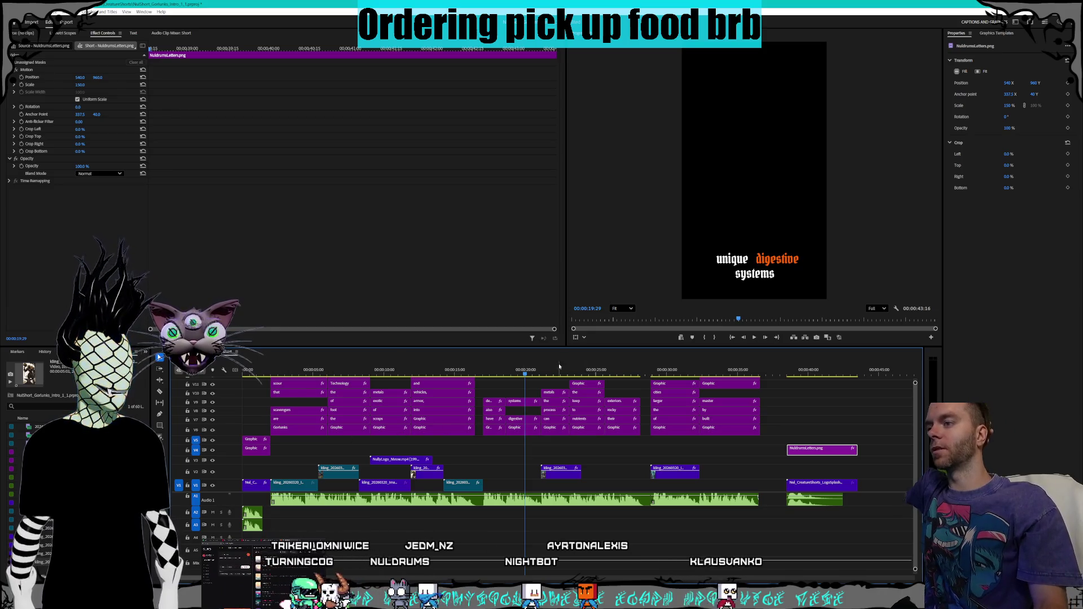
left_click(454, 370)
mouse_move(455, 371)
left_mouse_down()
mouse_move(296, 371)
mouse_move(663, 372)
left_mouse_up()
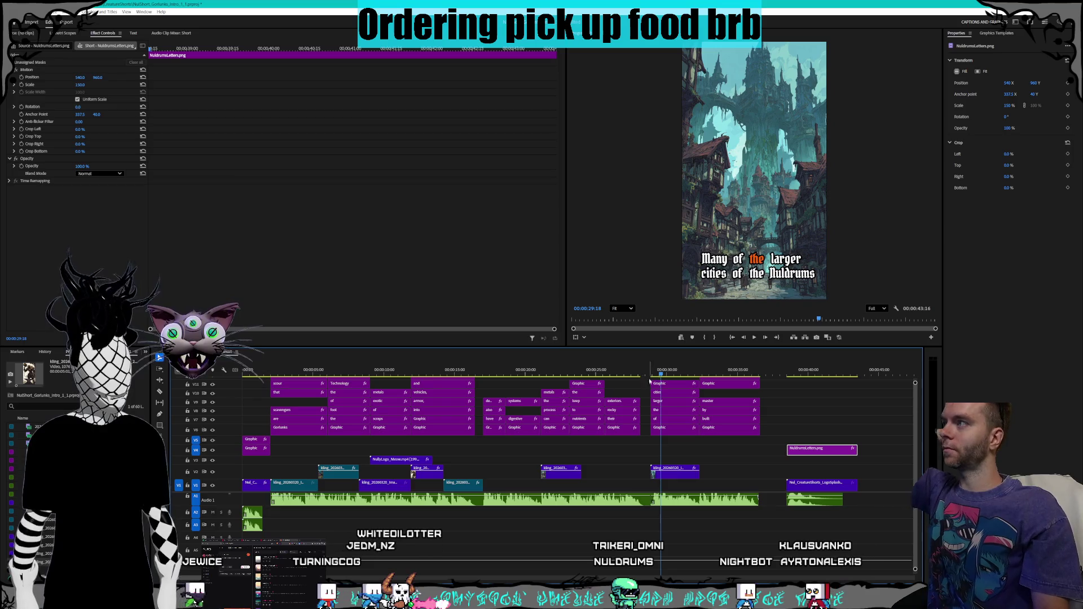